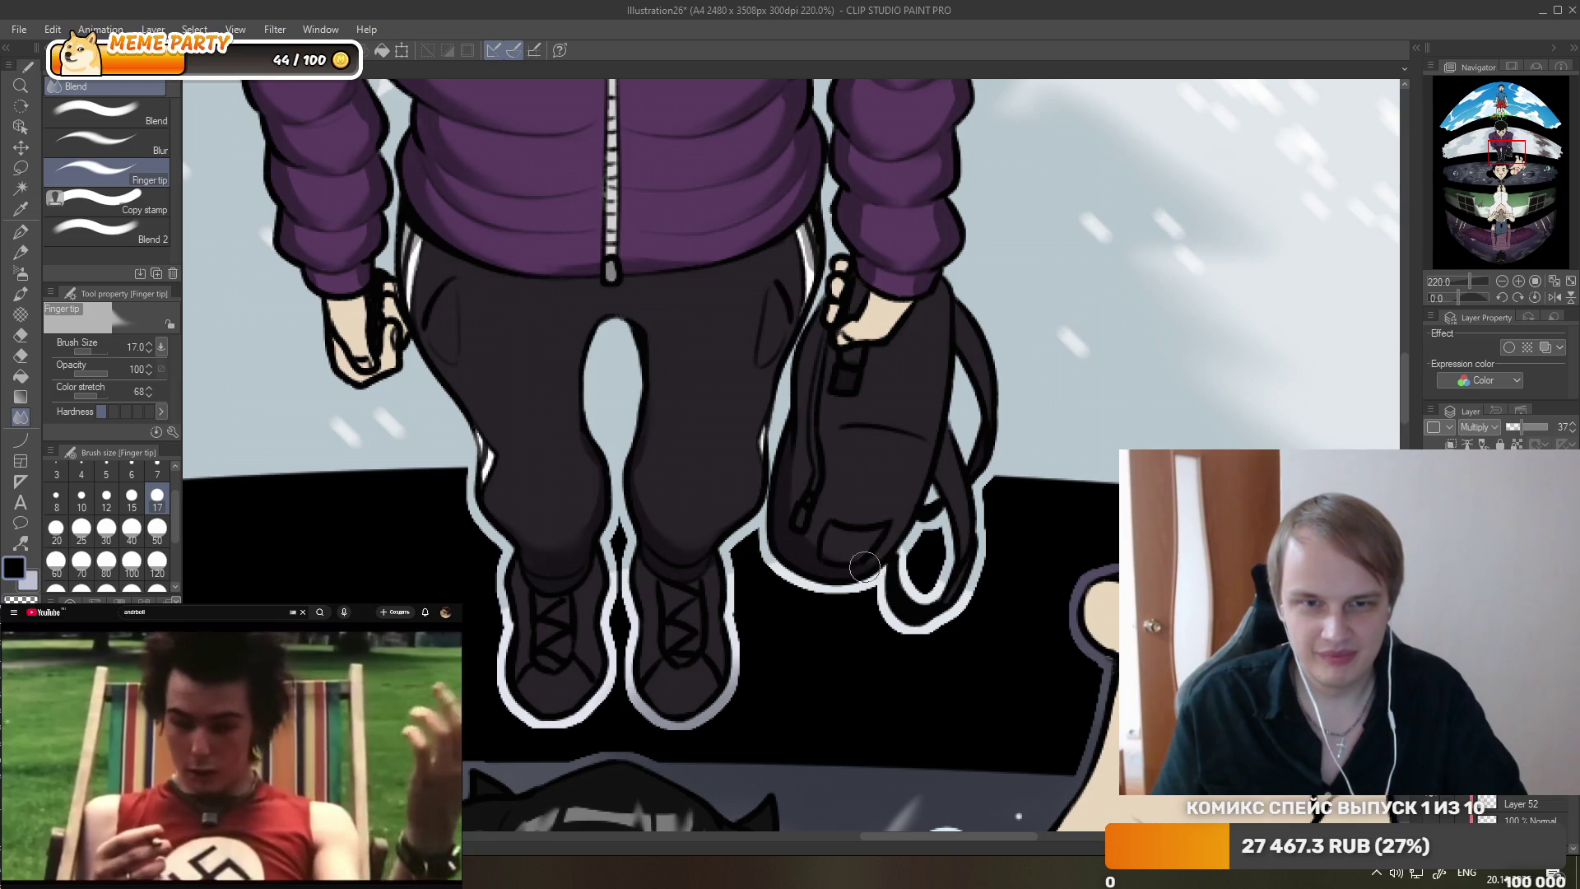
# - Zoom out over the whole stacked-panel page, then zoom in to about 200% on the lower boy's face
pyautogui.scroll(-1, 609, 396)
pyautogui.scroll(-3, 609, 395)
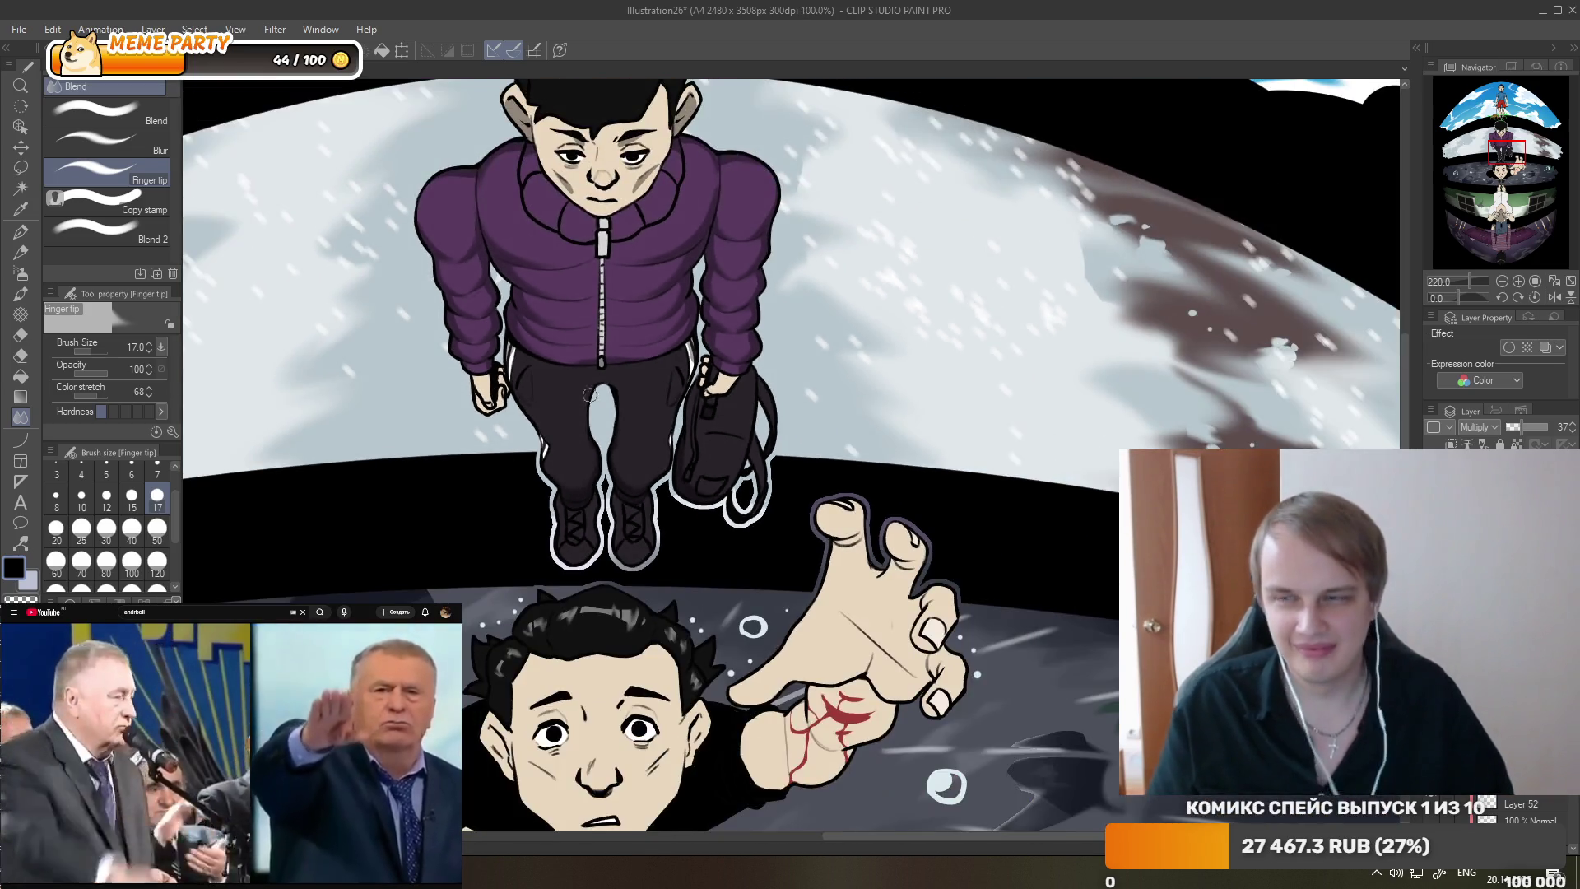
pyautogui.scroll(-1, 642, 386)
pyautogui.scroll(-1, 675, 378)
pyautogui.scroll(-1, 704, 369)
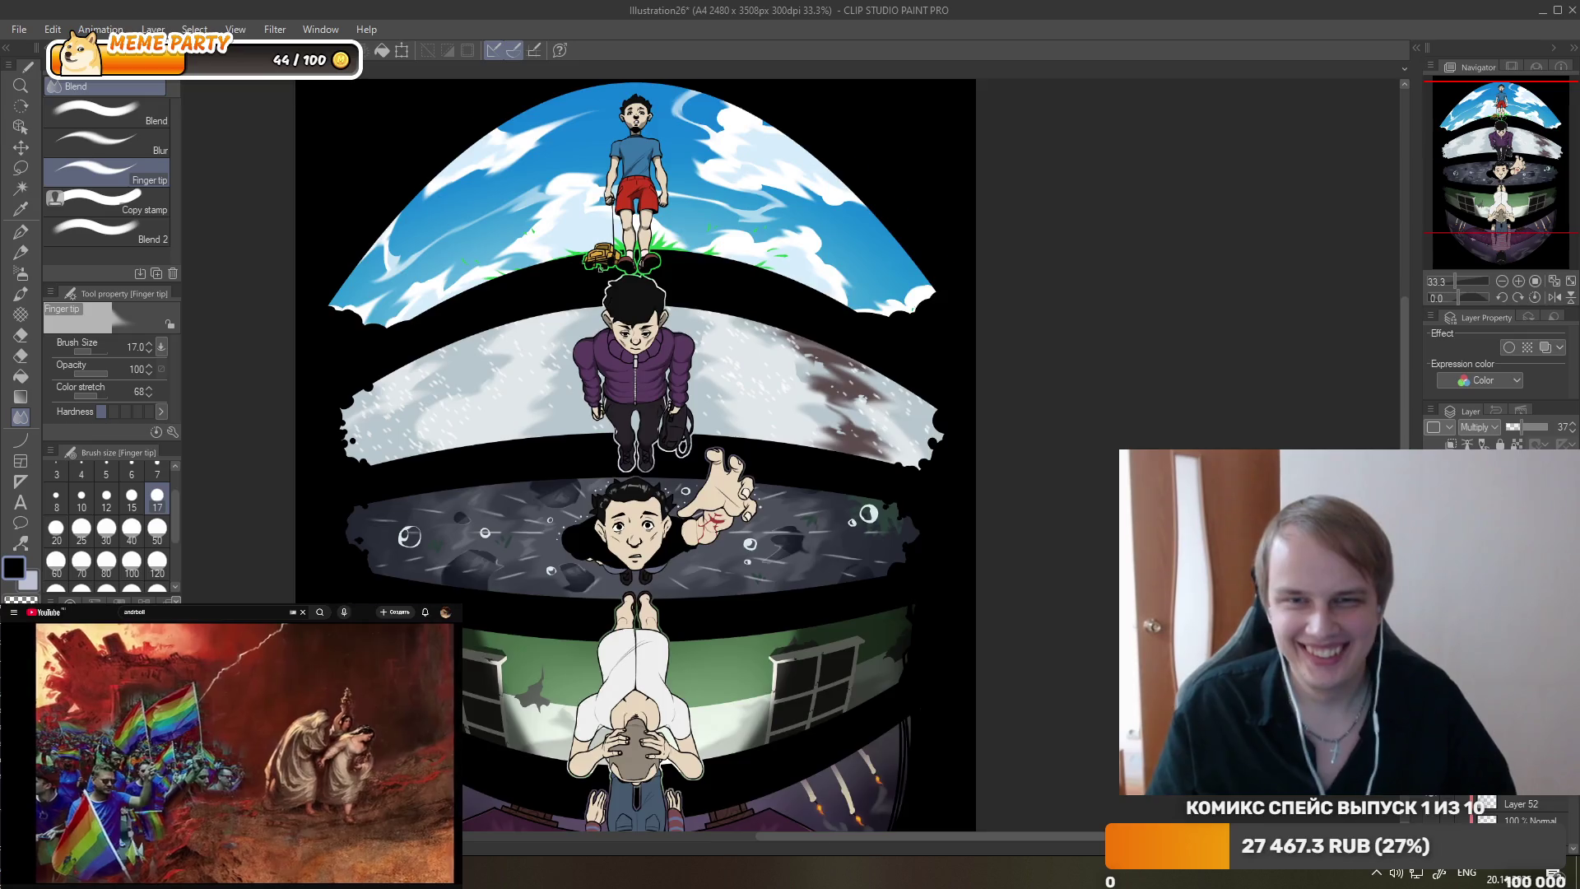
pyautogui.scroll(2, 704, 369)
pyautogui.scroll(1, 674, 386)
pyautogui.scroll(1, 649, 407)
pyautogui.scroll(-2, 649, 406)
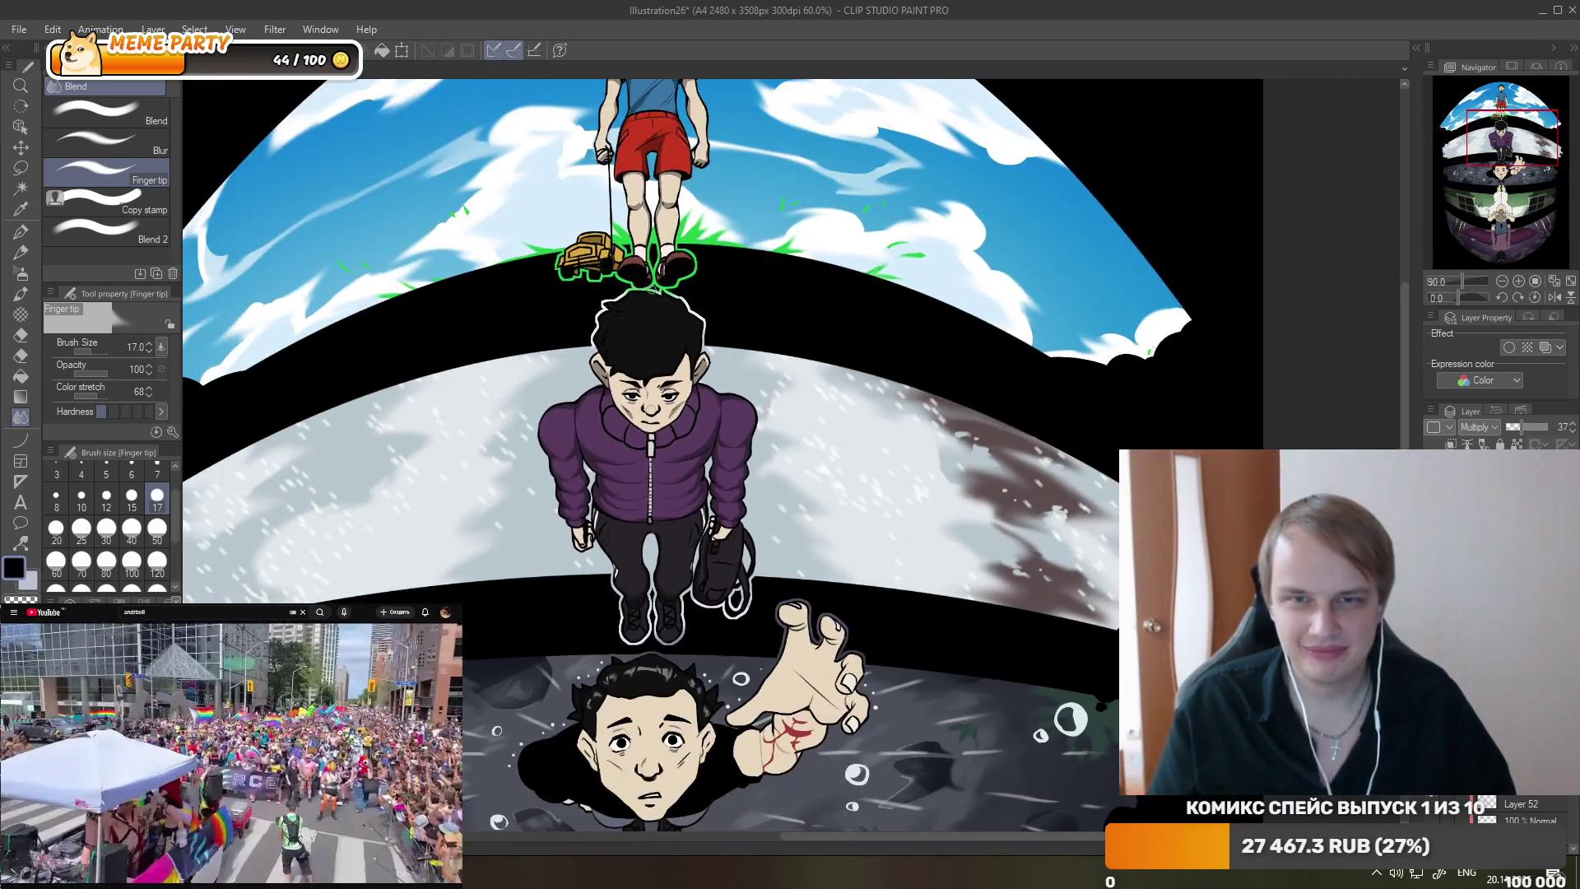
pyautogui.scroll(-2, 659, 419)
pyautogui.scroll(2, 671, 436)
pyautogui.scroll(2, 679, 452)
pyautogui.scroll(1, 679, 451)
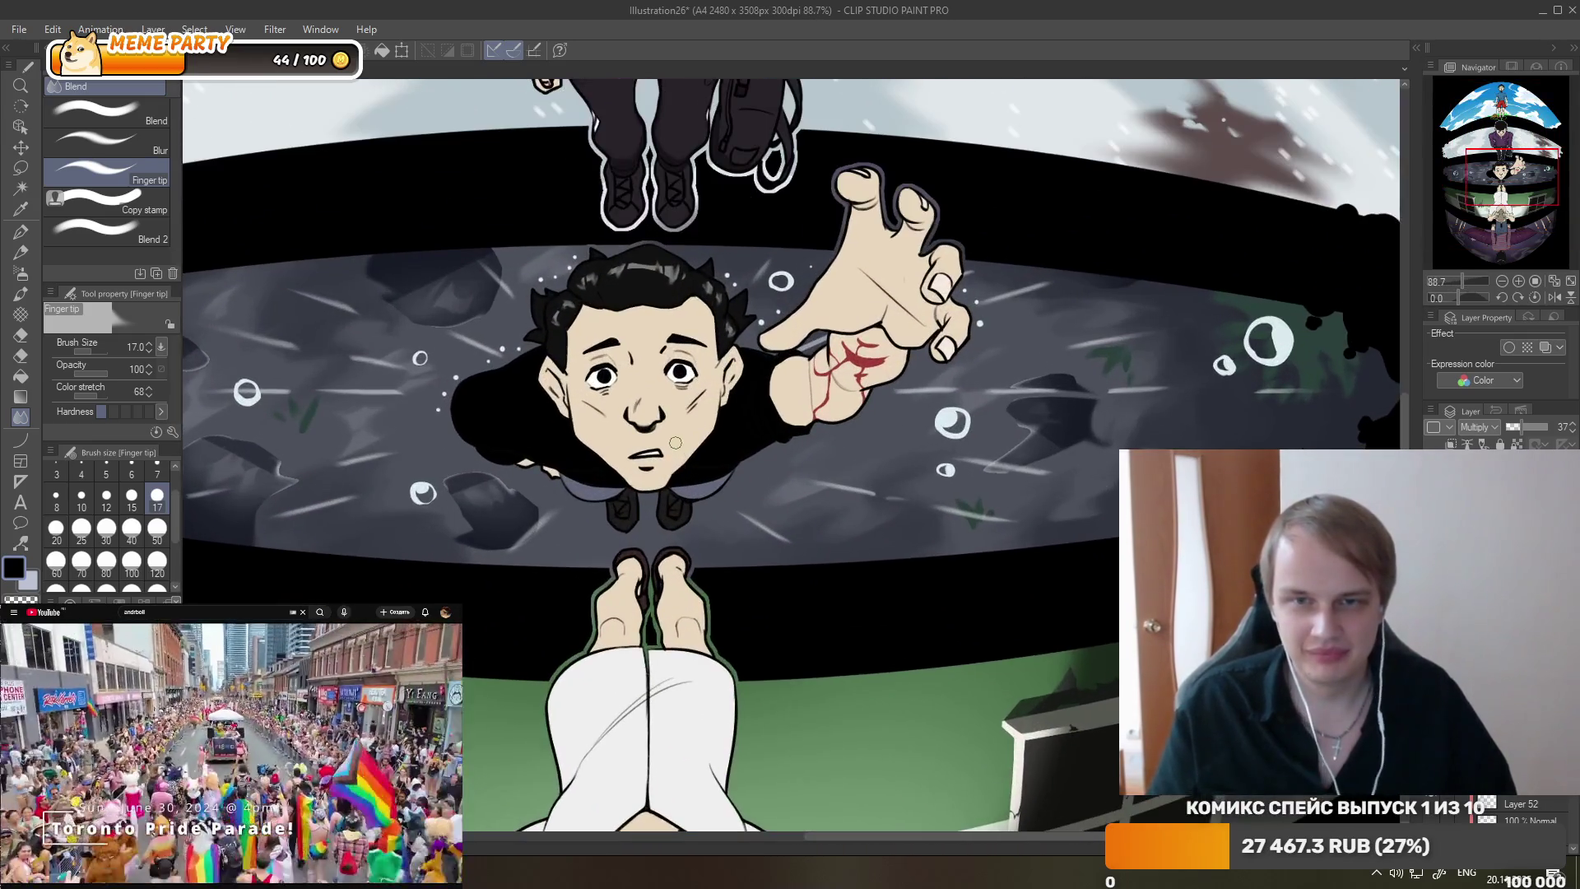
pyautogui.scroll(1, 666, 411)
pyautogui.scroll(1, 647, 349)
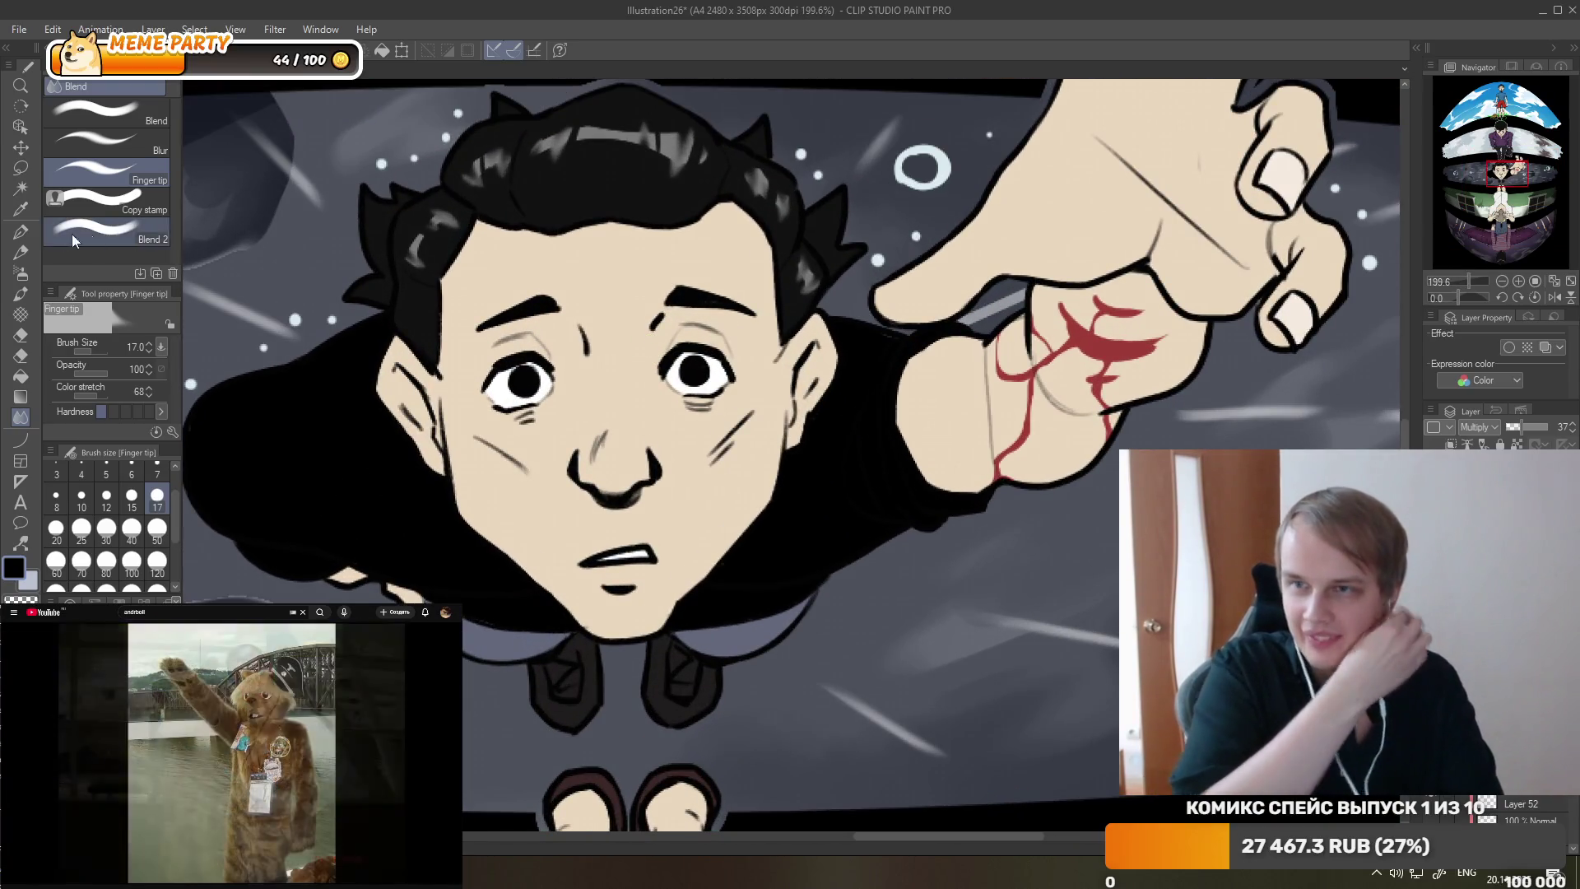
# - Paint grey diagonal blush strokes on both of the lower boy's cheeks with the G-pen
pyautogui.press('p')
pyautogui.moveTo(477, 436)
pyautogui.mouseDown()
pyautogui.moveTo(525, 481)
pyautogui.moveTo(492, 447)
pyautogui.moveTo(544, 551)
pyautogui.mouseUp()
pyautogui.hotkey('ctrl', 'z')
pyautogui.hotkey('ctrl', 'z')
pyautogui.hotkey('ctrl', 'z')
pyautogui.moveTo(516, 465); pyautogui.dragTo(543, 539)
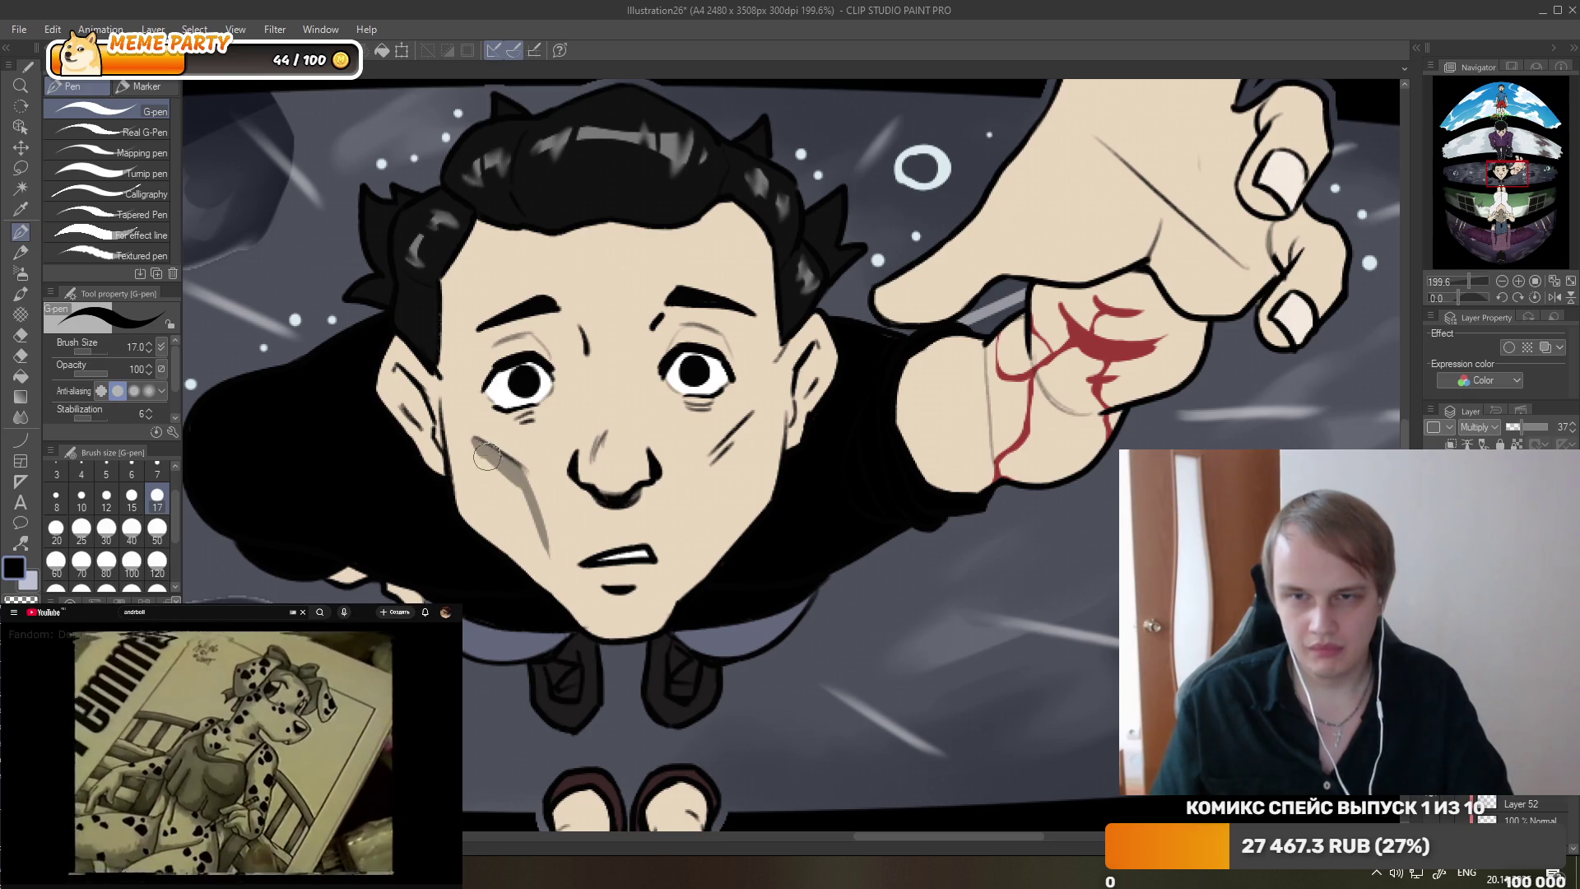
pyautogui.moveTo(486, 456); pyautogui.dragTo(497, 450)
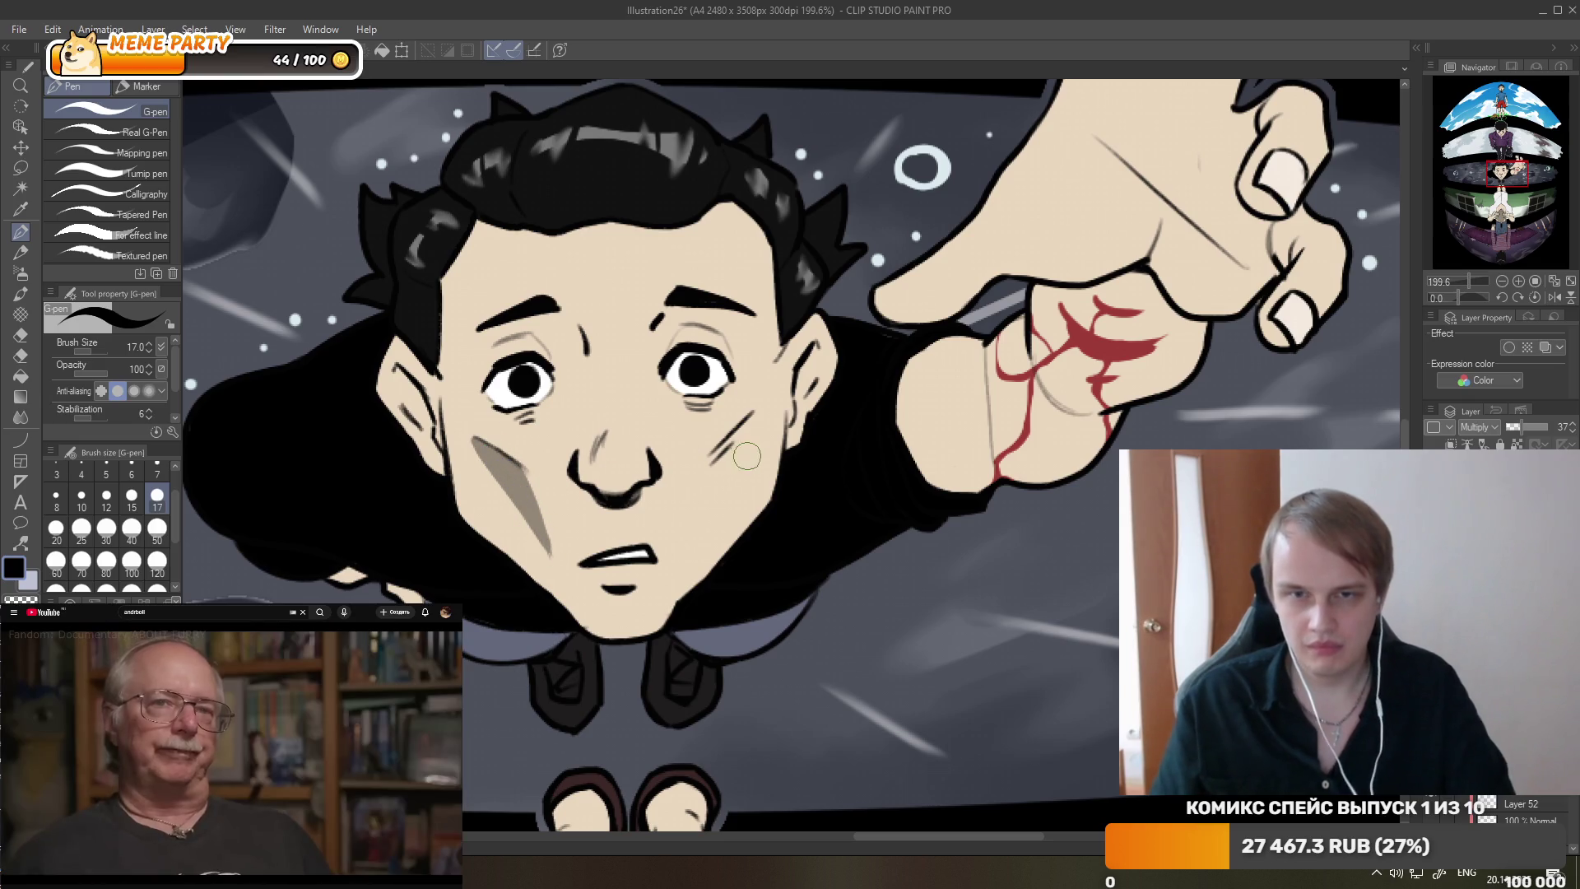
pyautogui.moveTo(708, 469); pyautogui.dragTo(751, 416)
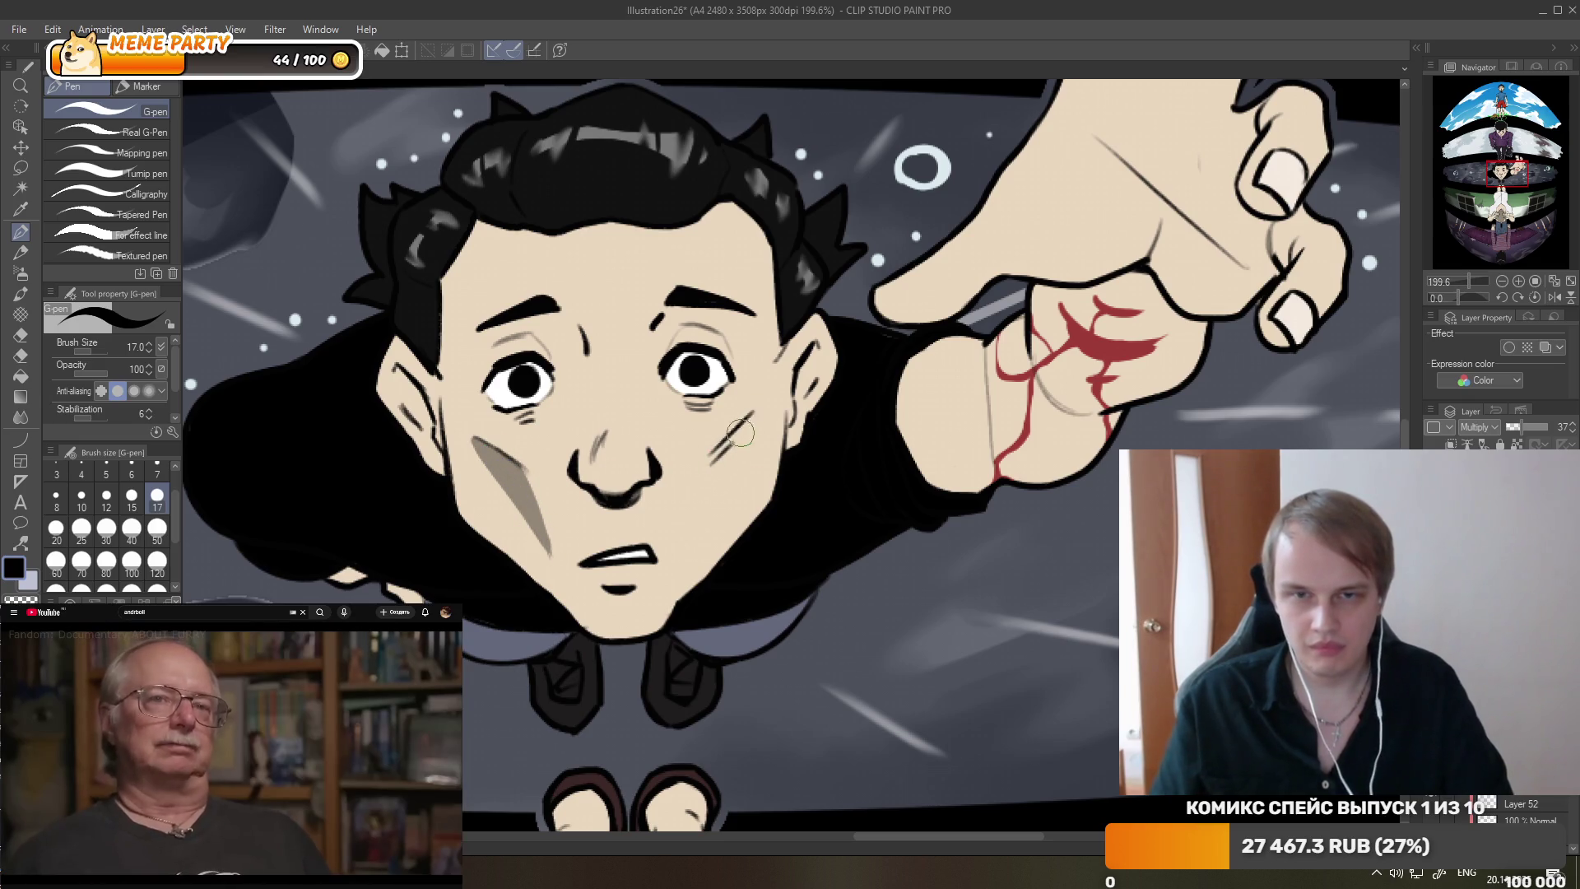
pyautogui.moveTo(711, 464); pyautogui.dragTo(754, 418)
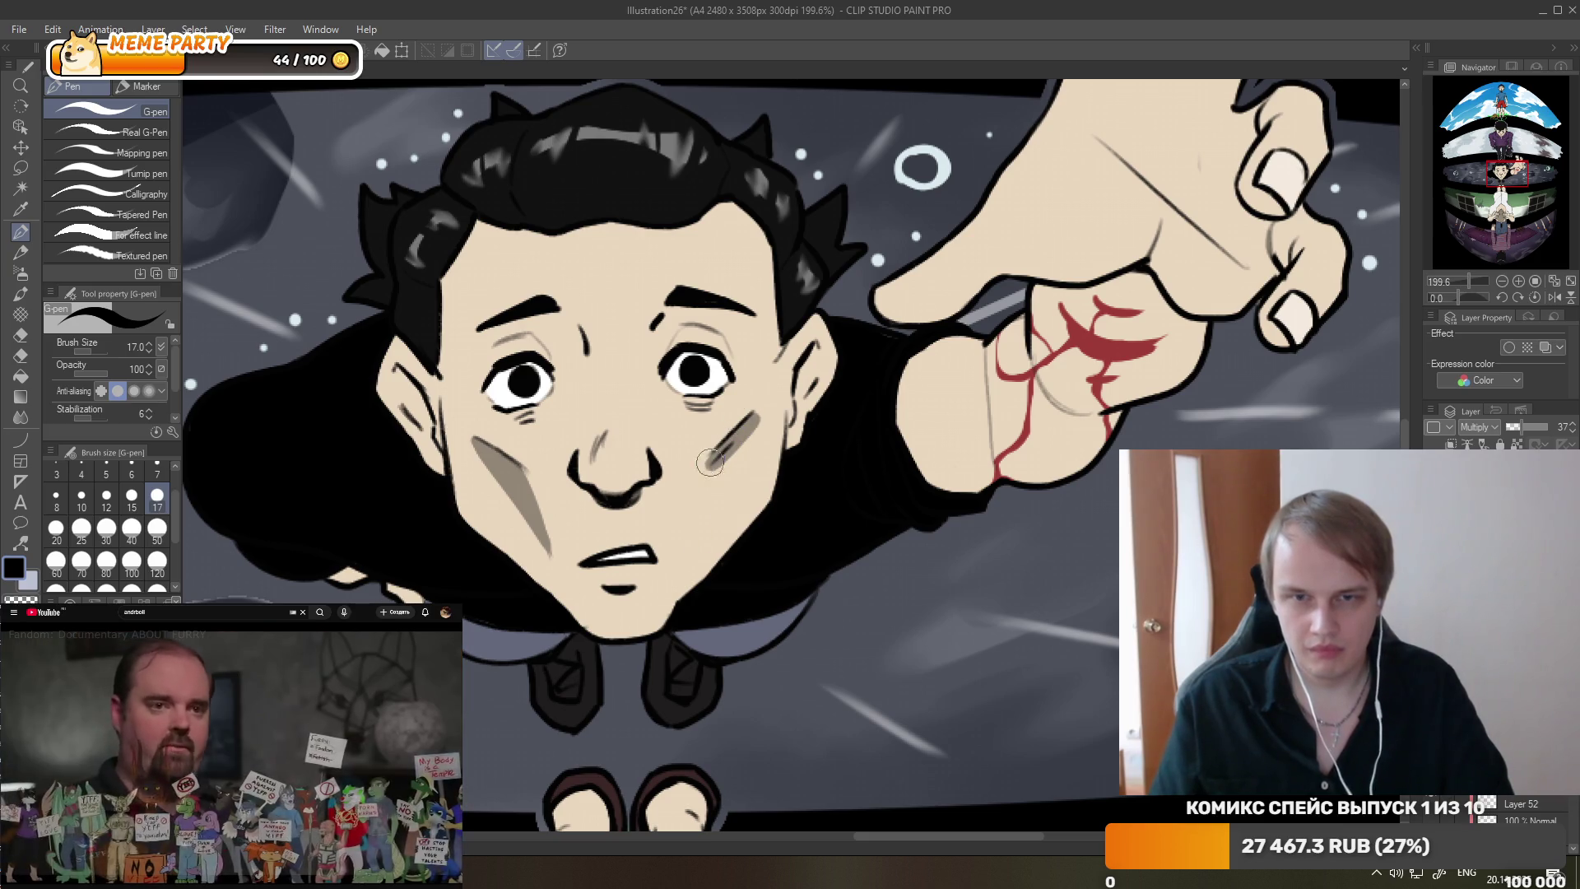
pyautogui.moveTo(698, 539); pyautogui.dragTo(753, 421)
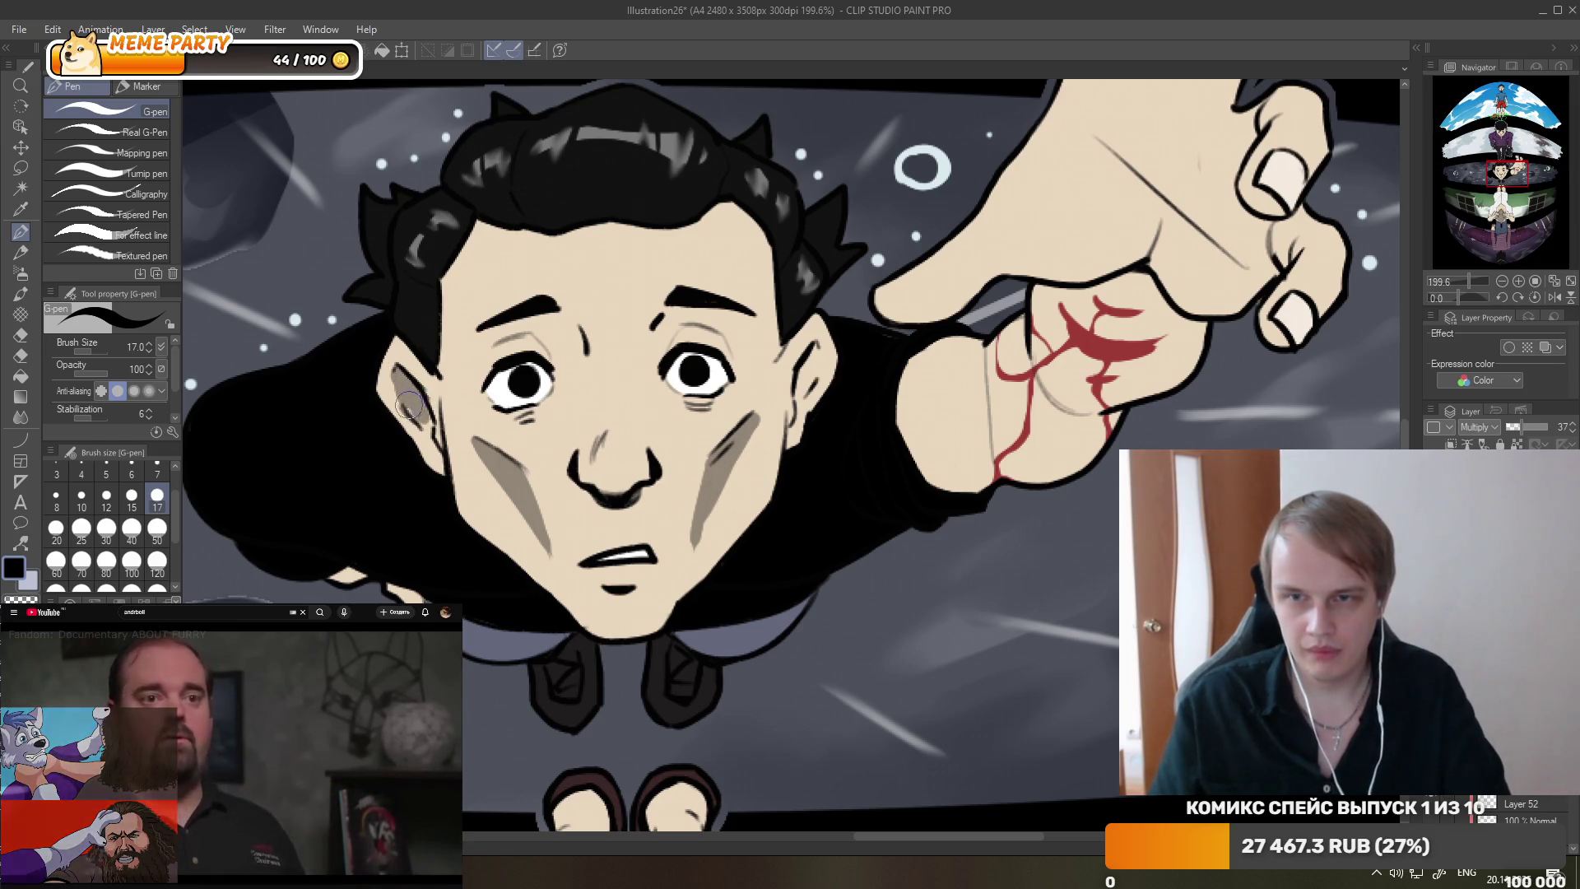
# - Shade inside both ears and beneath both eyebrows in grey
pyautogui.moveTo(411, 393); pyautogui.dragTo(417, 416)
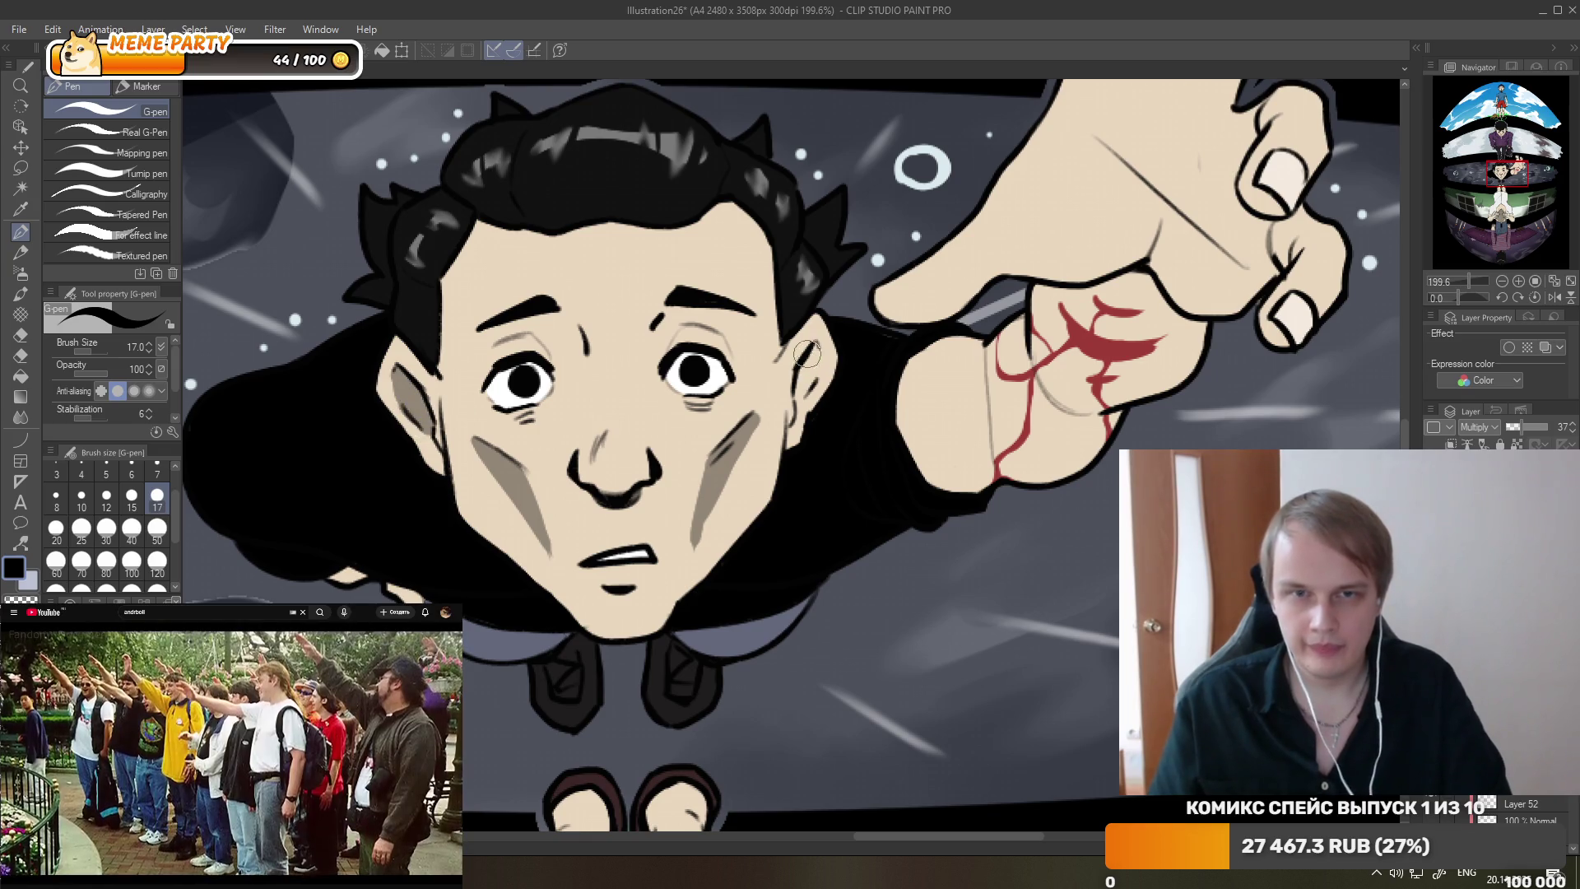
pyautogui.moveTo(817, 344); pyautogui.dragTo(806, 375)
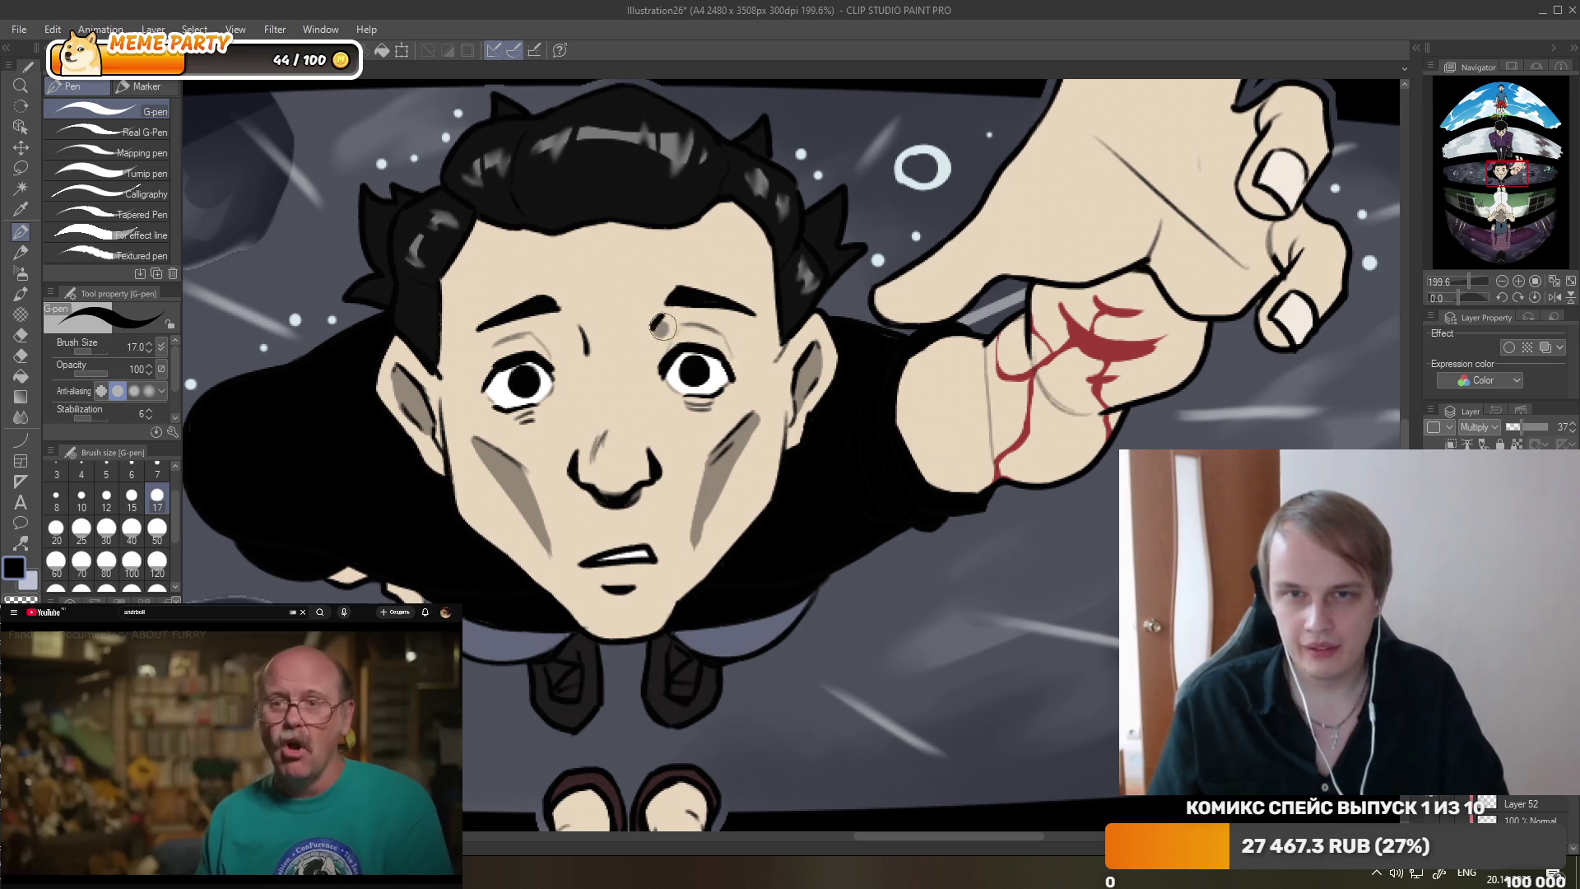
pyautogui.moveTo(664, 327); pyautogui.dragTo(671, 323)
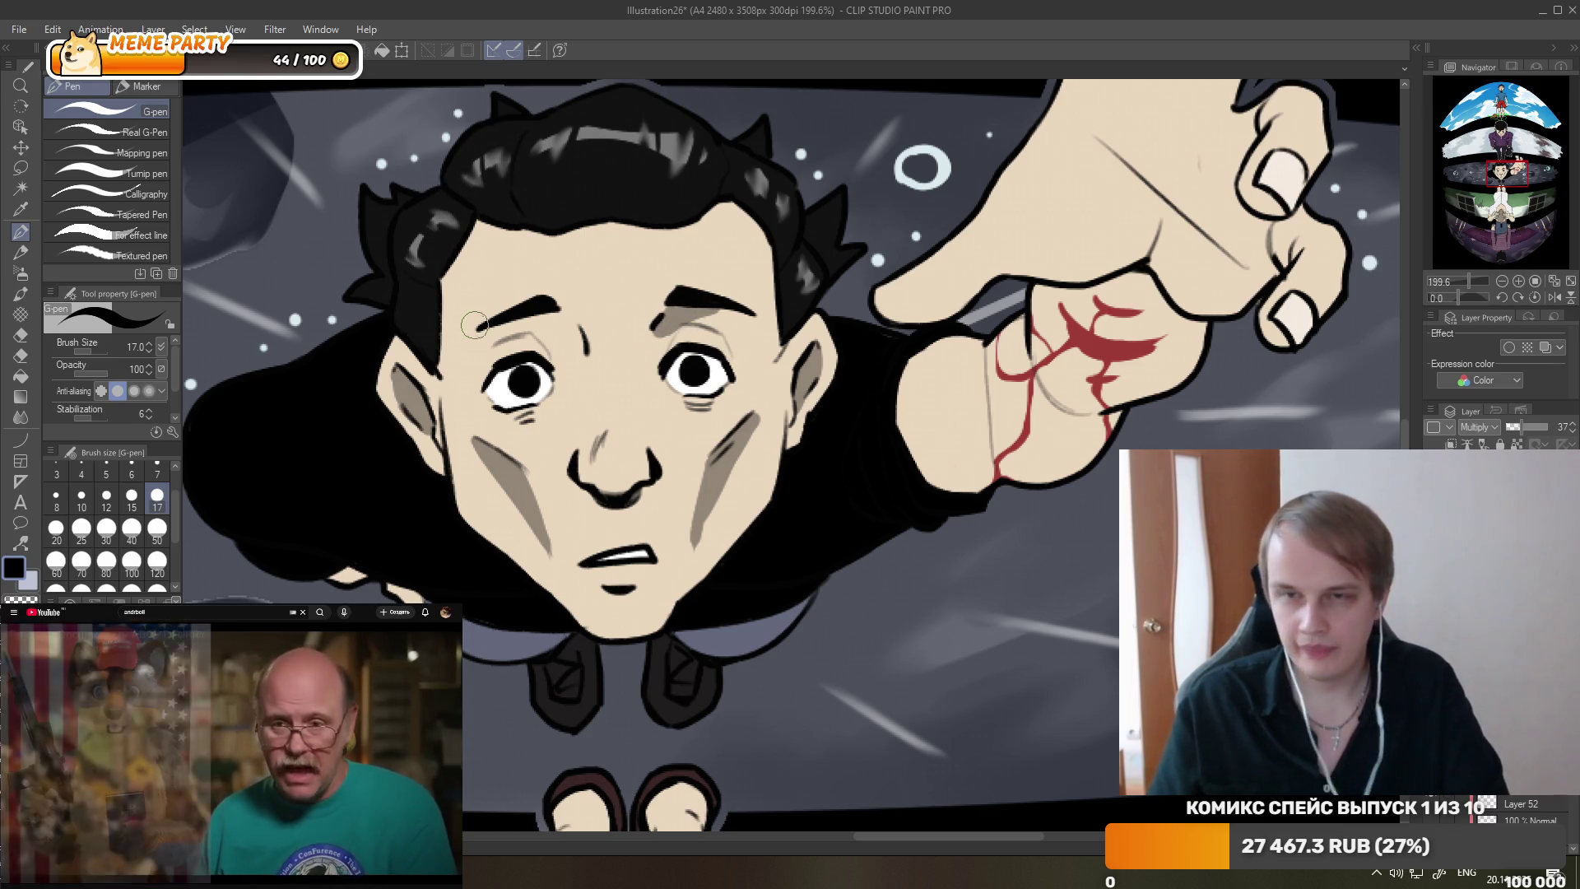
pyautogui.moveTo(469, 323); pyautogui.dragTo(510, 333)
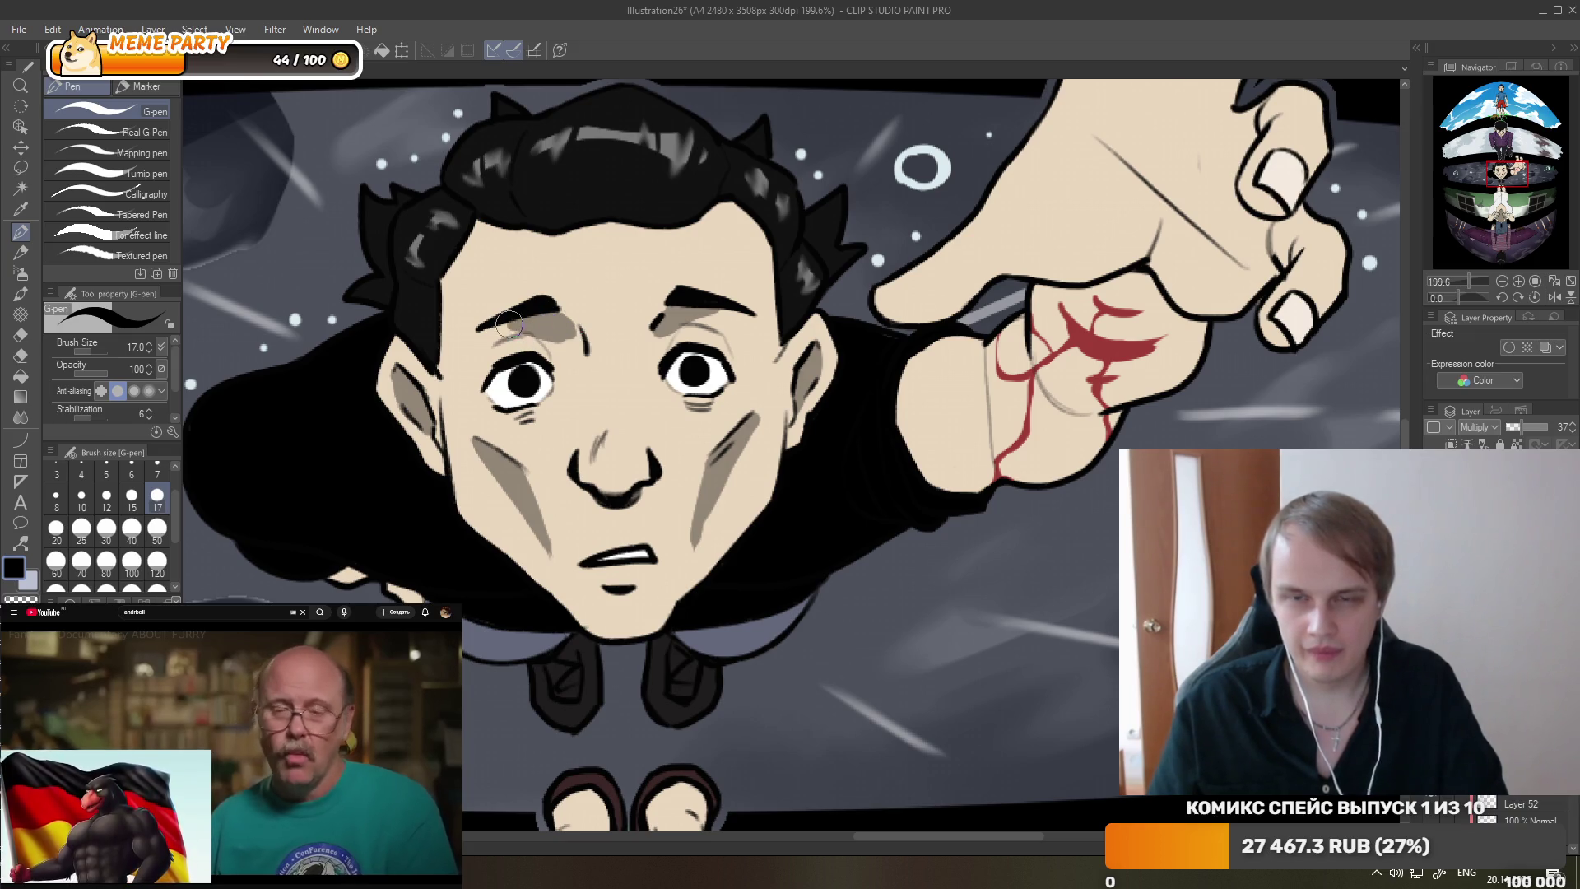
# - Smudge both cheek blushes softer with Finger tip, enlarging the blend brush to size 50
pyautogui.press('j')
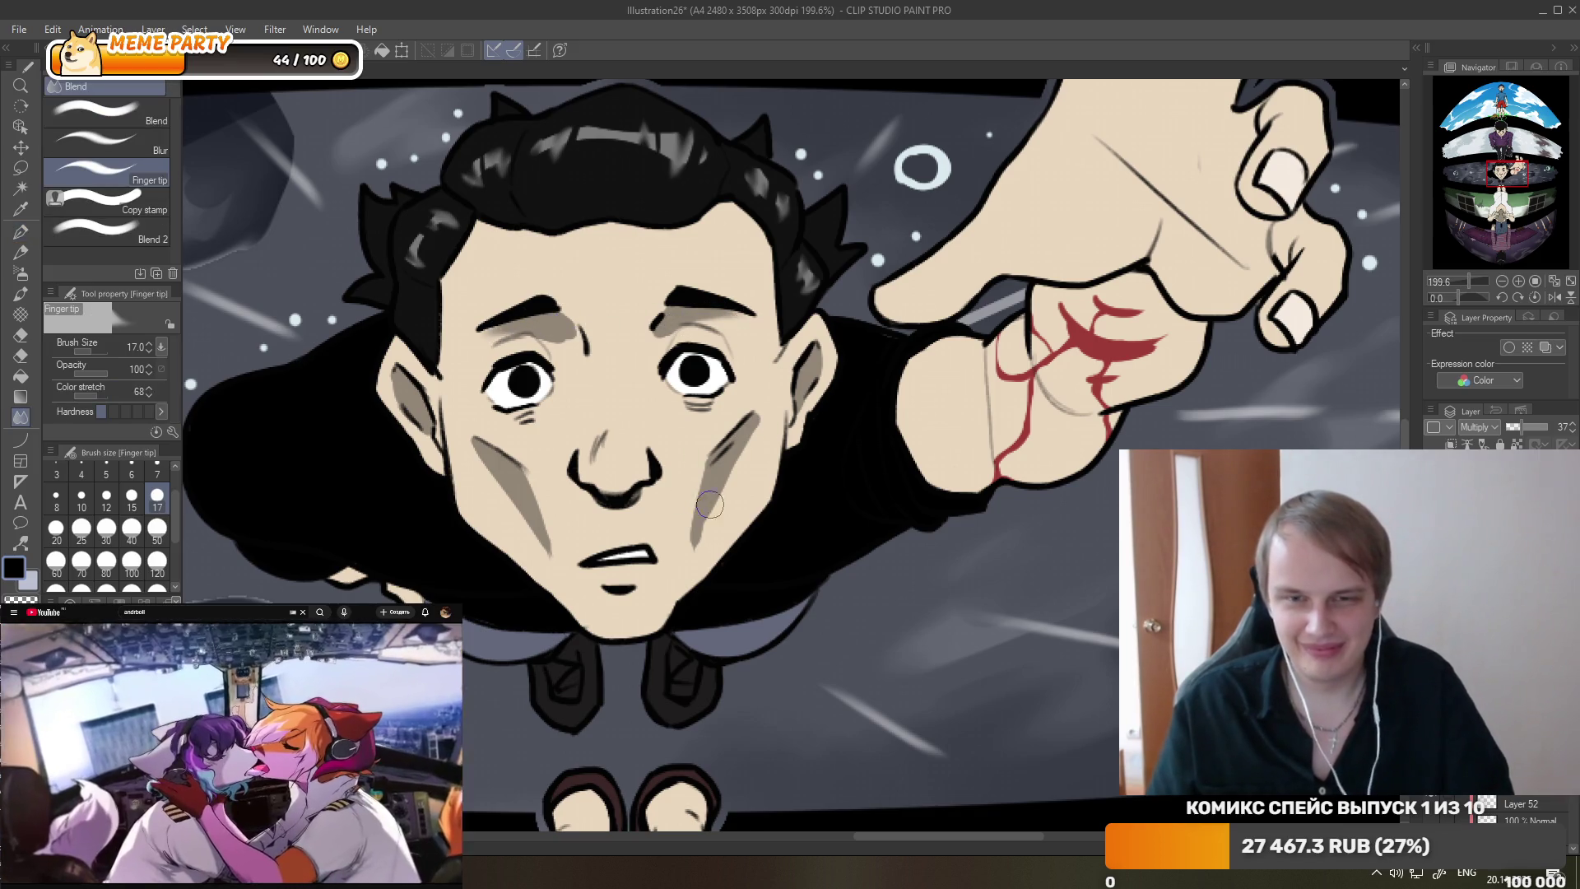
pyautogui.moveTo(712, 501); pyautogui.dragTo(682, 568)
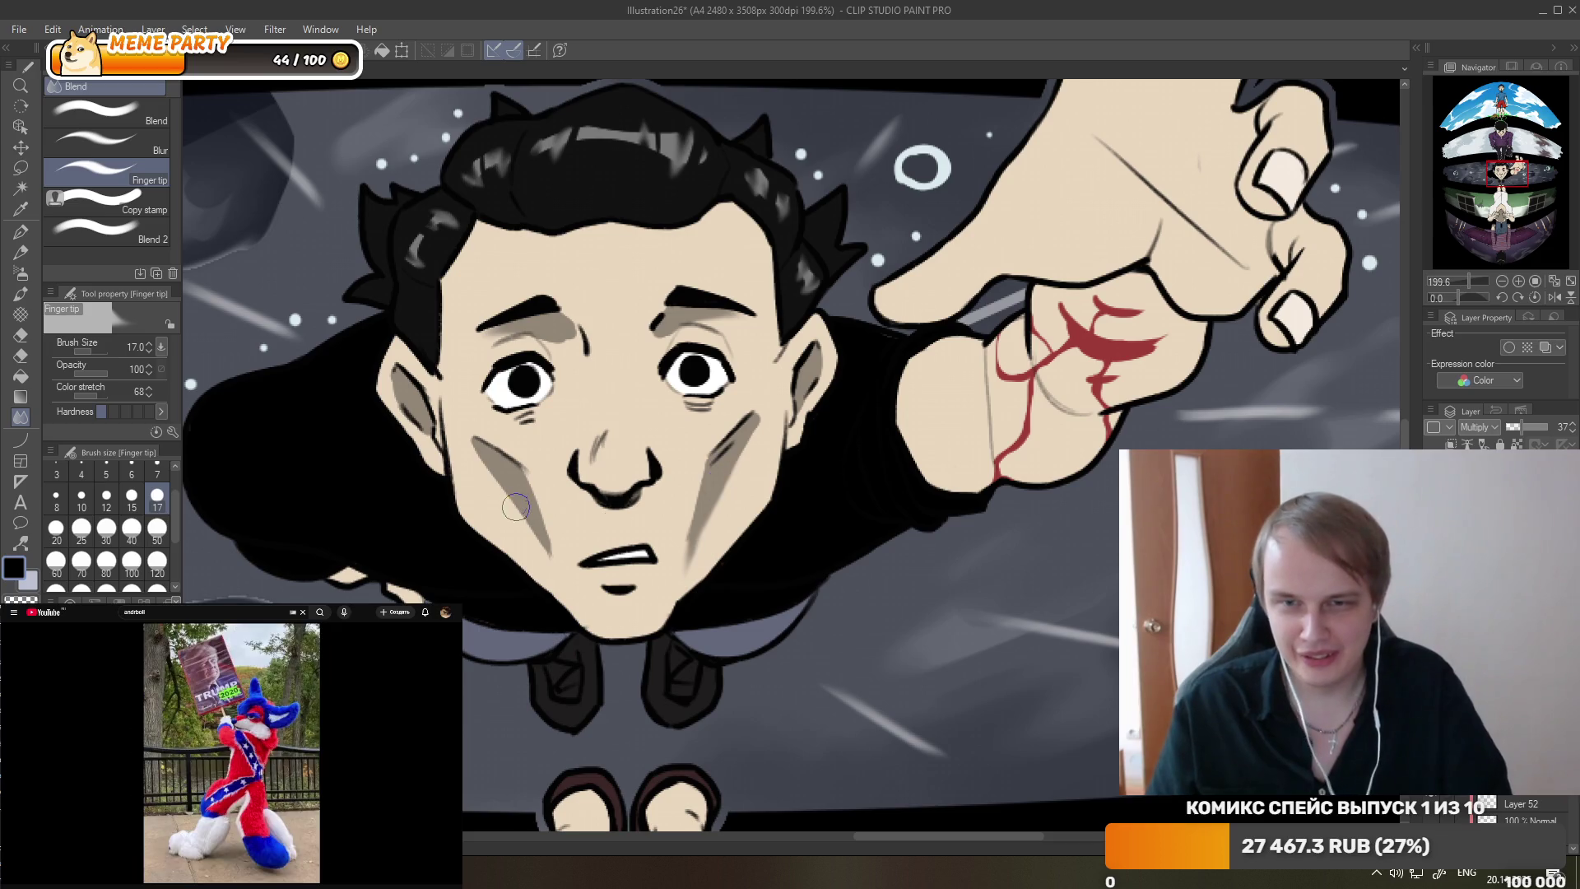
pyautogui.moveTo(539, 529); pyautogui.dragTo(556, 564)
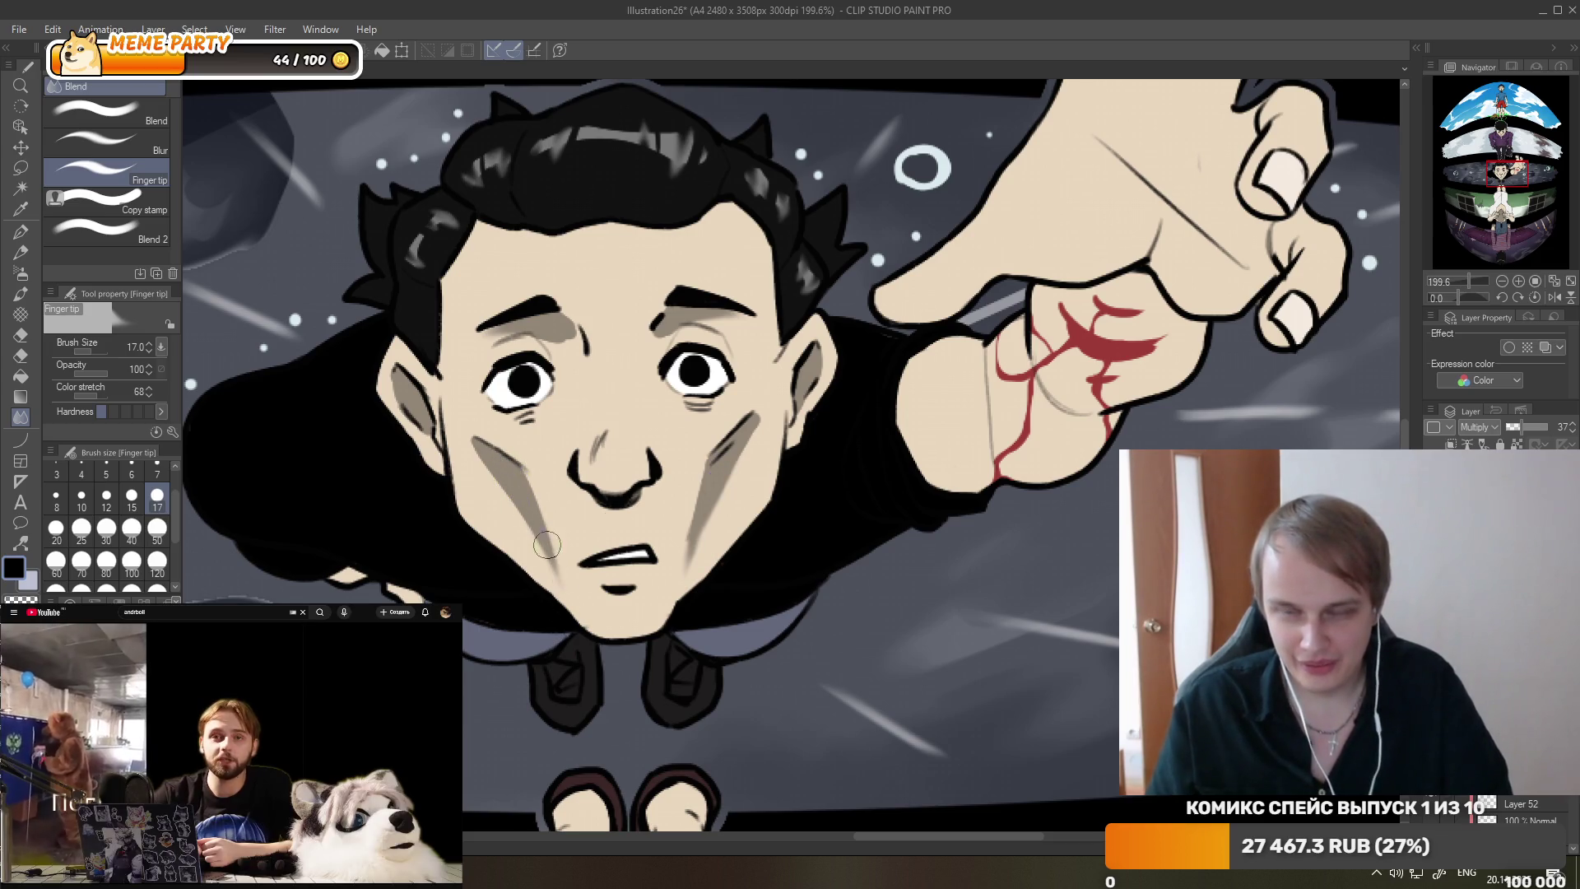
pyautogui.click(157, 528)
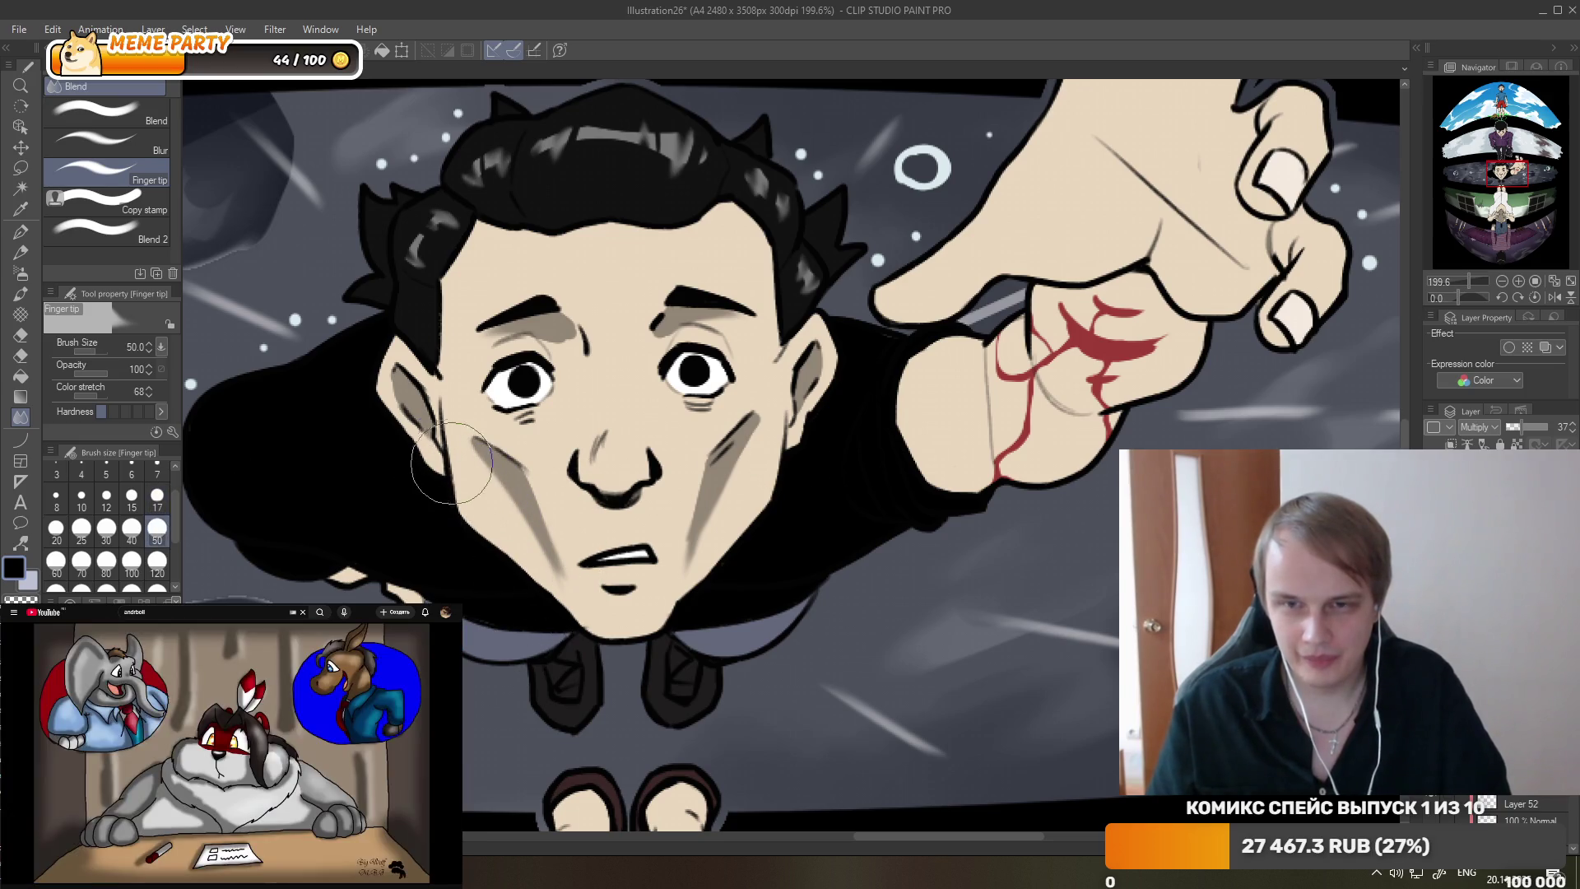
# - Trim the lower ends of both cheek blushes with the Hard eraser, thinning the right one
pyautogui.press('e')
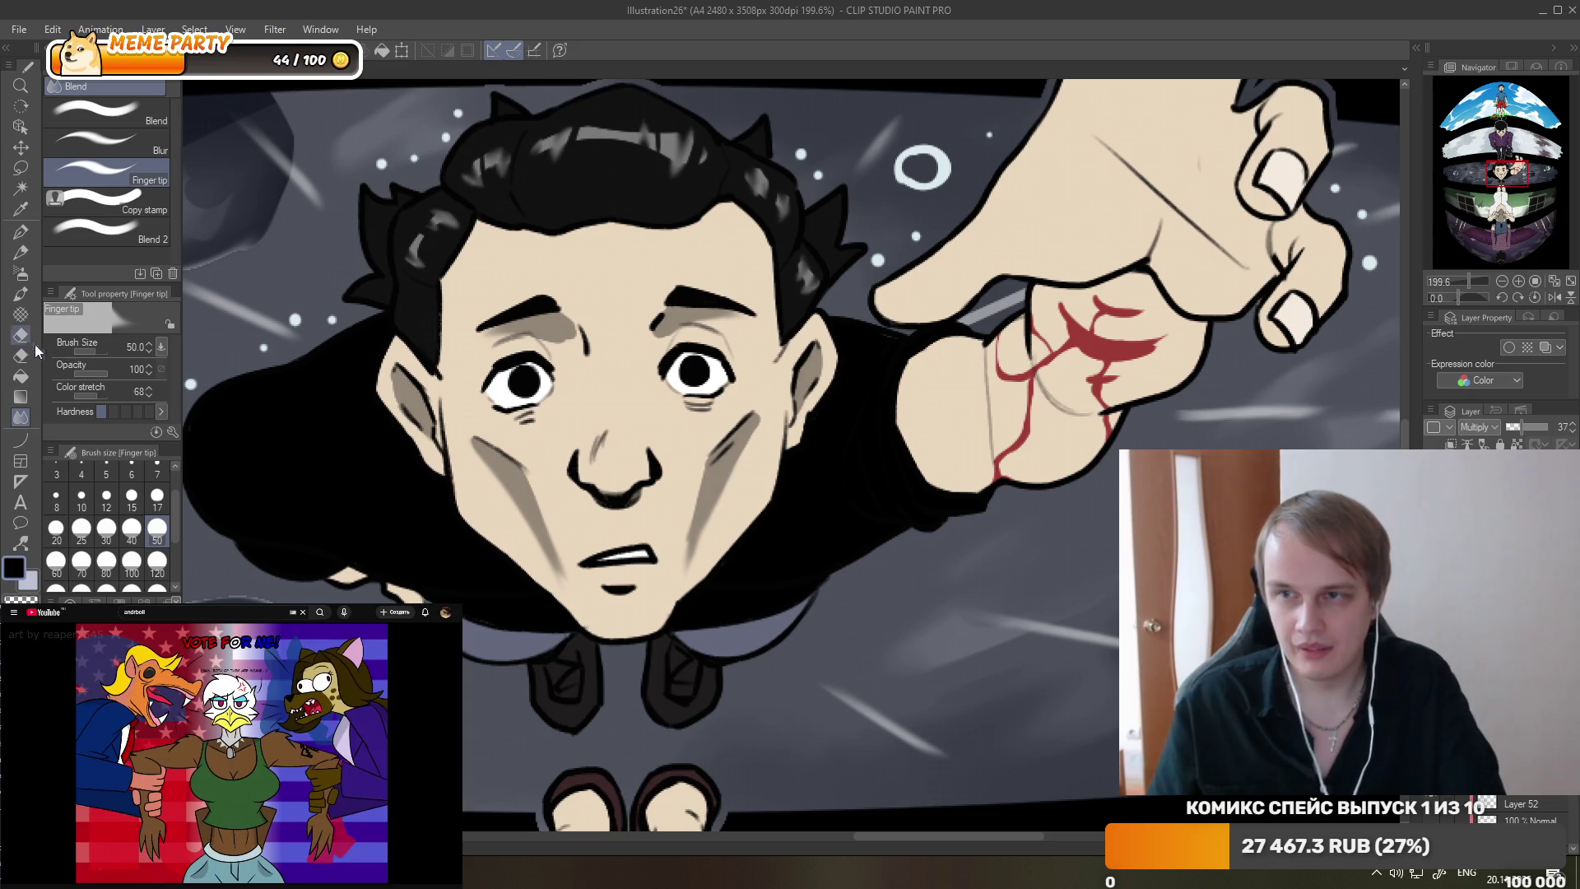
pyautogui.moveTo(476, 465); pyautogui.dragTo(560, 580)
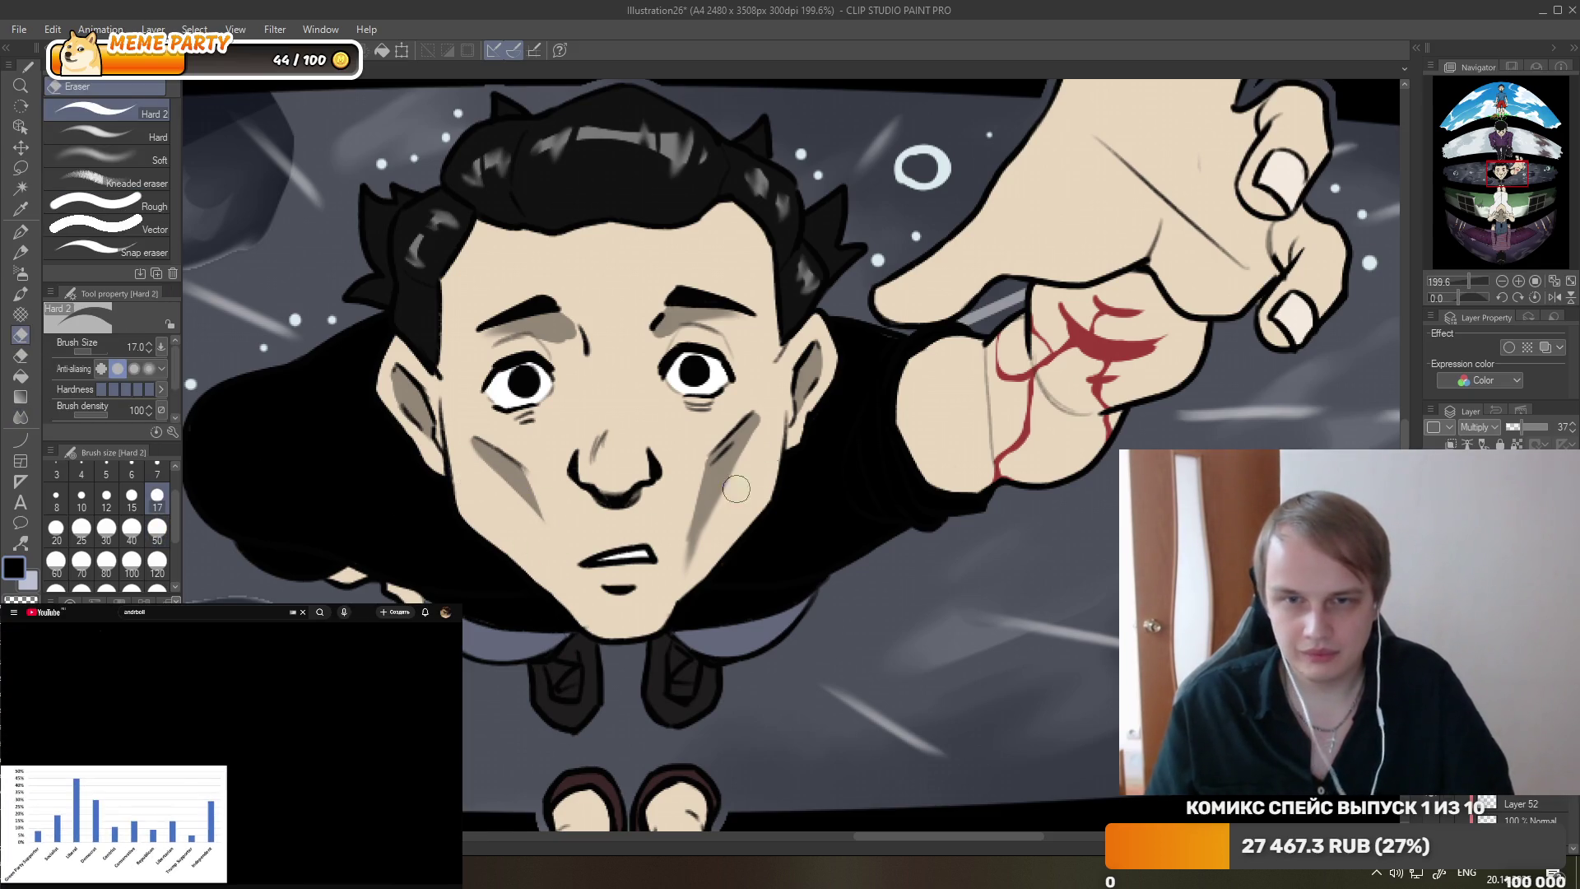
pyautogui.moveTo(670, 576); pyautogui.dragTo(758, 445)
pyautogui.moveTo(714, 508); pyautogui.dragTo(762, 409)
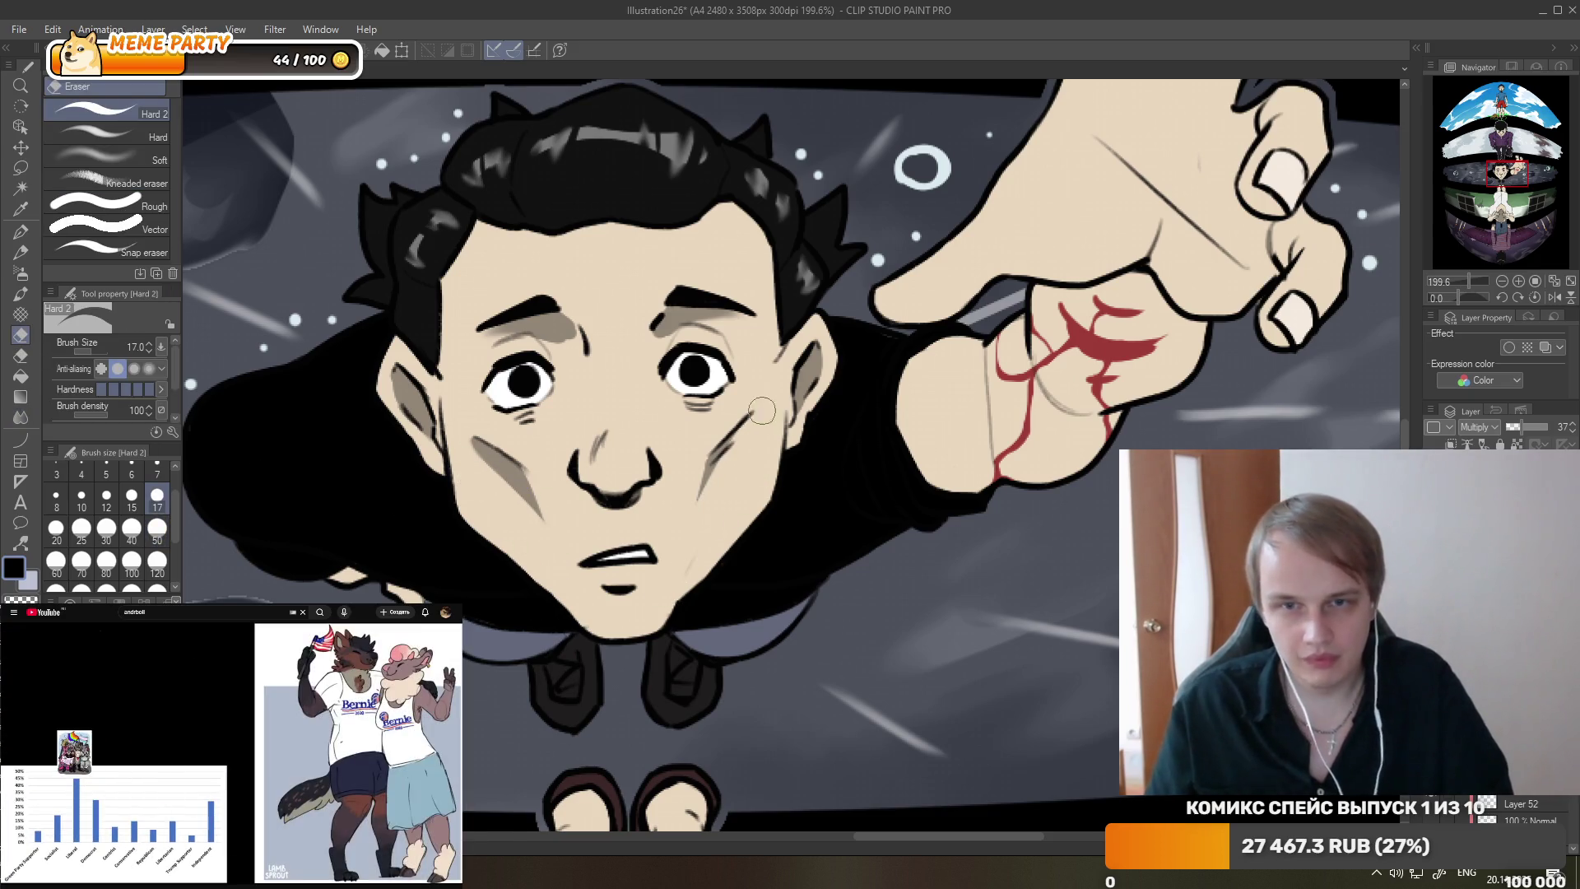
pyautogui.hotkey('ctrl', 'z')
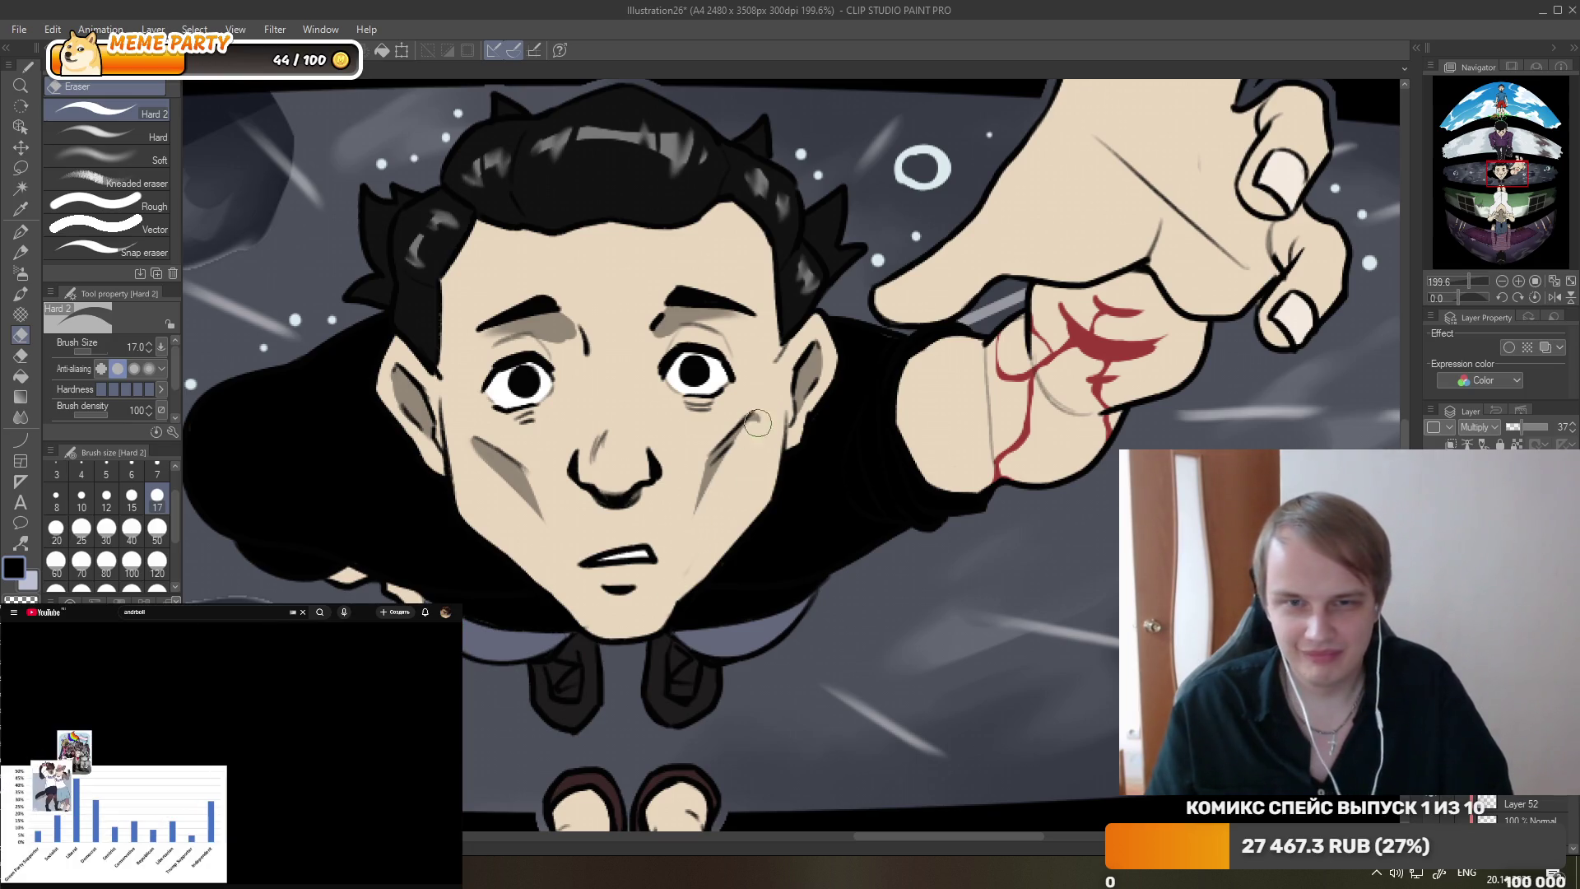
pyautogui.hotkey('ctrl', 'z')
pyautogui.moveTo(705, 516); pyautogui.dragTo(757, 428)
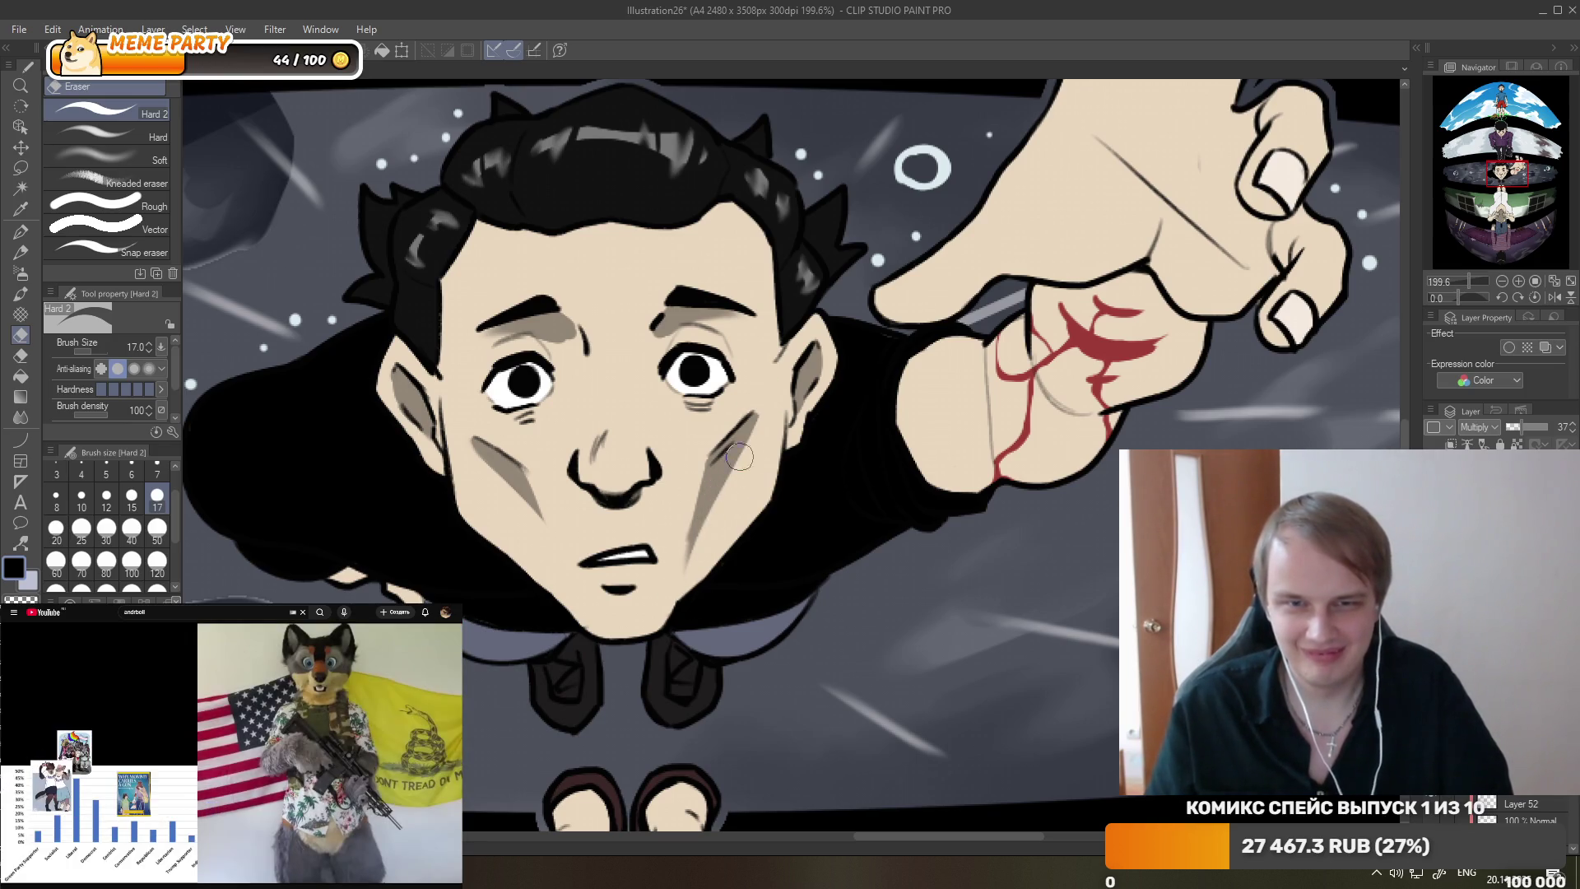
pyautogui.moveTo(706, 513); pyautogui.dragTo(743, 454)
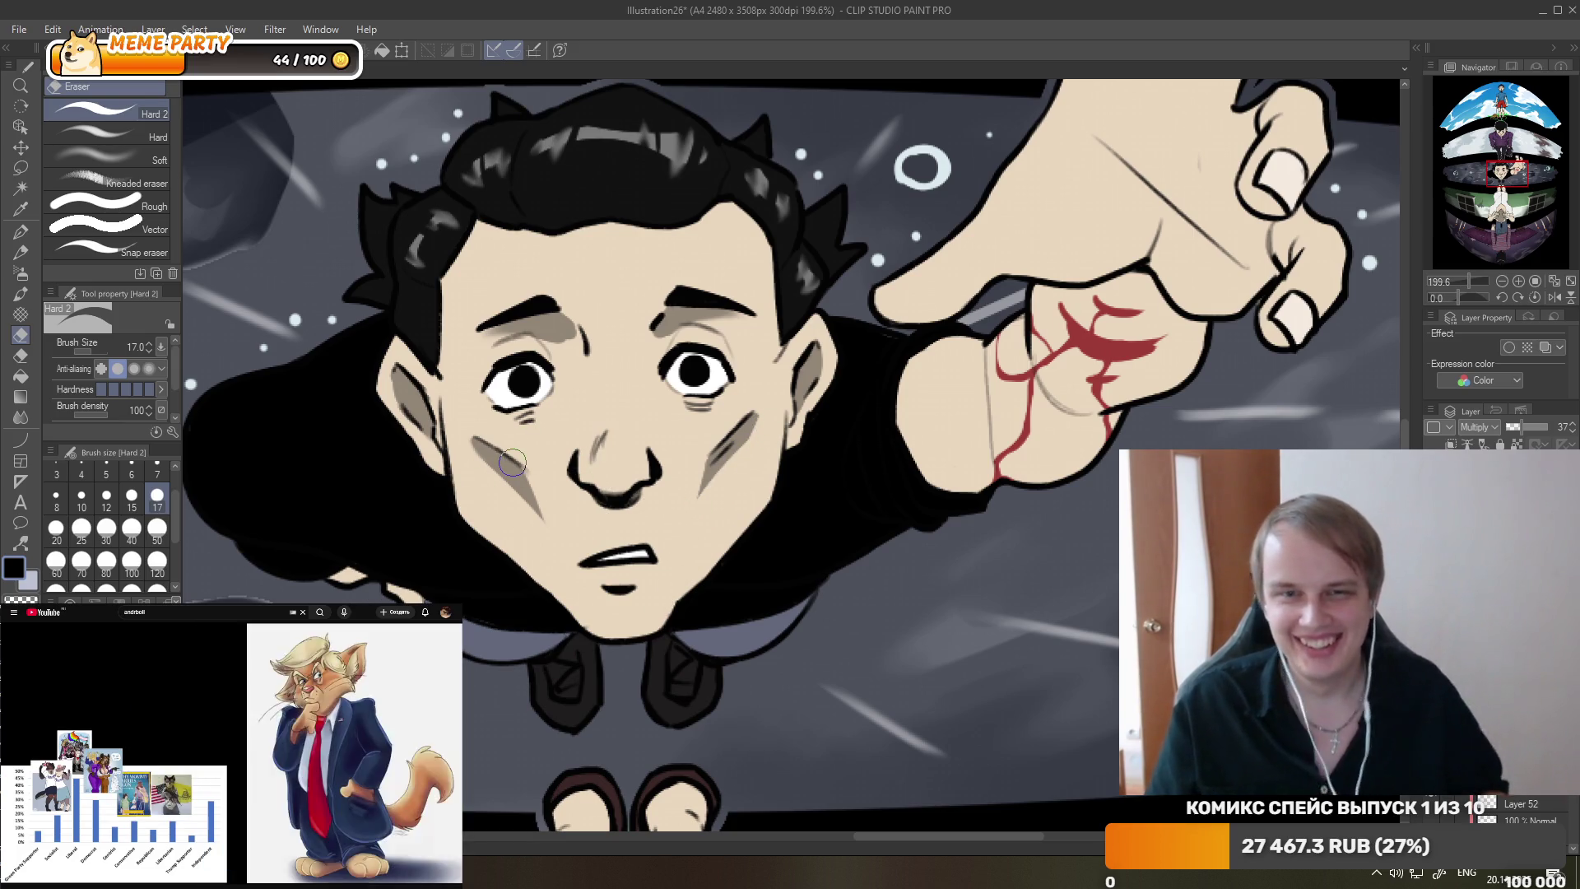
pyautogui.scroll(-5, 522, 457)
# - Shade the fist's lower edge and its lower knuckles with grey G-pen strokes
pyautogui.scroll(-3, 576, 411)
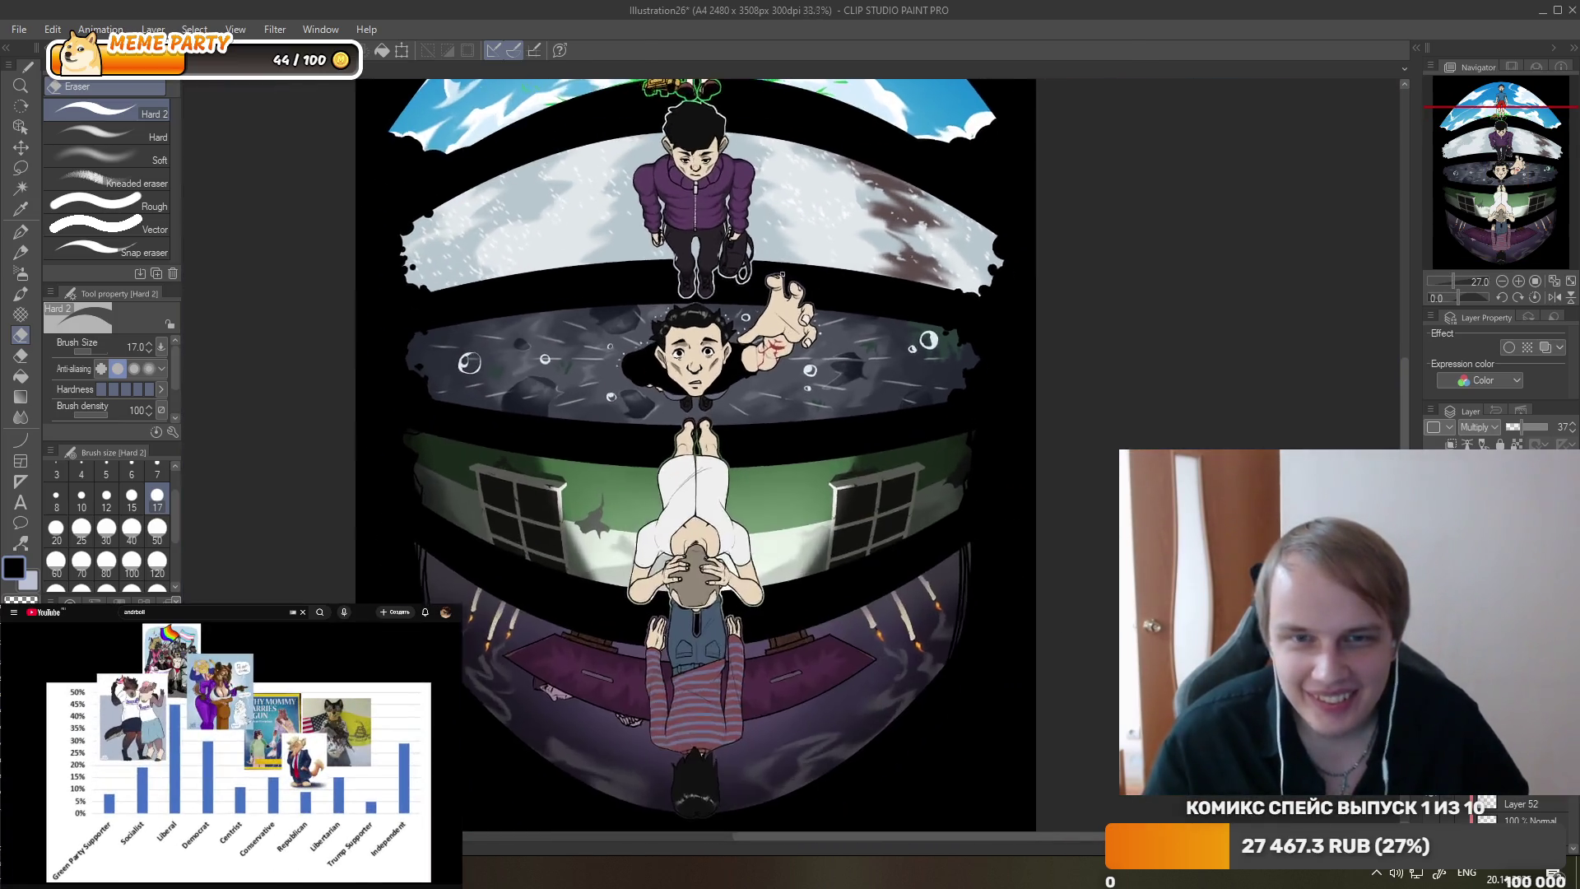
pyautogui.scroll(3, 731, 375)
pyautogui.scroll(3, 731, 374)
pyautogui.scroll(2, 731, 374)
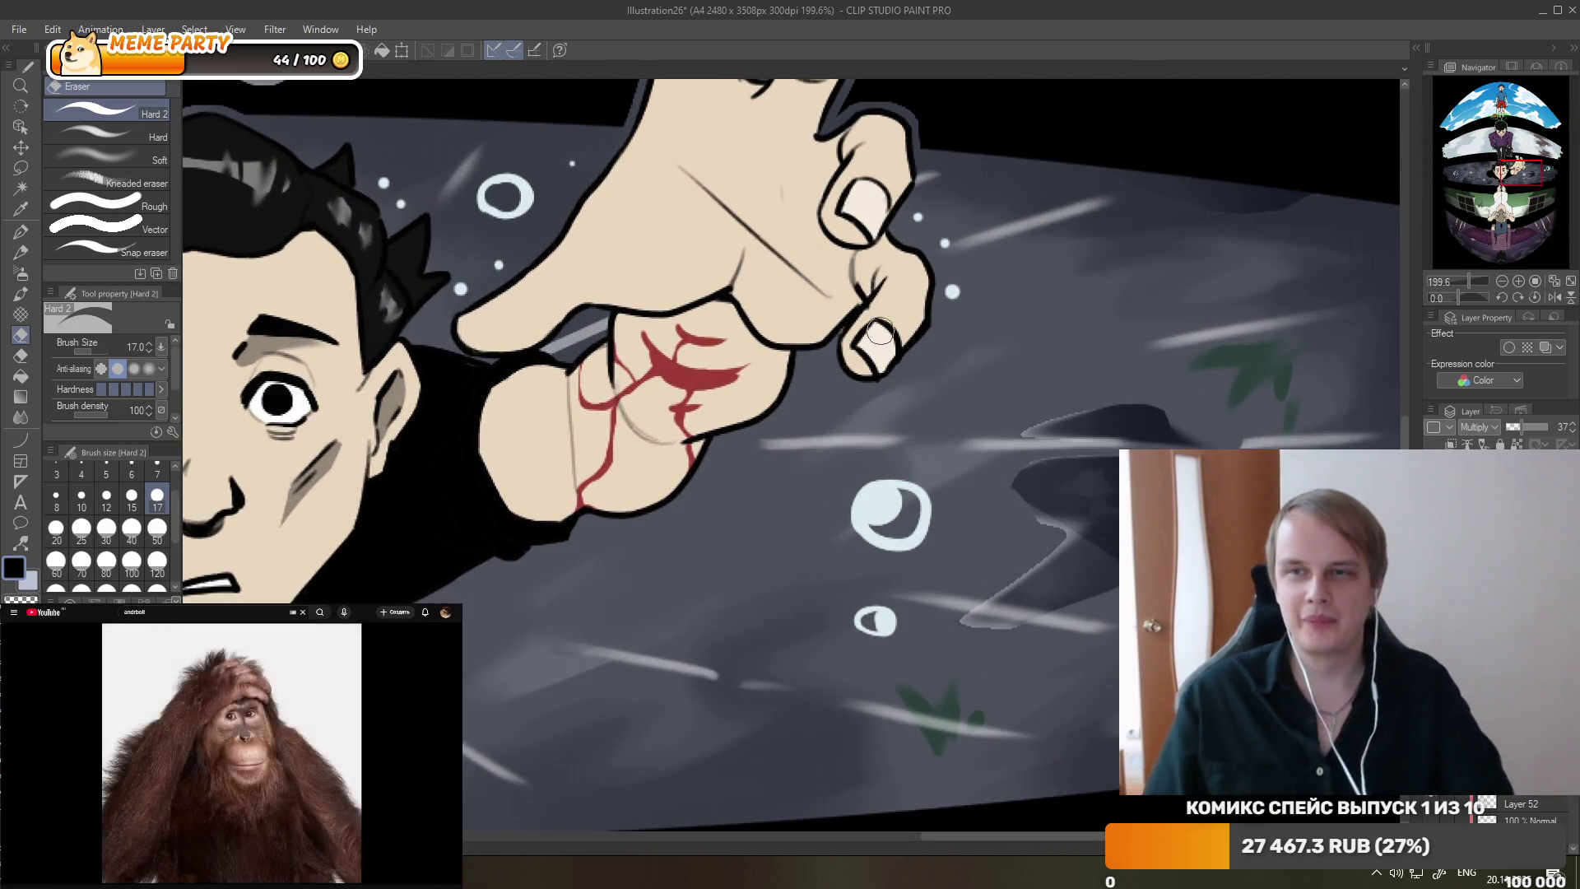
pyautogui.press('p')
pyautogui.moveTo(513, 498)
pyautogui.mouseDown()
pyautogui.moveTo(580, 495)
pyautogui.moveTo(563, 516)
pyautogui.mouseUp()
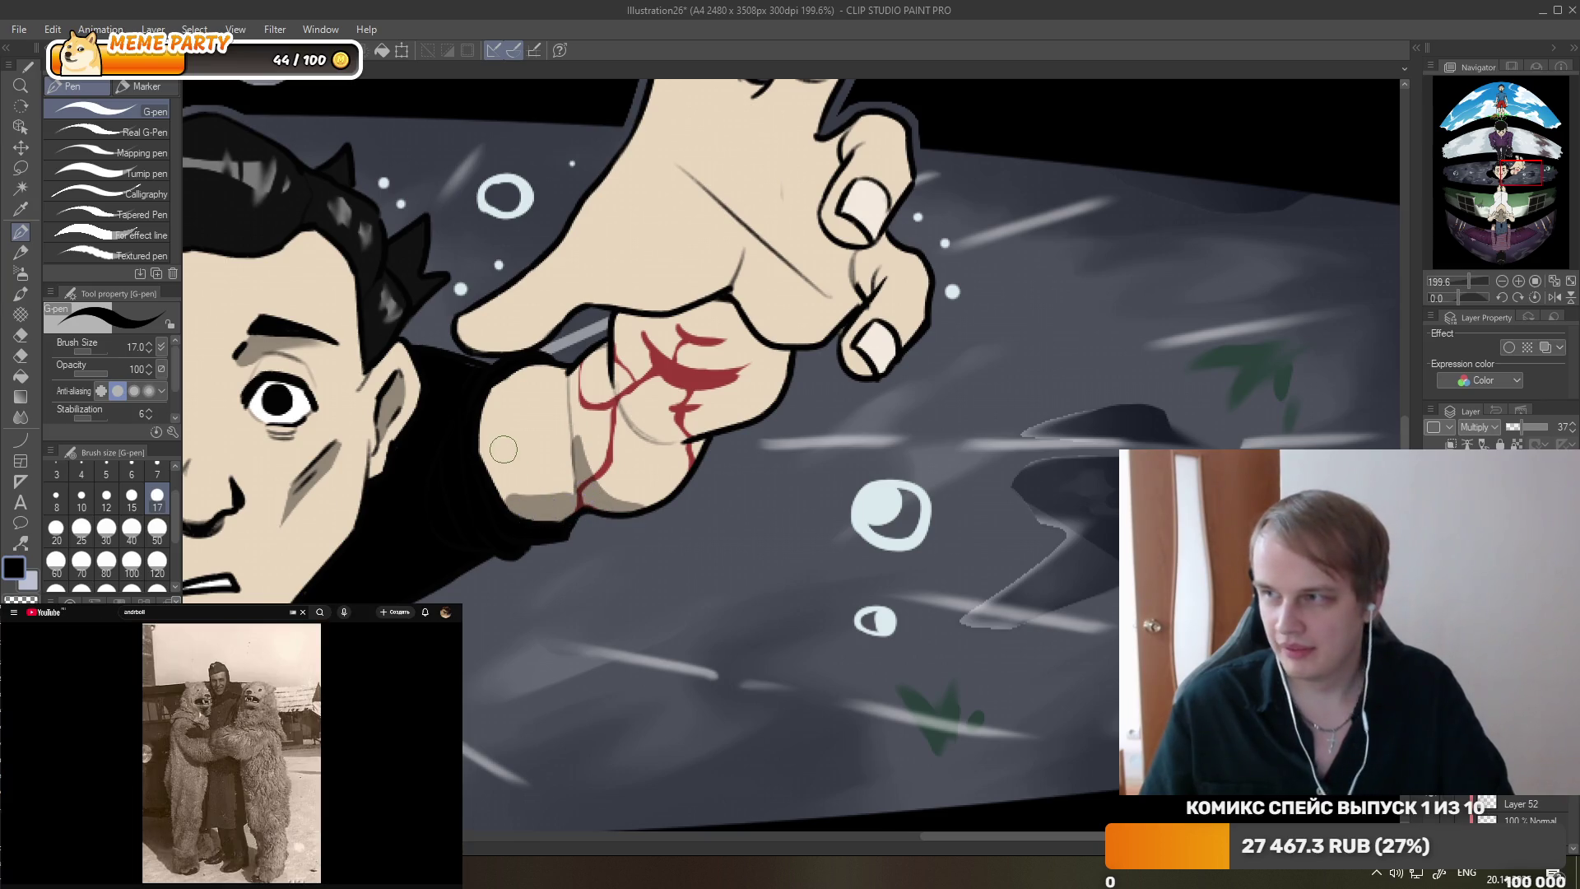
pyautogui.moveTo(509, 463)
pyautogui.mouseDown()
pyautogui.moveTo(545, 515)
pyautogui.moveTo(535, 503)
pyautogui.mouseUp()
pyautogui.hotkey('ctrl', 'z')
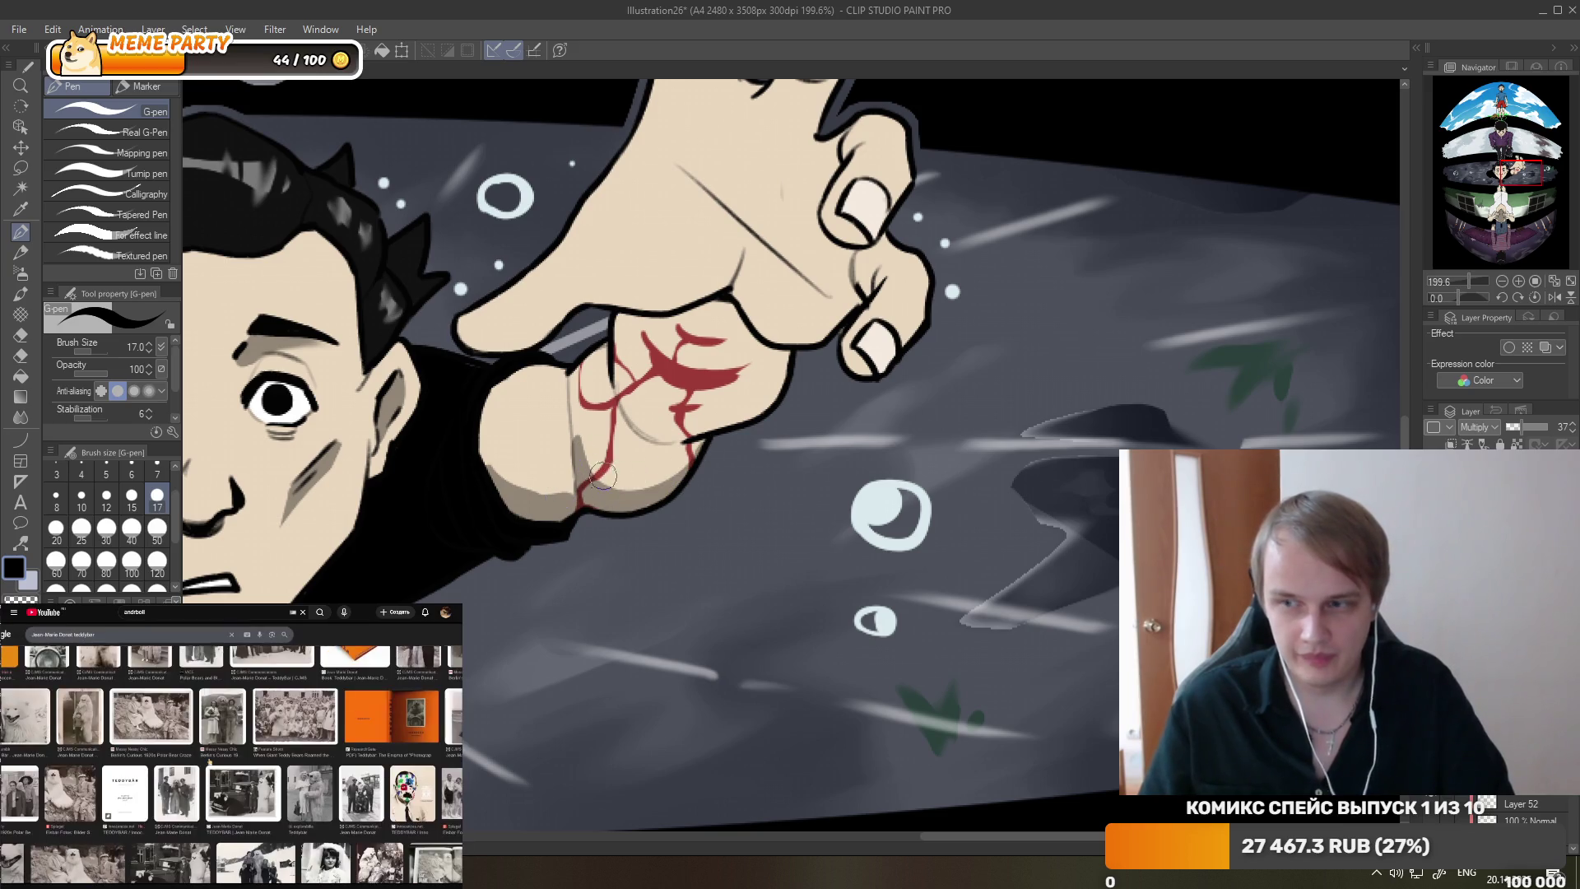
pyautogui.moveTo(627, 424)
pyautogui.mouseDown()
pyautogui.moveTo(722, 415)
pyautogui.moveTo(620, 383)
pyautogui.mouseUp()
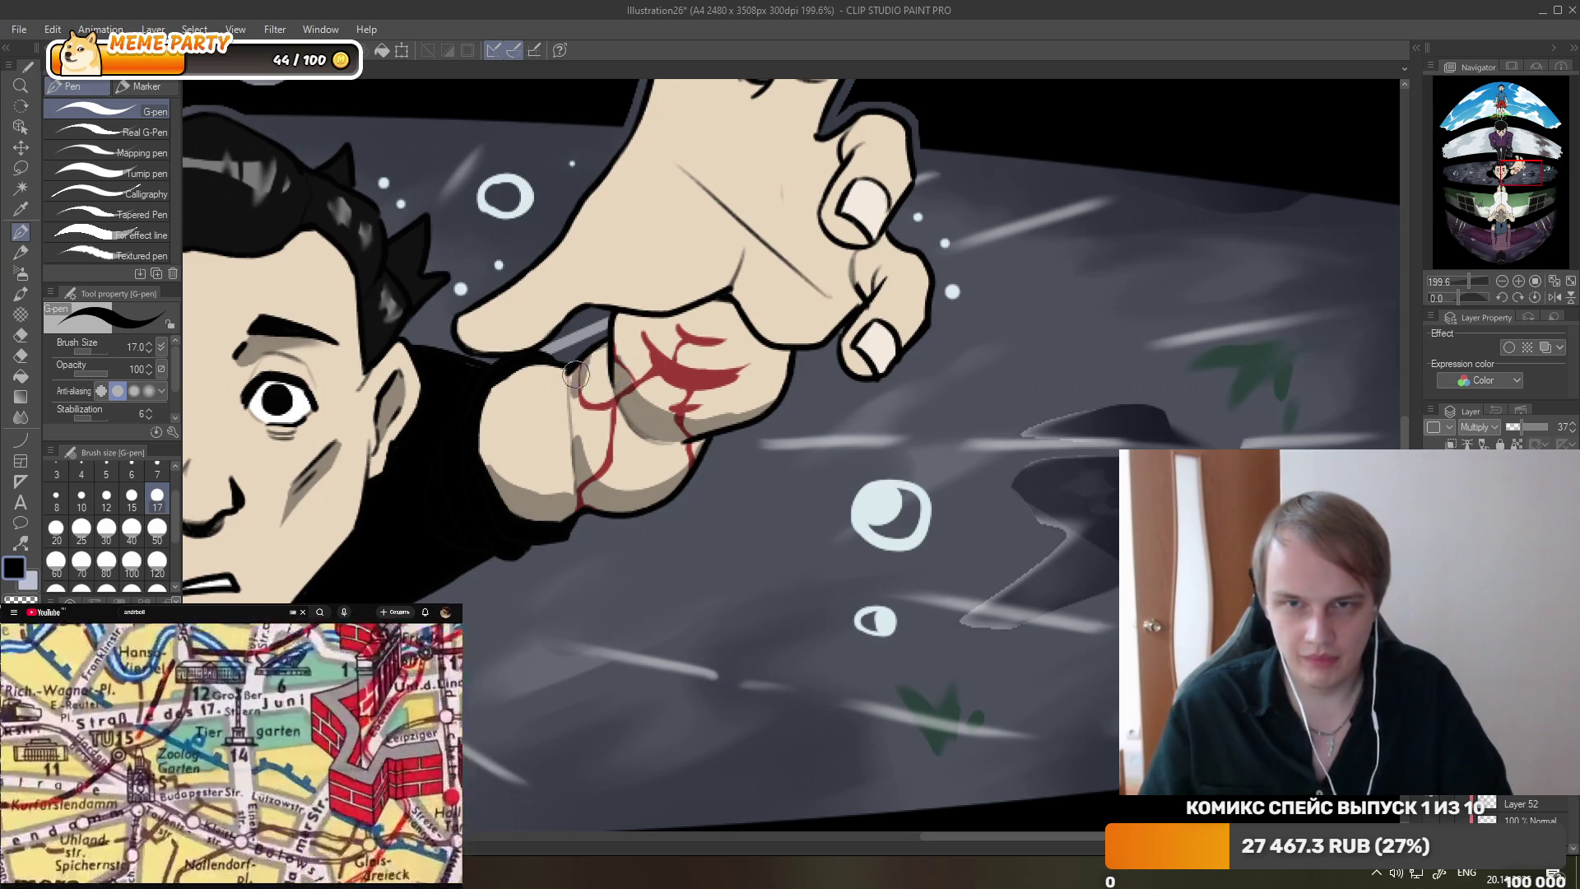
# - Paint a thin grey crease line across the back of the hand's knuckles
pyautogui.press('e')
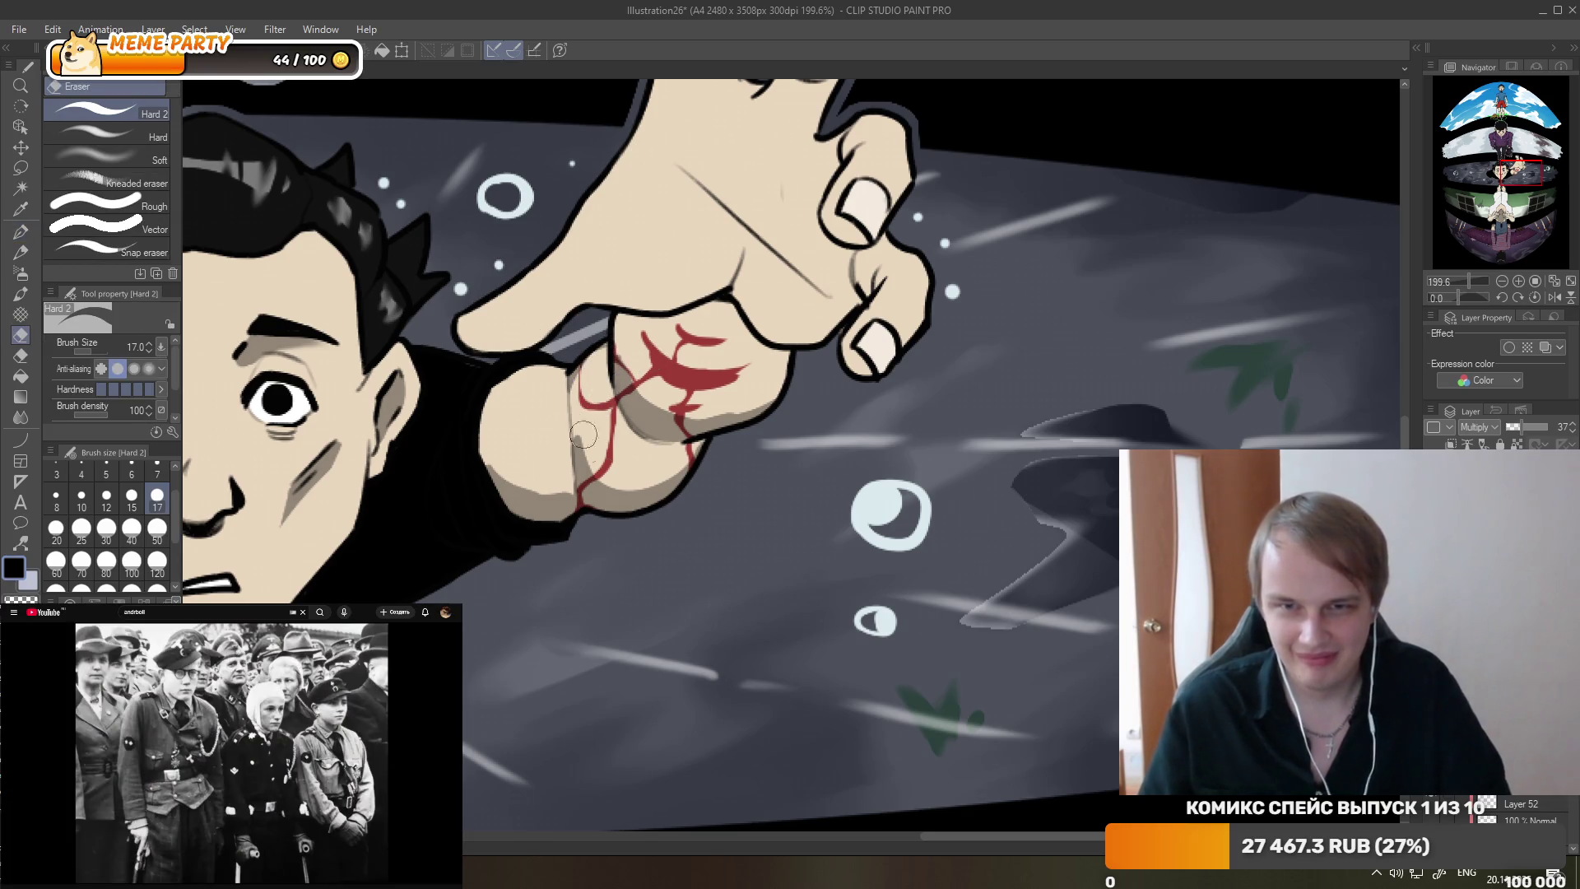
pyautogui.moveTo(629, 343); pyautogui.dragTo(737, 408)
pyautogui.hotkey('ctrl', 'z')
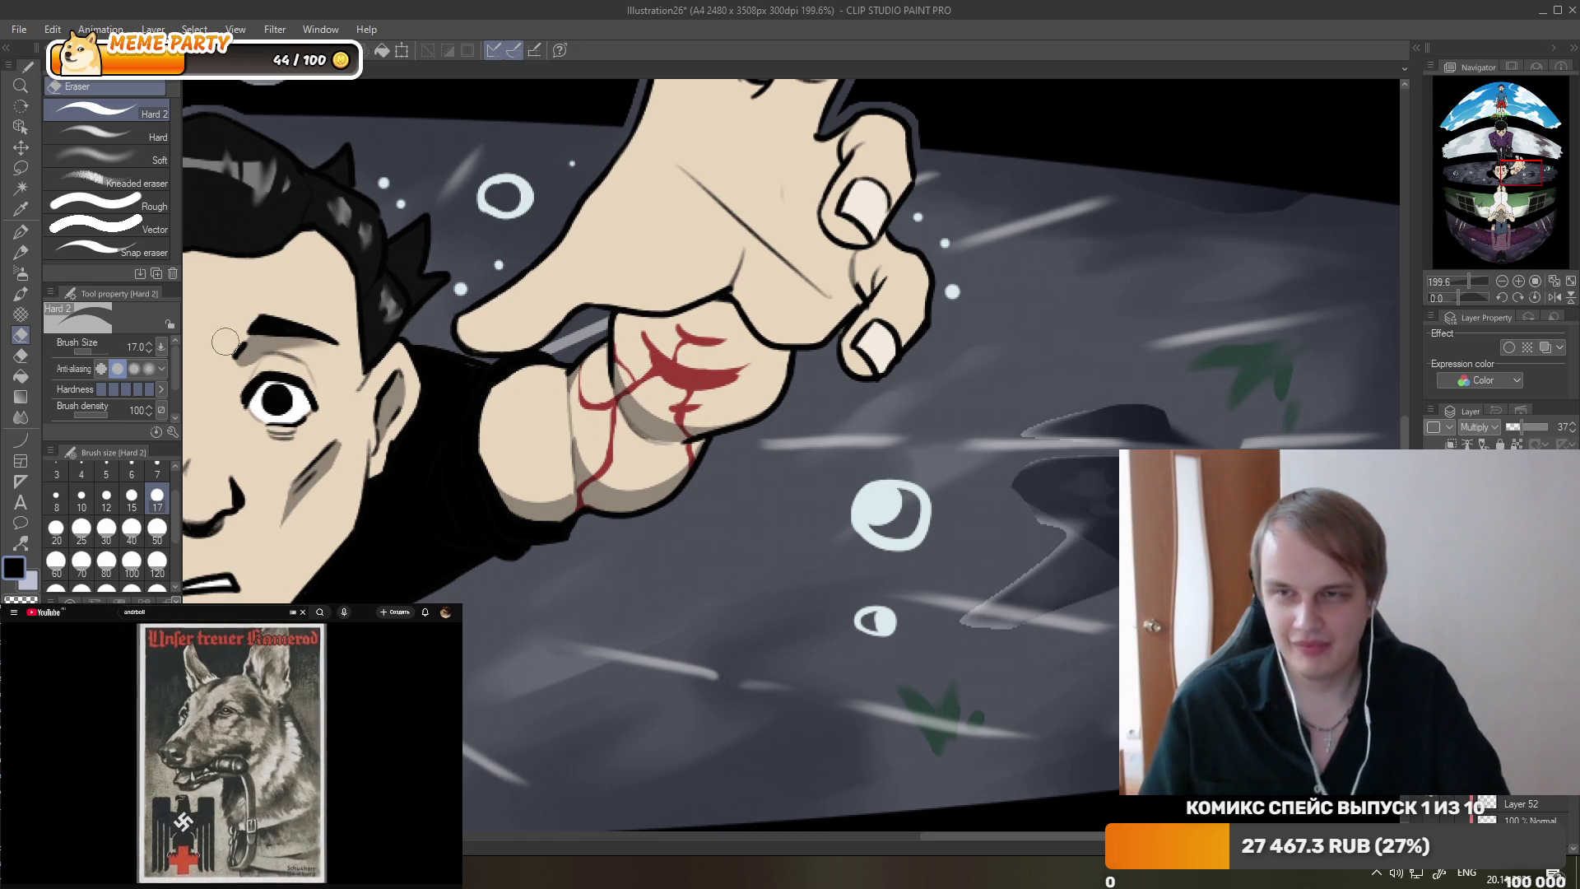
pyautogui.press('p')
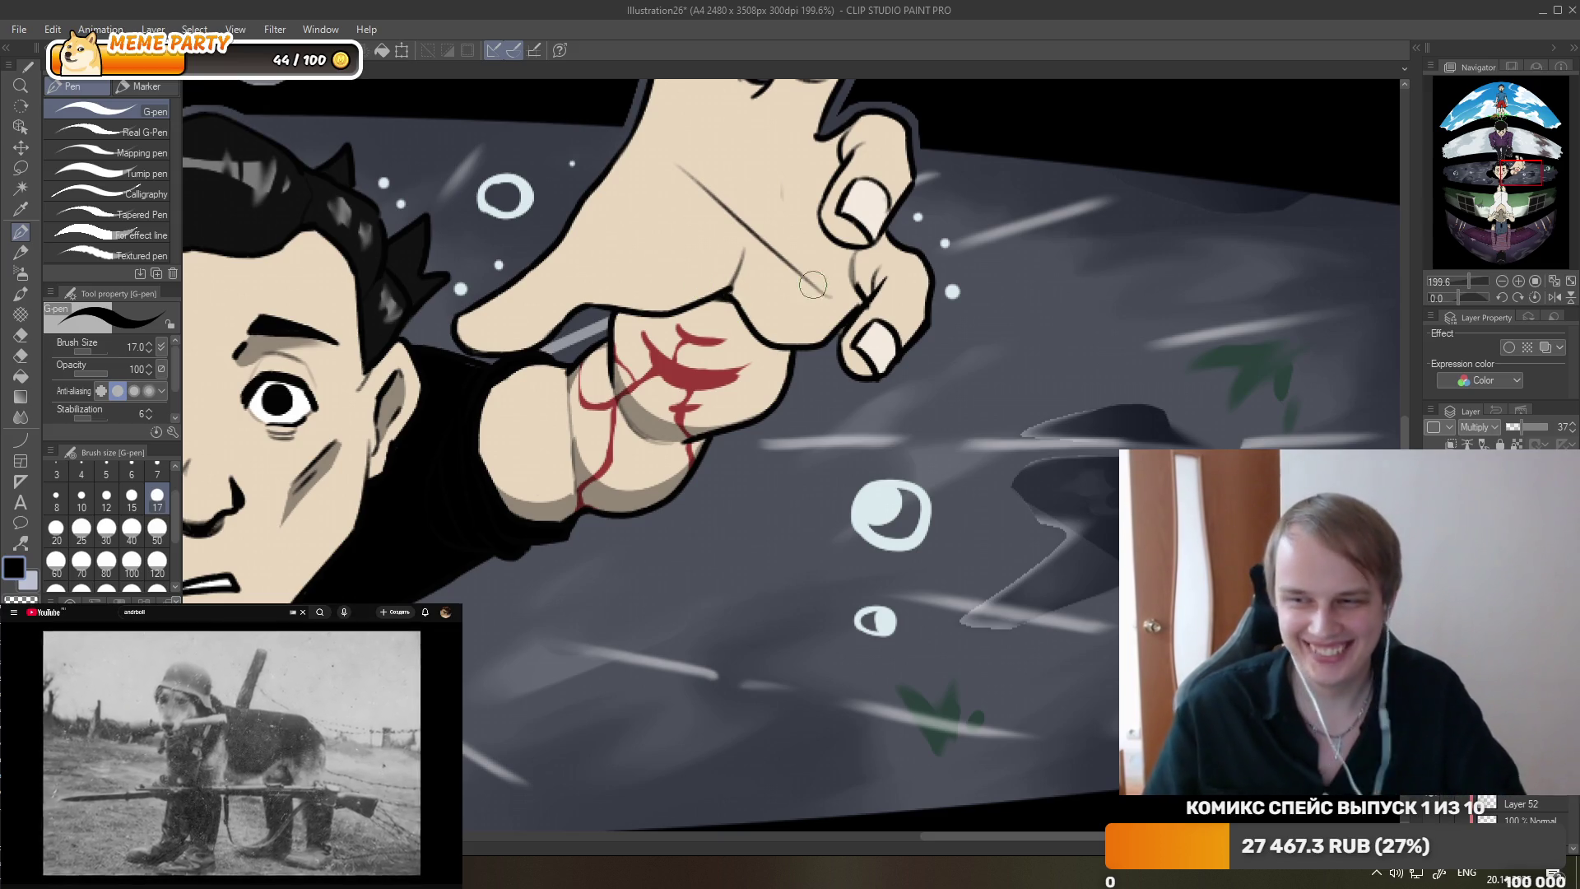
pyautogui.moveTo(780, 336); pyautogui.dragTo(751, 297)
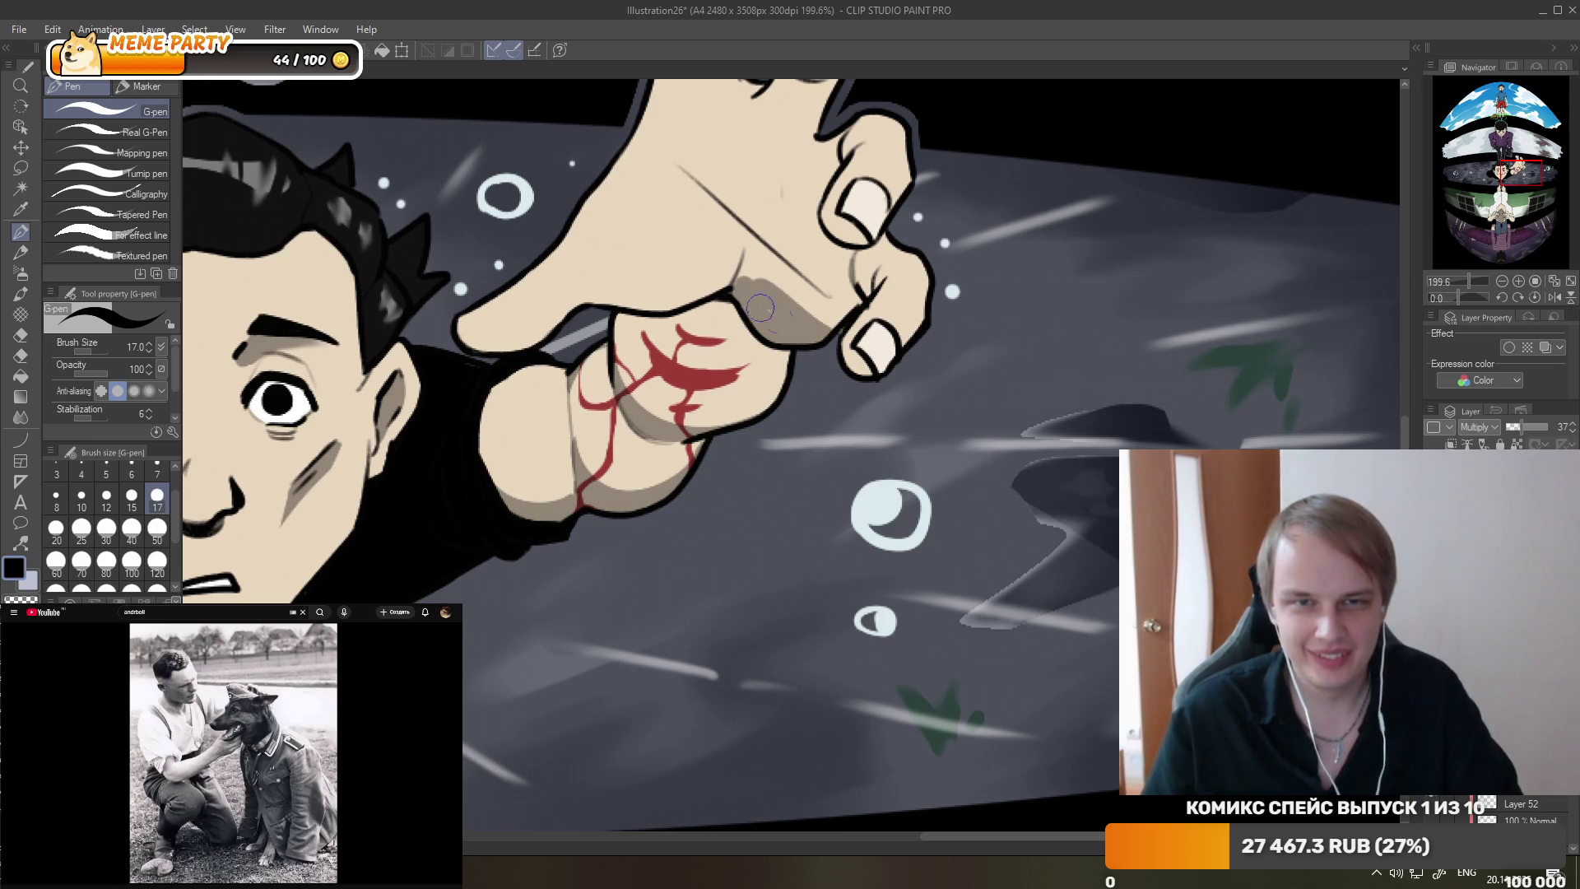
# - Extend the knuckle shading and lay a wide diagonal grey shadow along the finger crease
pyautogui.moveTo(758, 293)
pyautogui.mouseDown()
pyautogui.moveTo(860, 295)
pyautogui.moveTo(800, 310)
pyautogui.mouseUp()
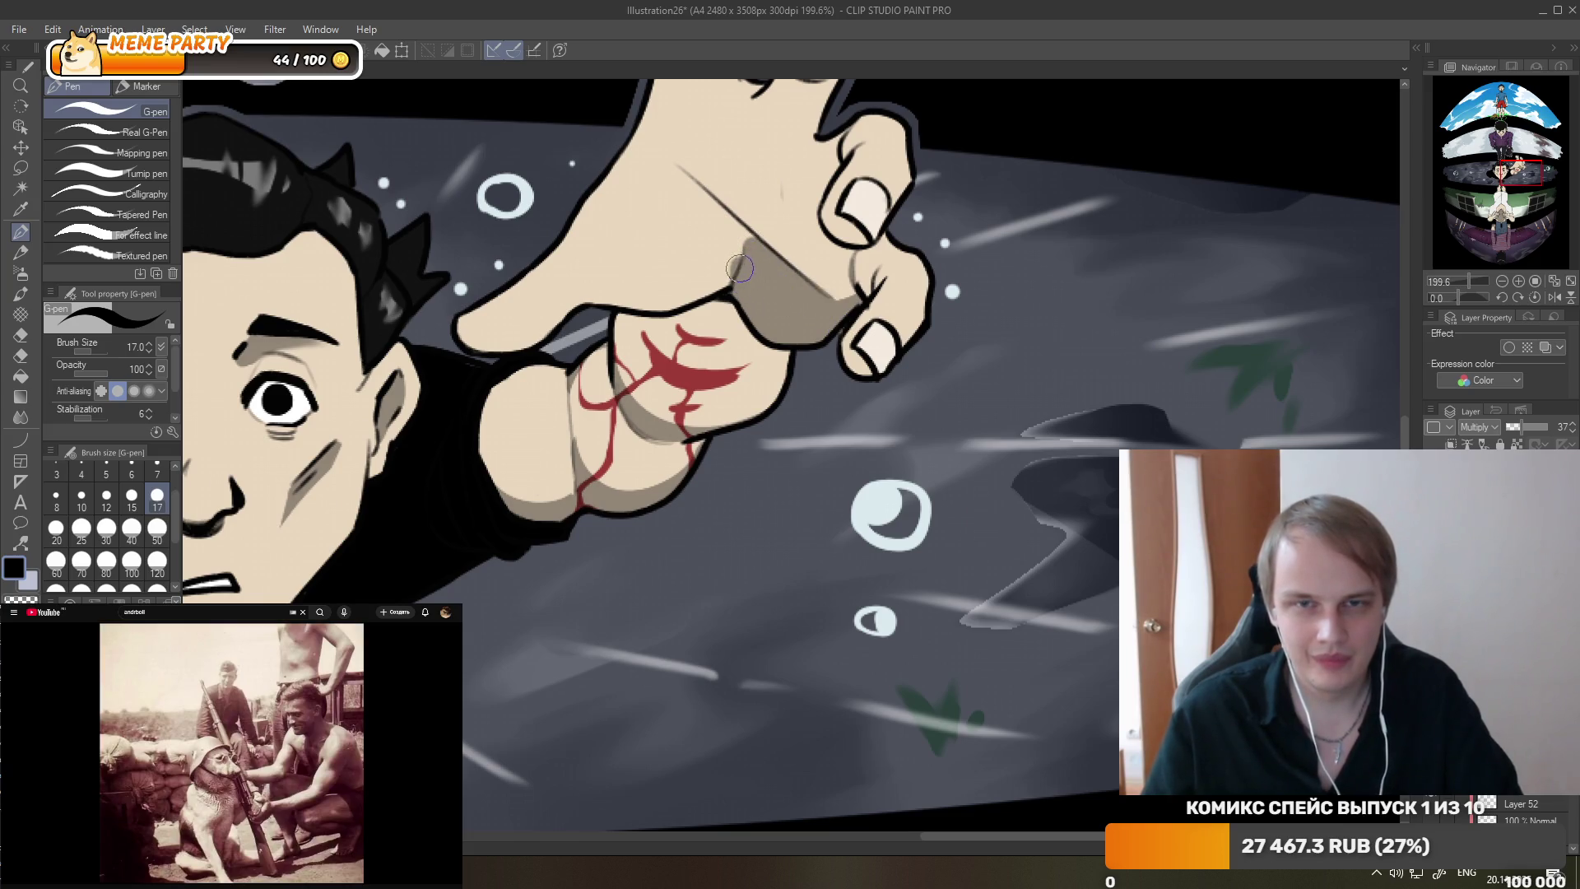
pyautogui.moveTo(739, 267); pyautogui.dragTo(737, 285)
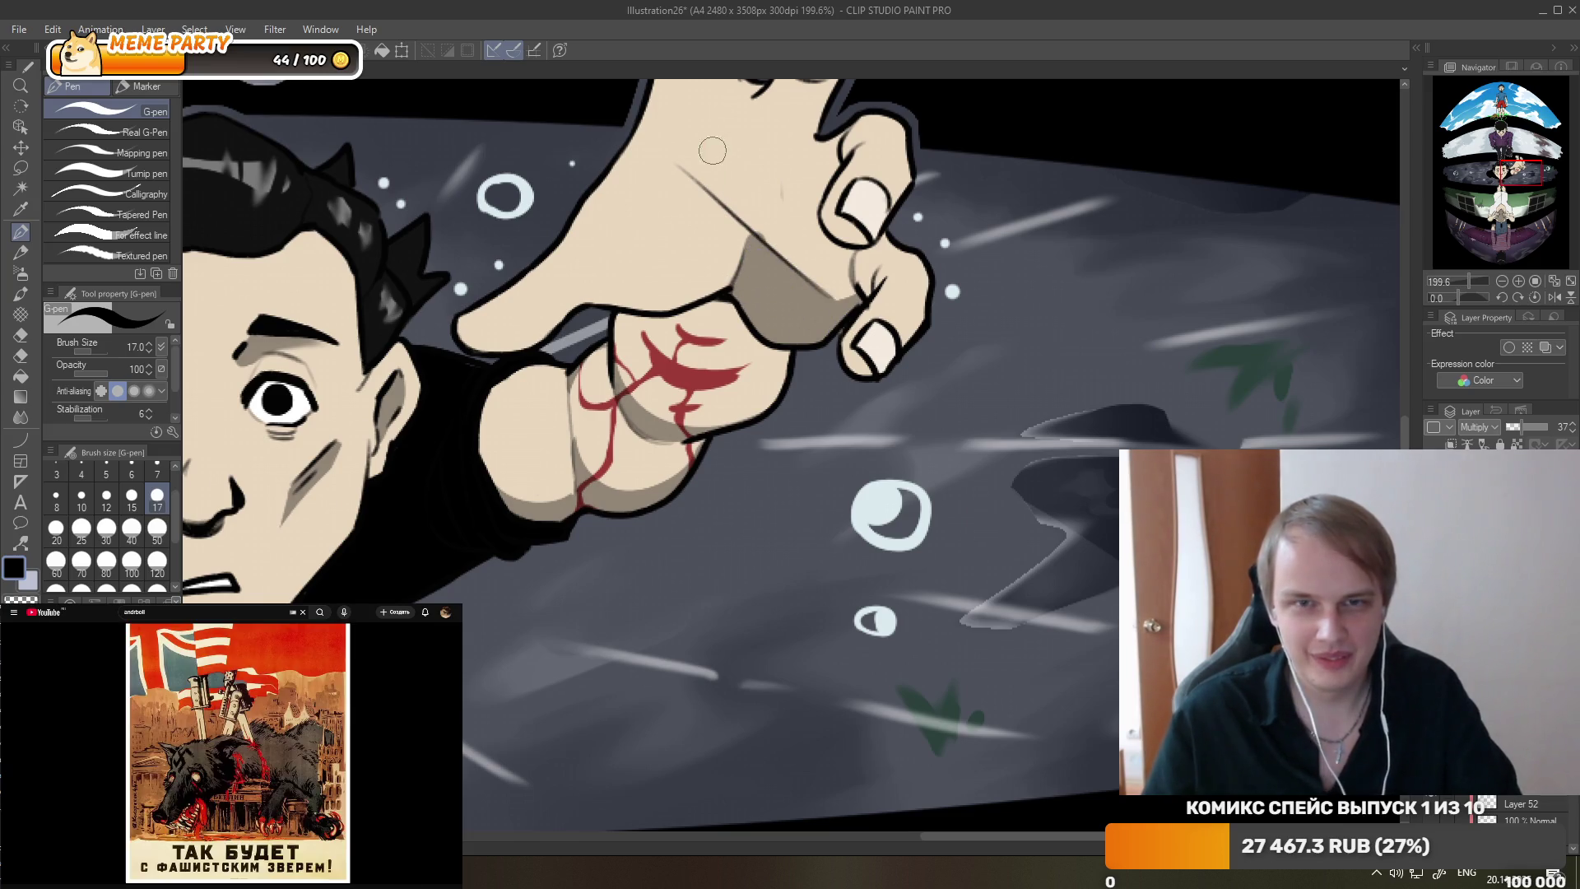
pyautogui.moveTo(662, 149); pyautogui.dragTo(827, 292)
pyautogui.moveTo(728, 185); pyautogui.dragTo(848, 302)
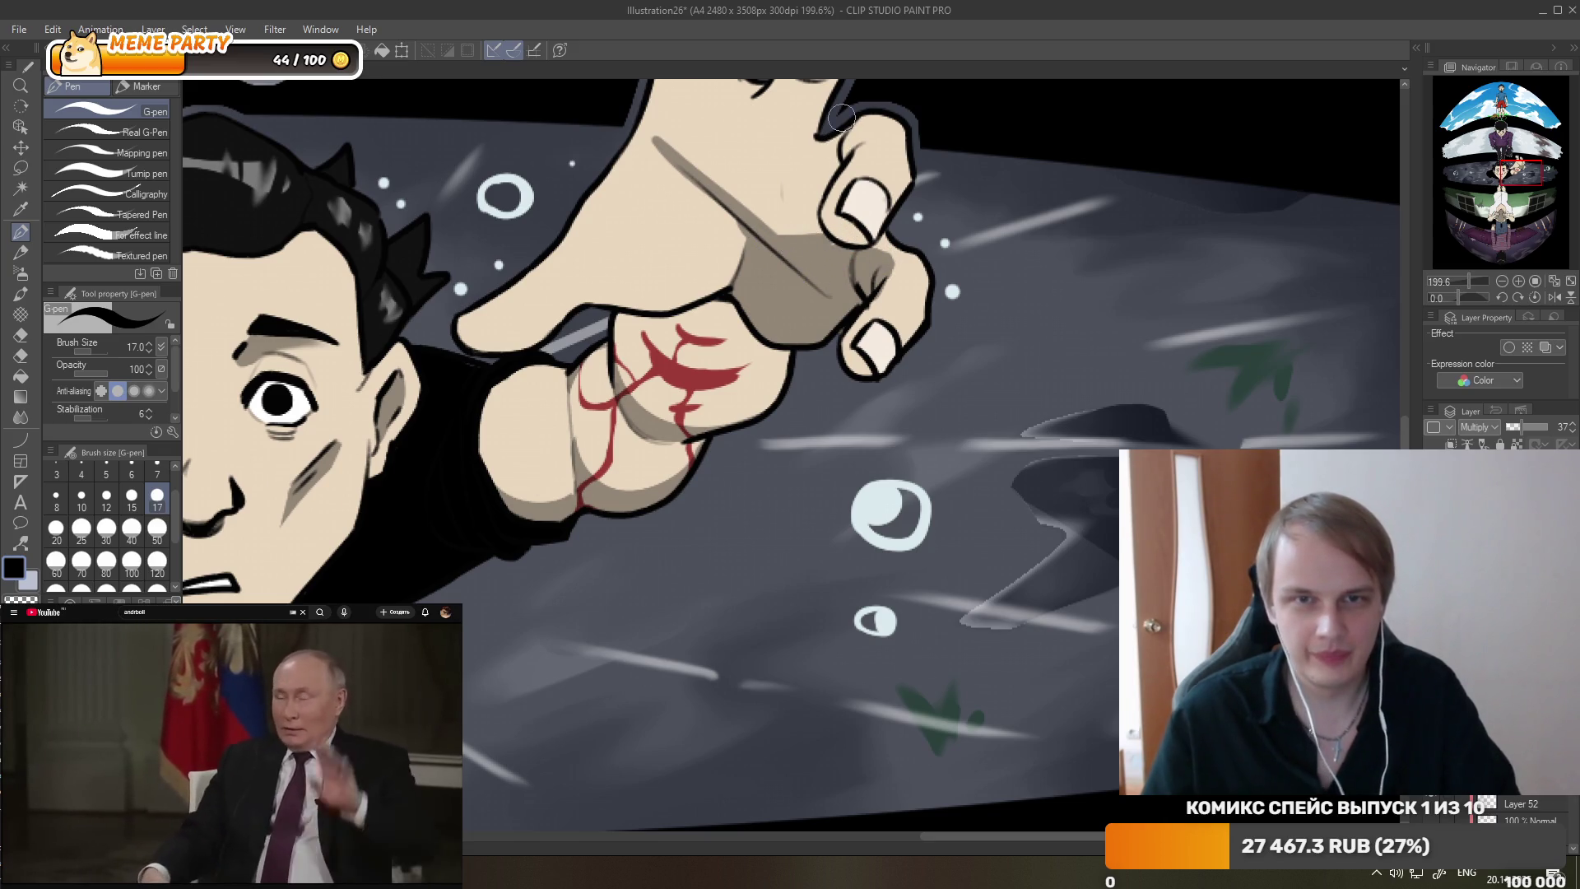
# - Erase the crease shadow's upper-left end and smudge the grey line softer
pyautogui.press('e')
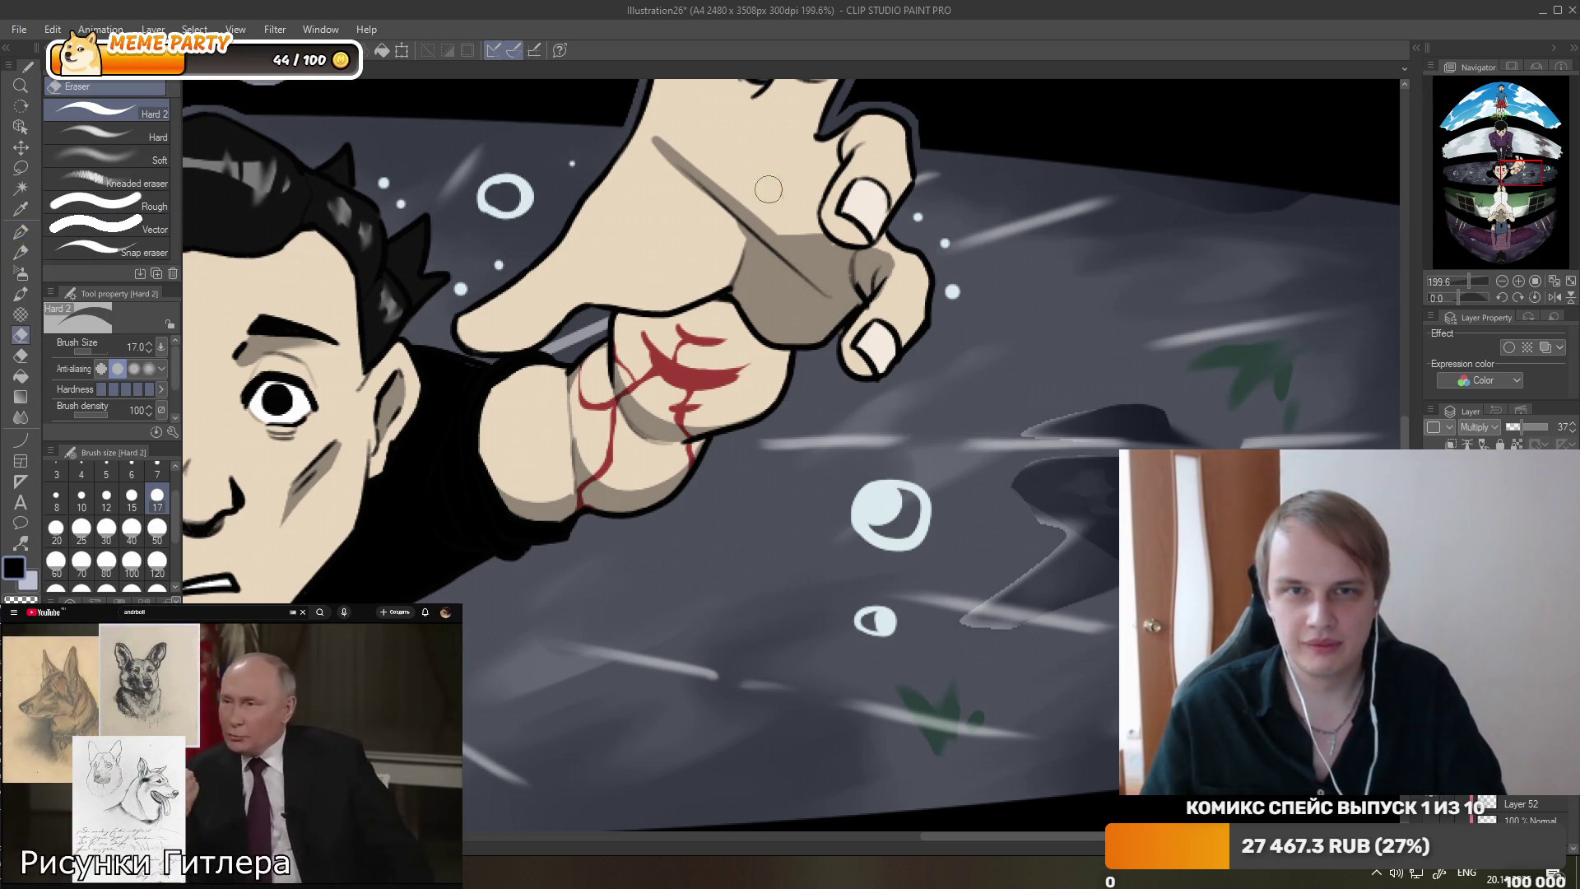
pyautogui.moveTo(701, 189); pyautogui.dragTo(659, 150)
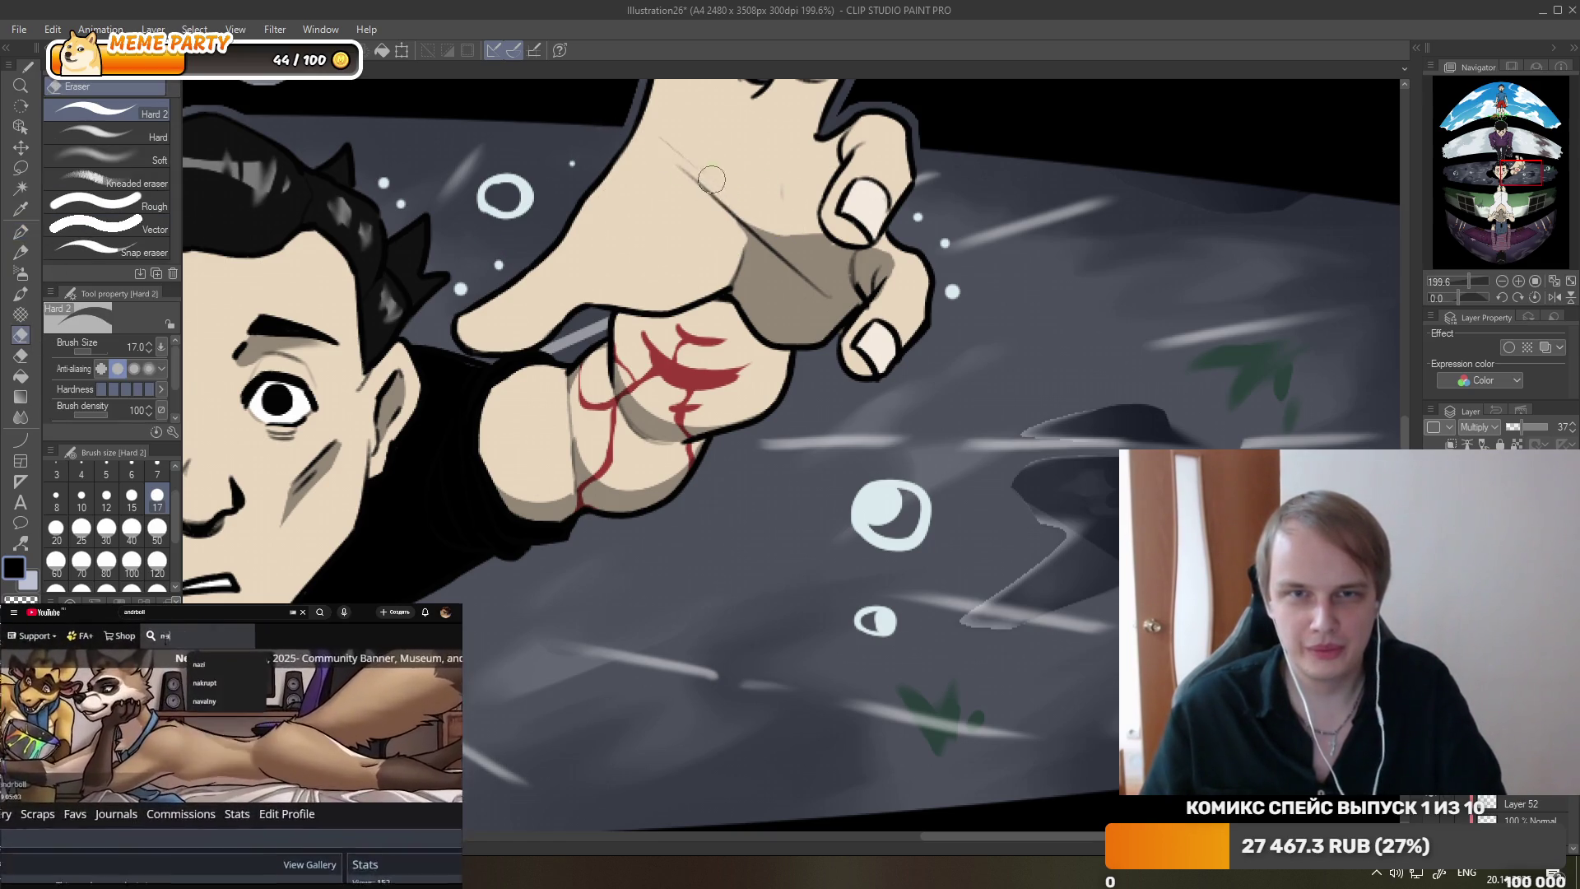
pyautogui.press('j')
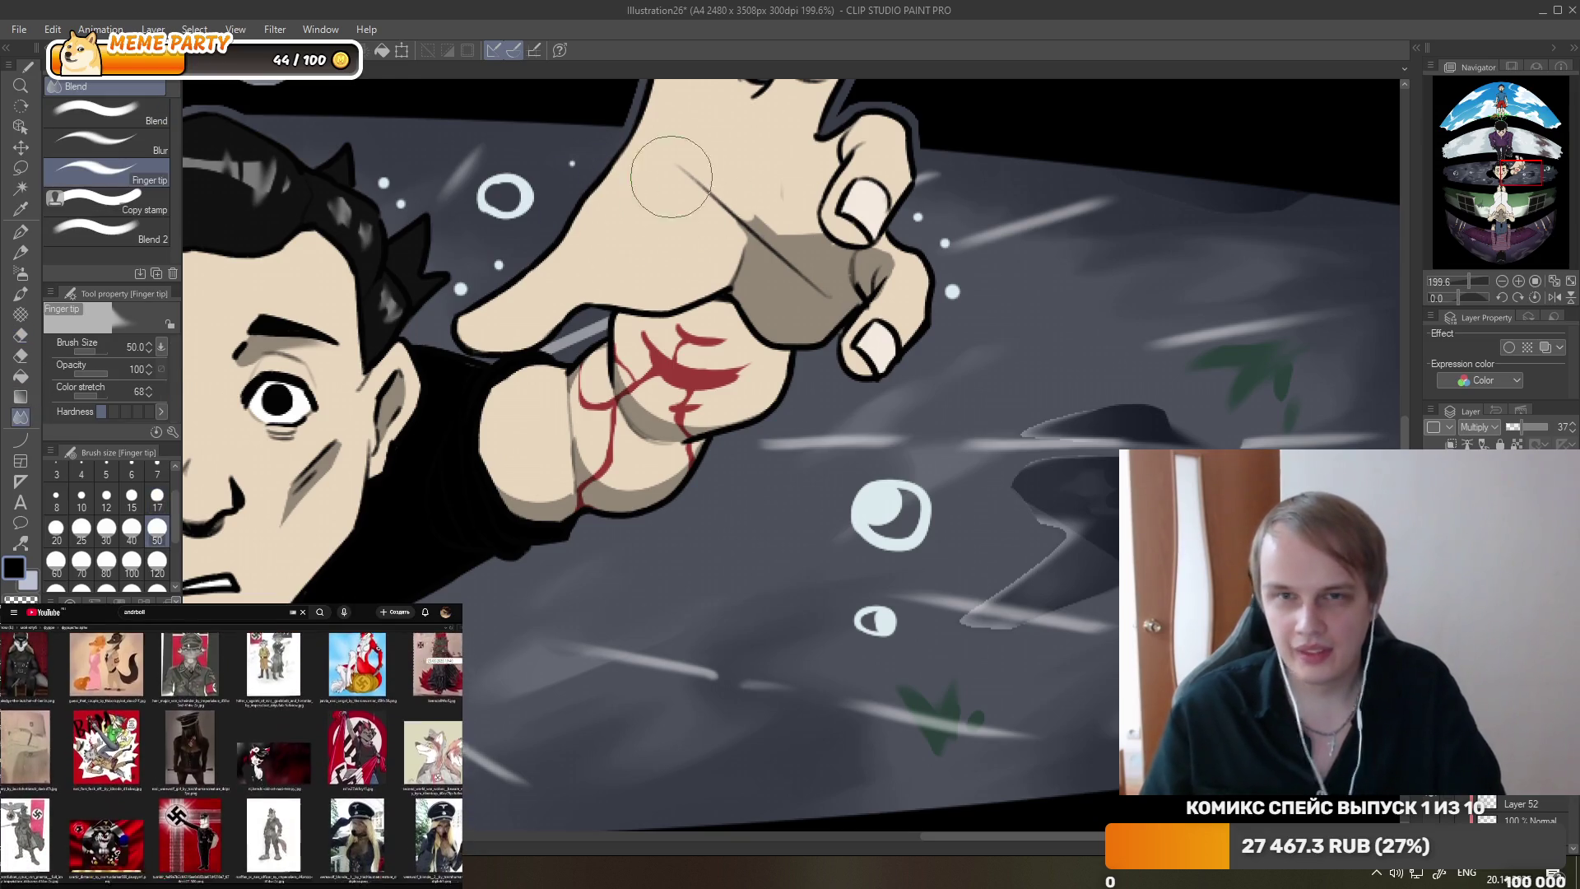
pyautogui.moveTo(804, 253); pyautogui.dragTo(718, 193)
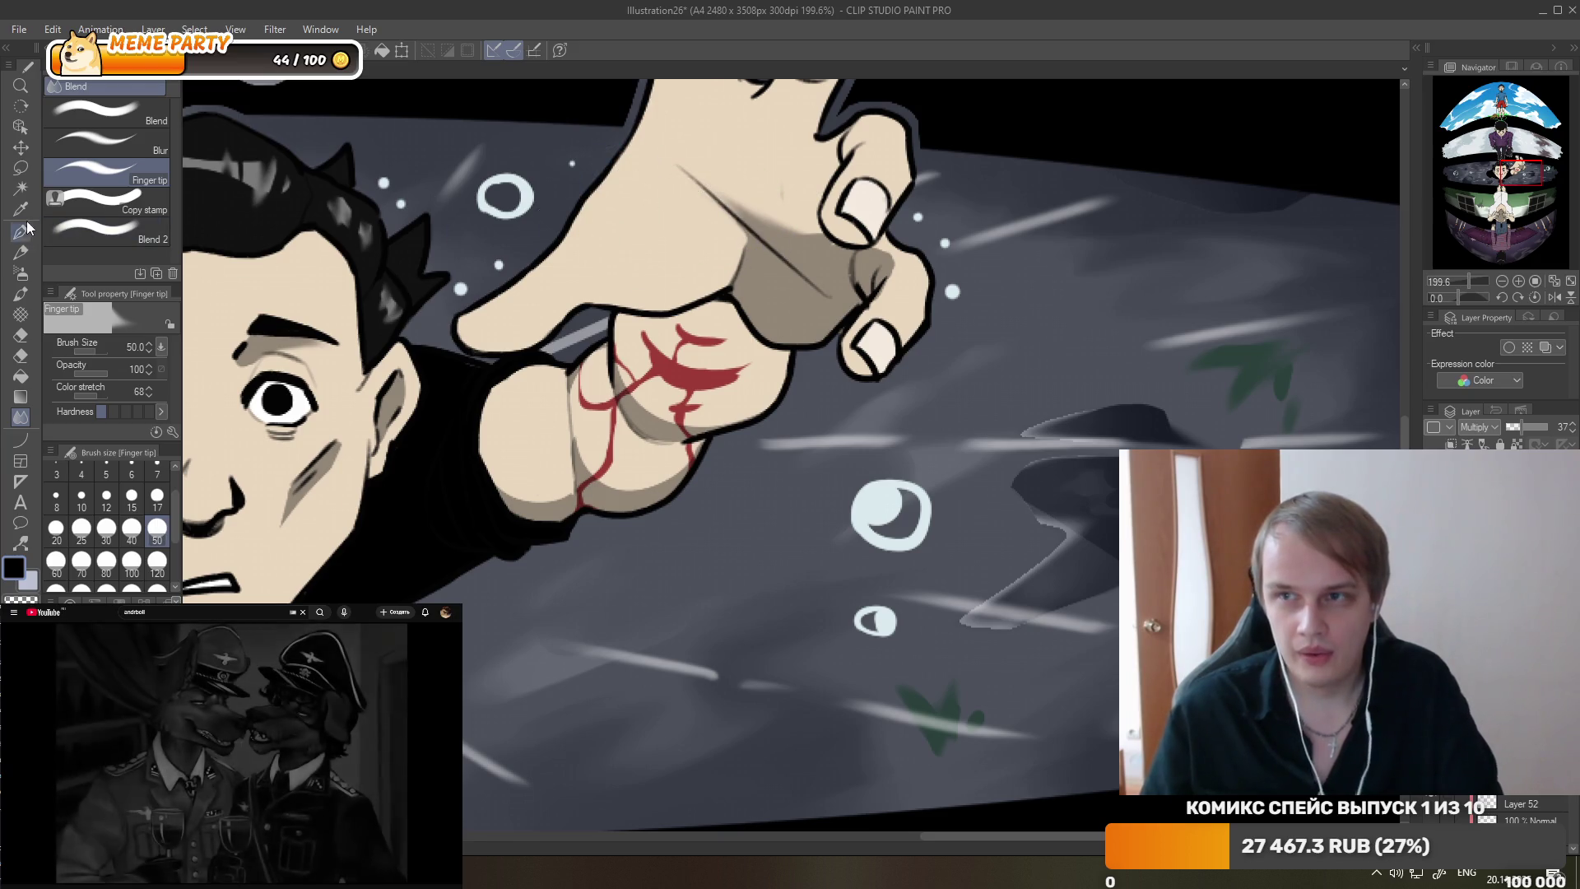
pyautogui.press('p')
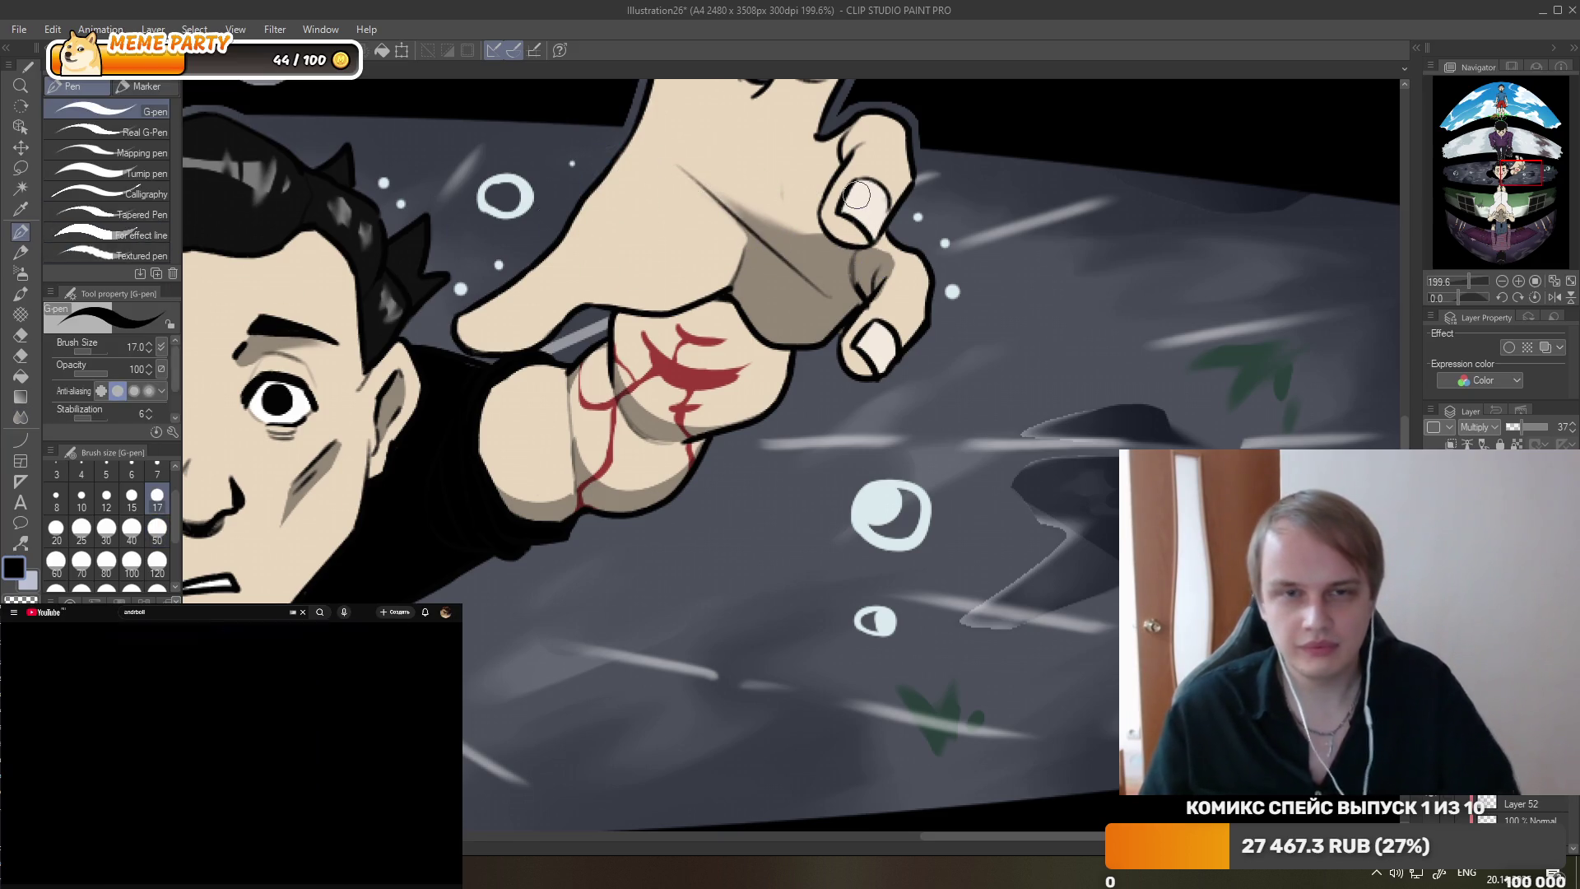
pyautogui.click(22, 336)
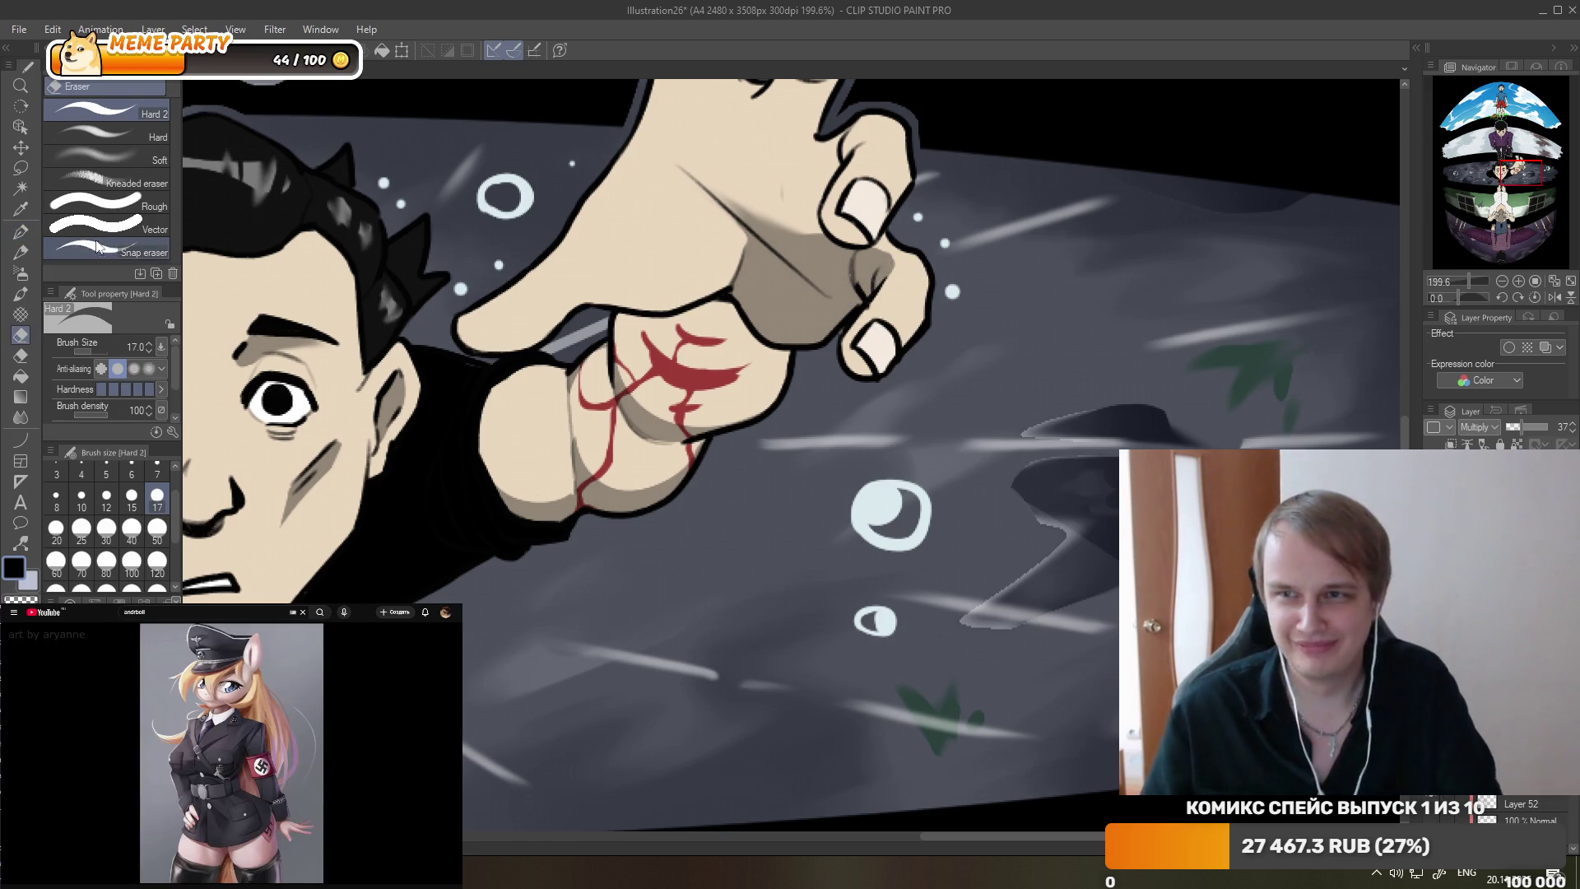
pyautogui.click(20, 232)
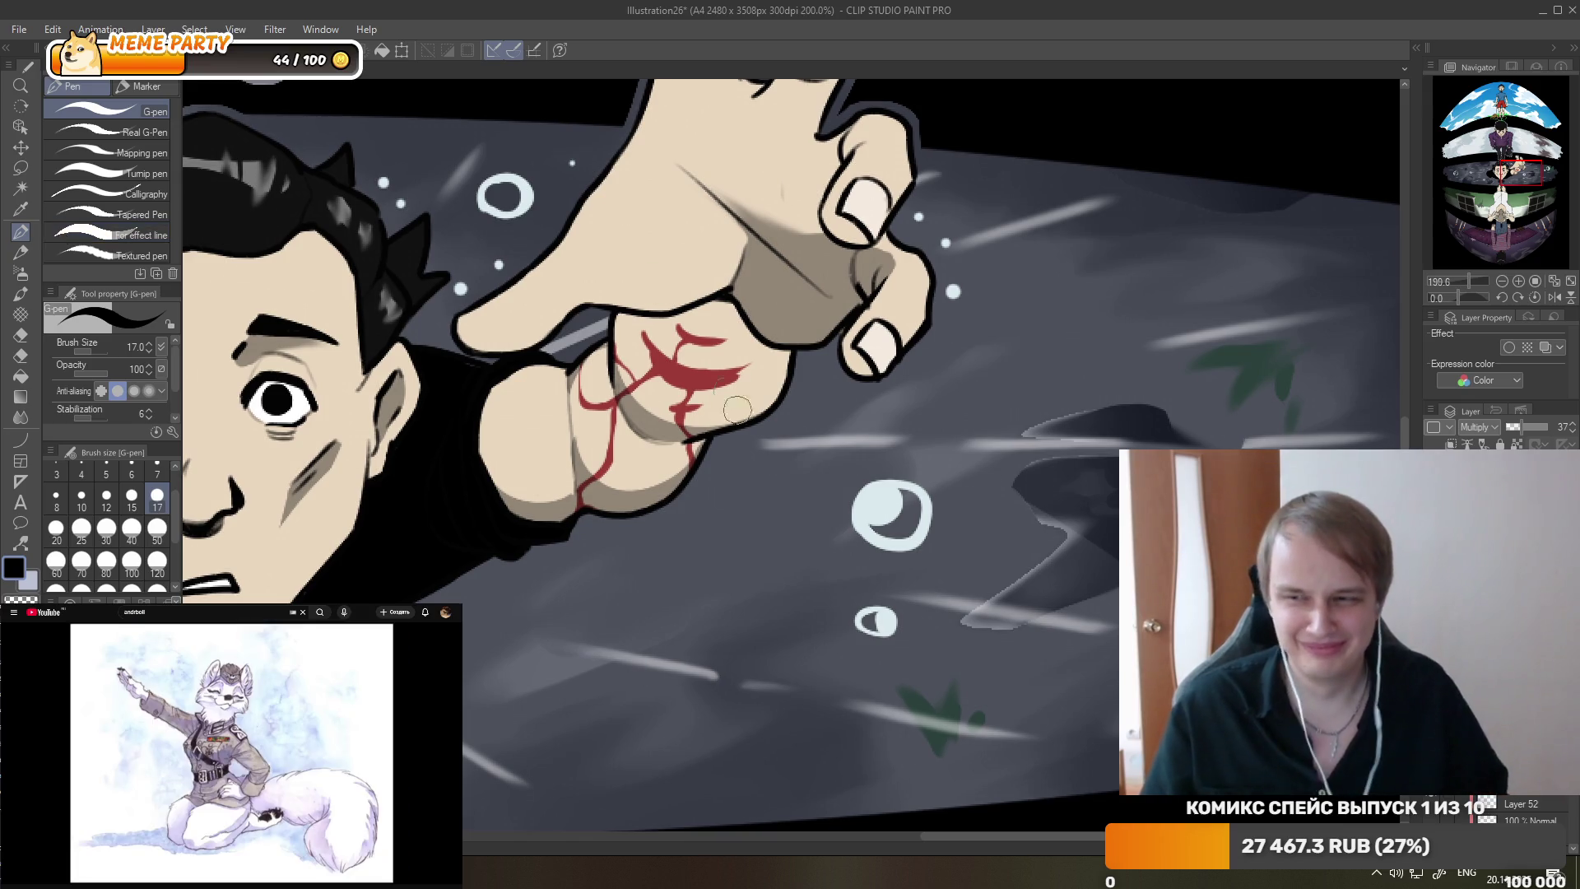
pyautogui.scroll(3, 702, 255)
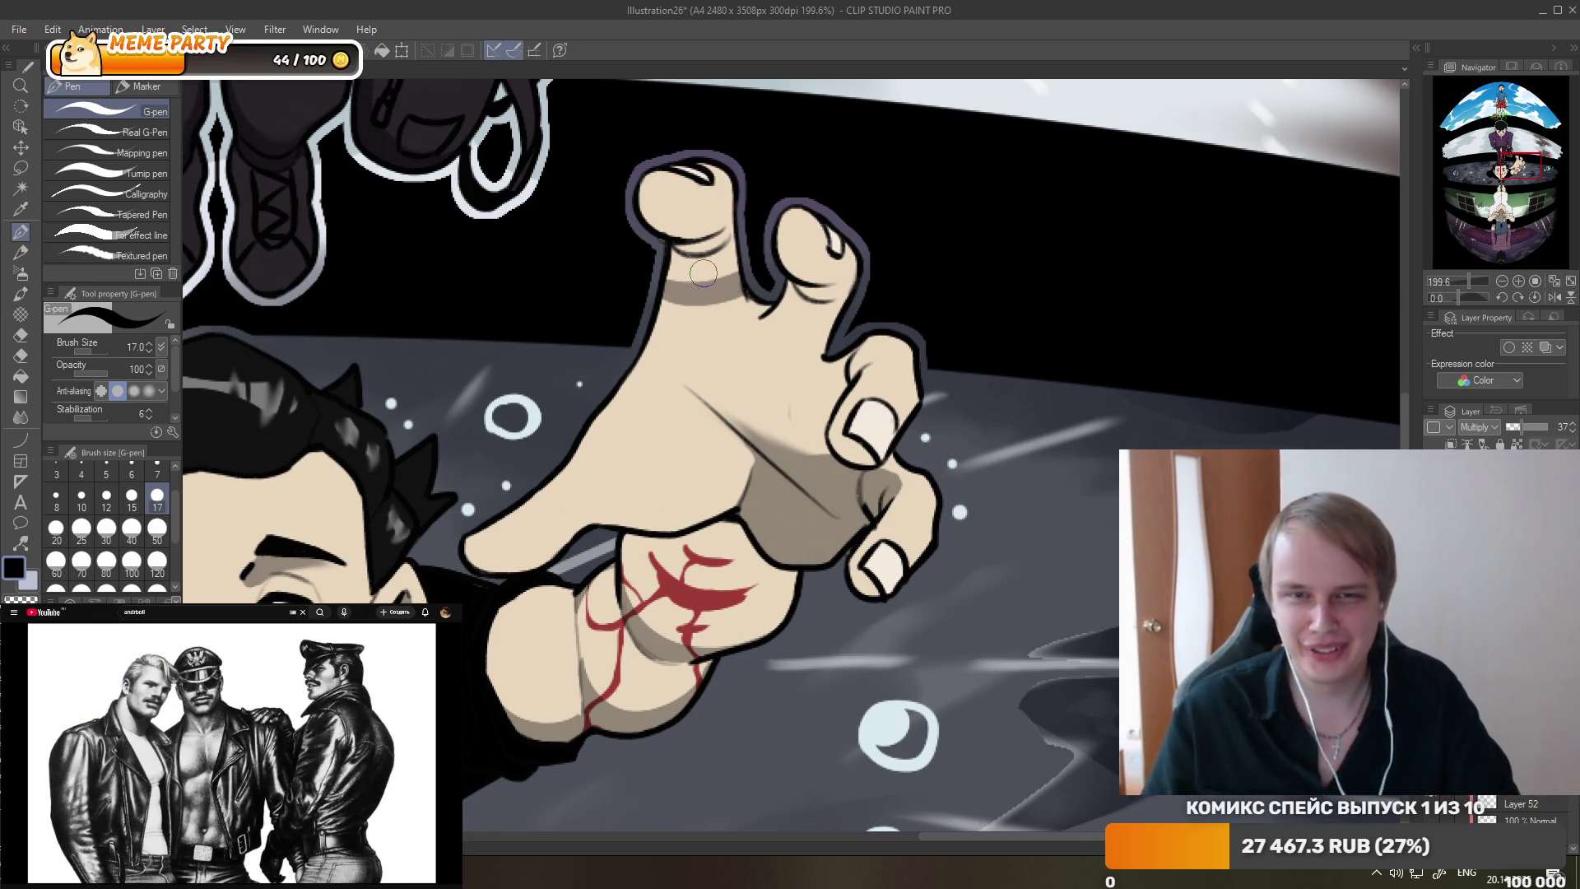
# - Shade the base of the fingers grey and soften it with Finger tip
pyautogui.moveTo(670, 257)
pyautogui.mouseDown()
pyautogui.moveTo(713, 244)
pyautogui.moveTo(721, 296)
pyautogui.mouseUp()
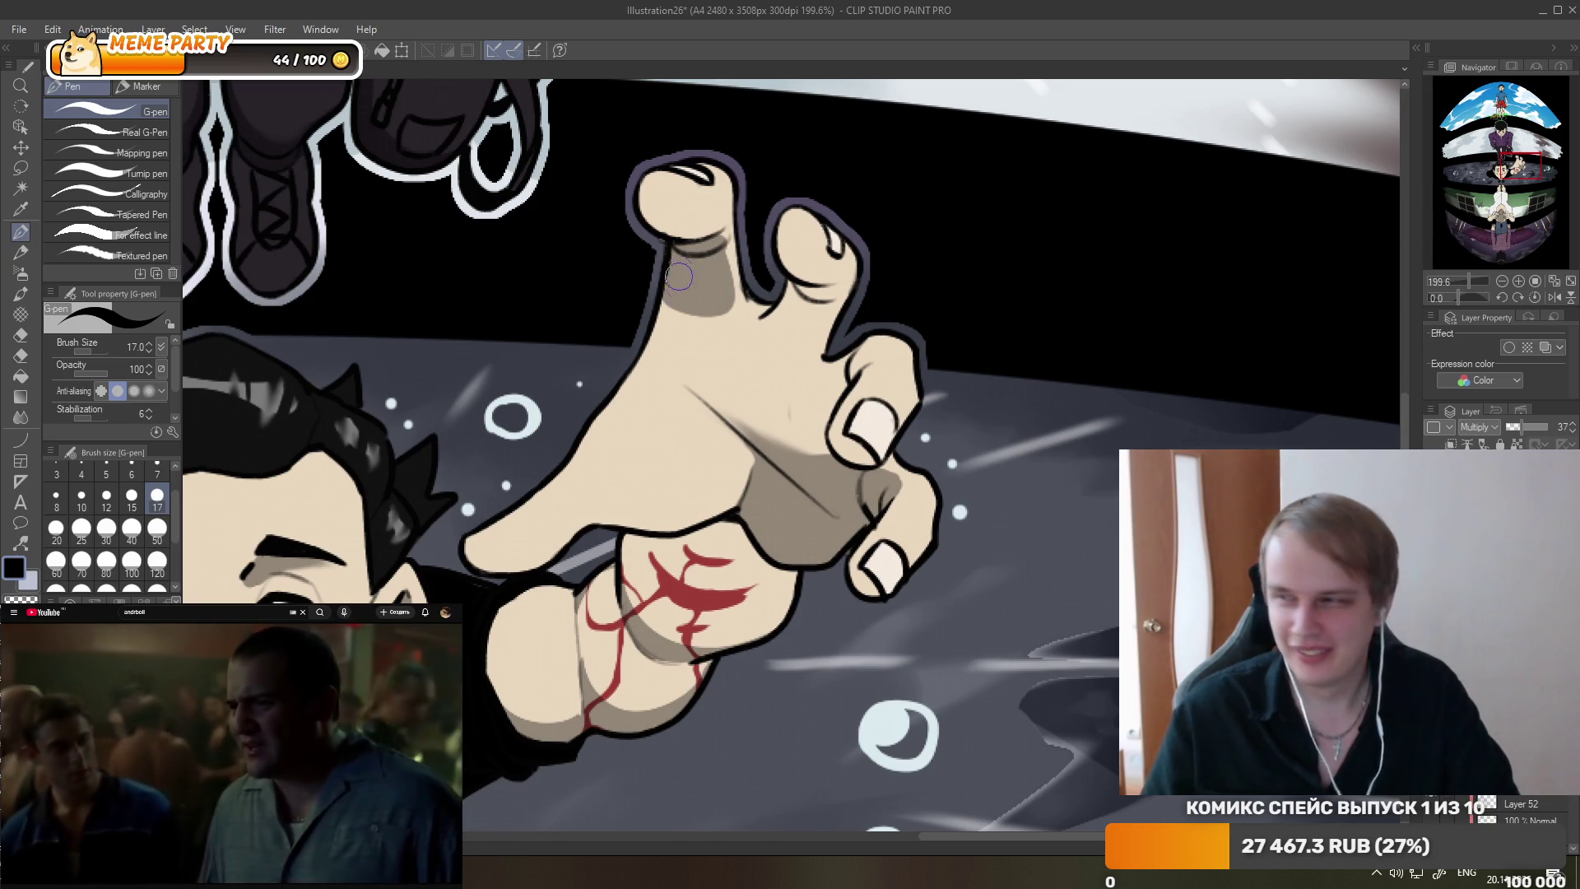
pyautogui.click(22, 418)
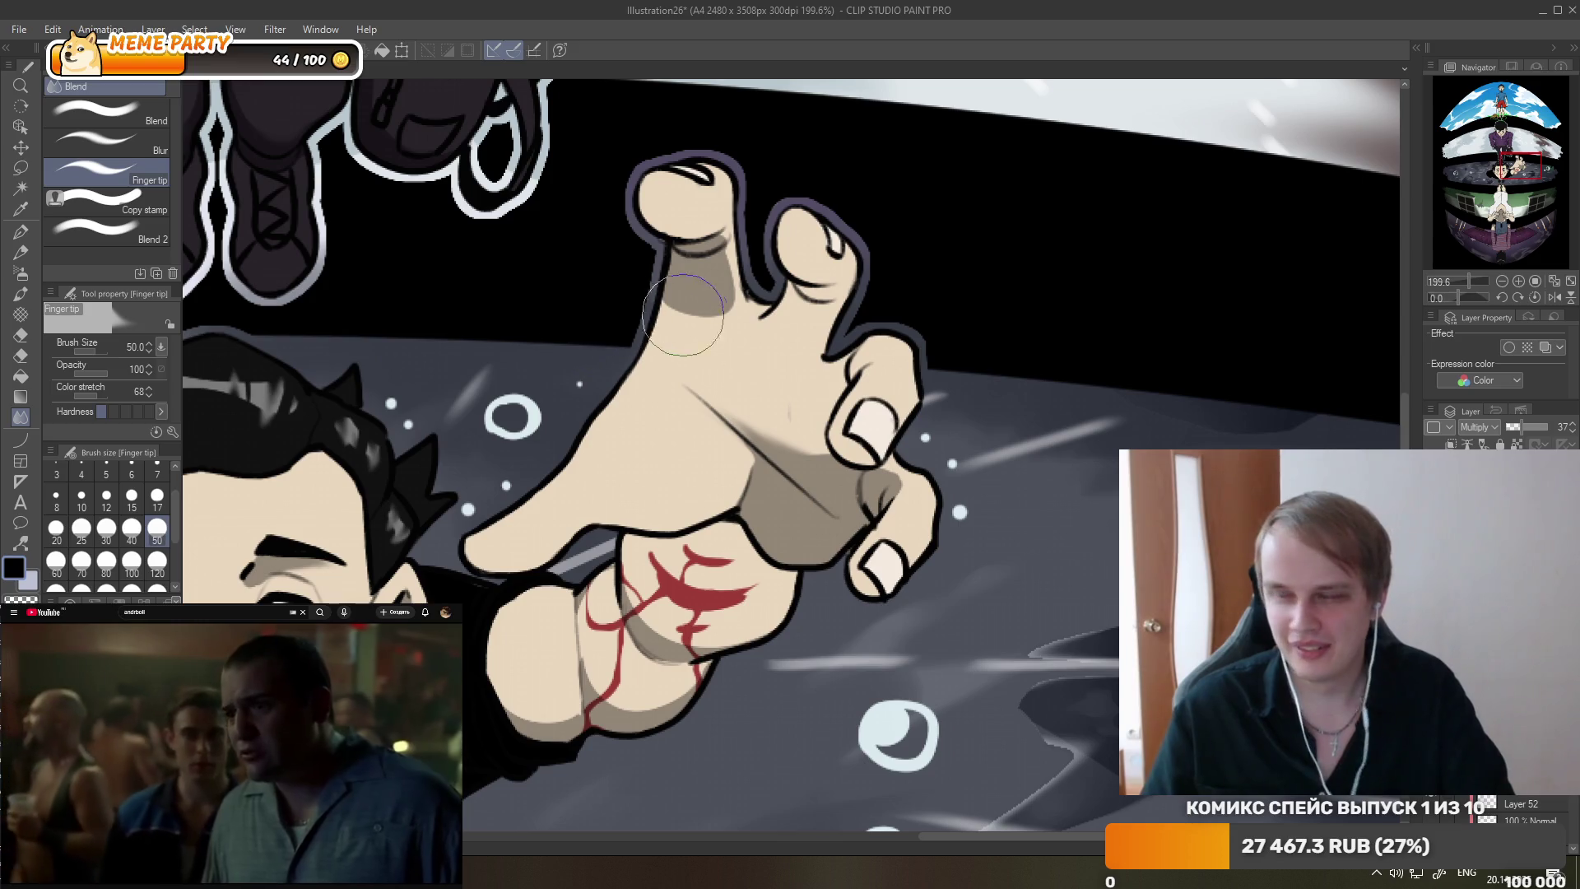
pyautogui.moveTo(668, 315); pyautogui.dragTo(692, 303)
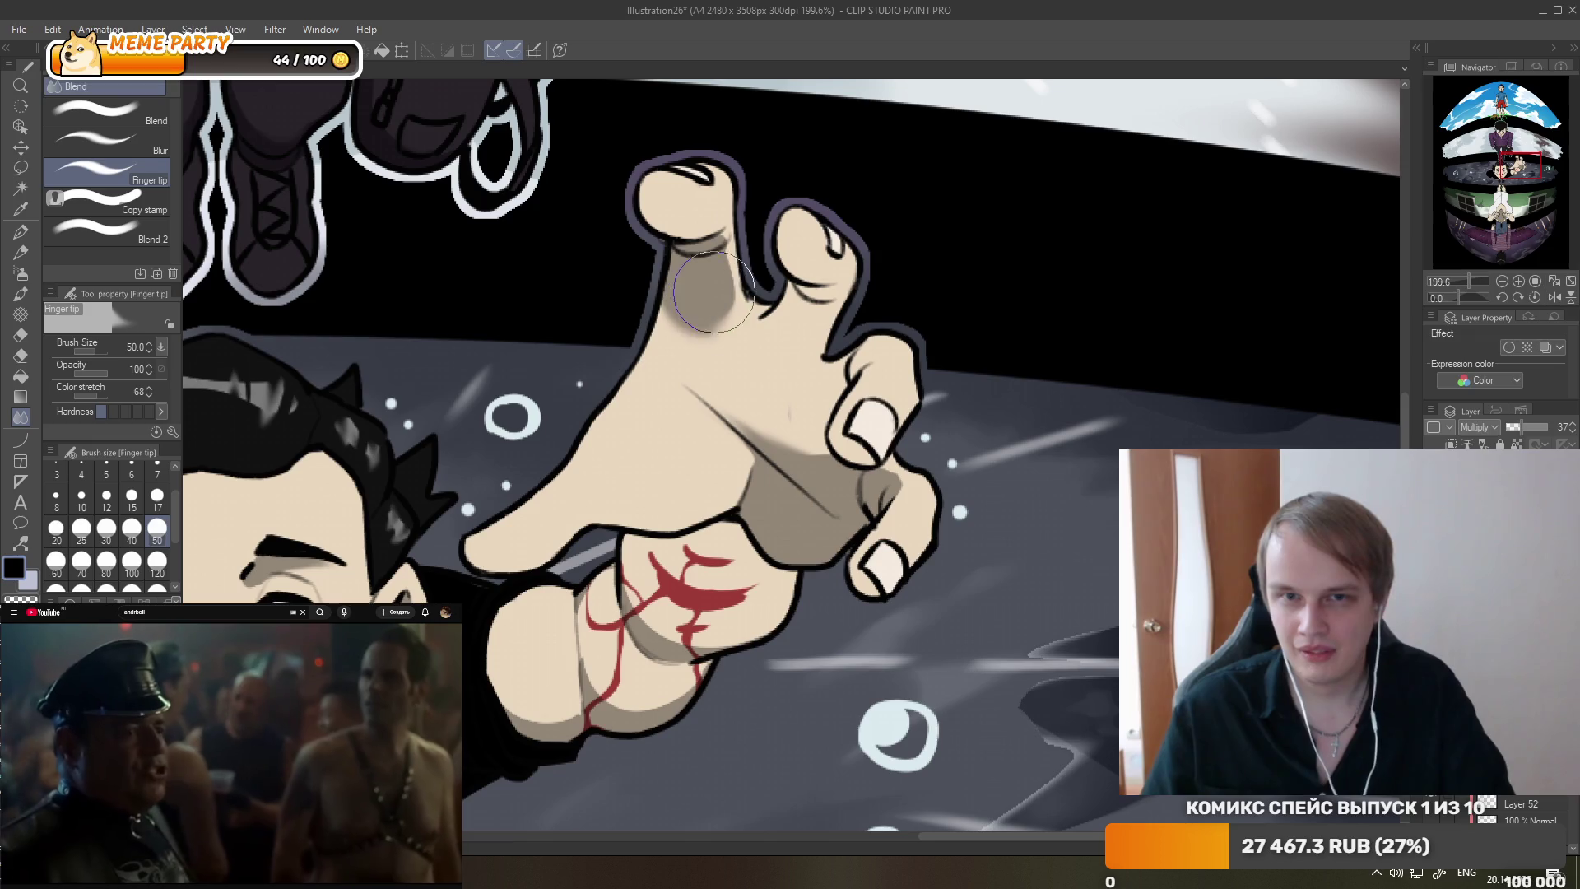
# - Extend the finger-base shading and blend soft grey shadows between the fingers
pyautogui.press('p')
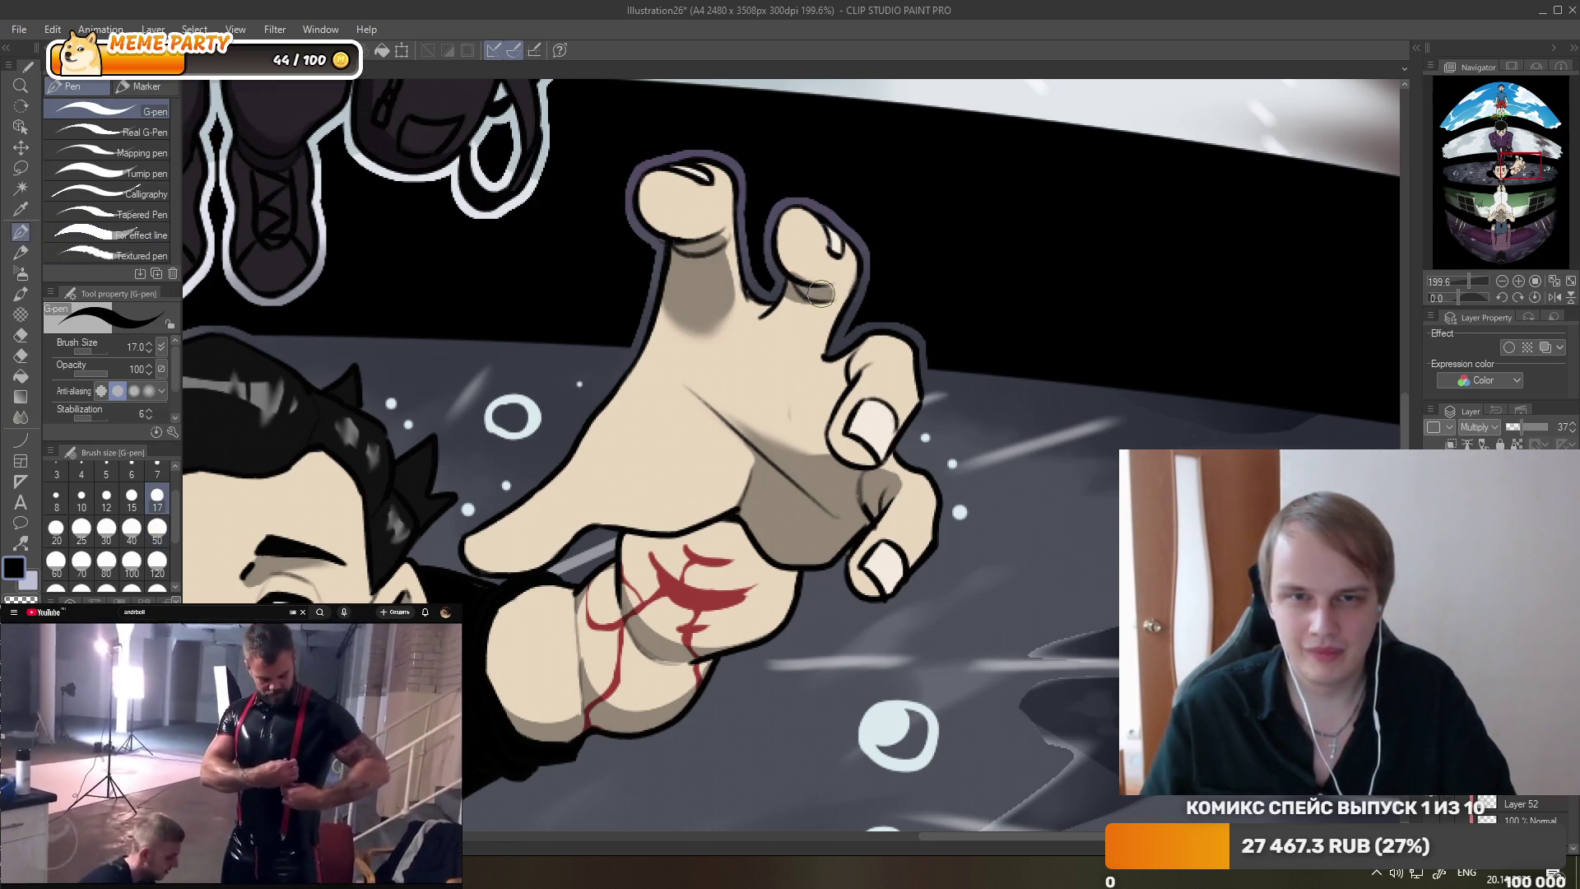
pyautogui.moveTo(820, 293); pyautogui.dragTo(793, 328)
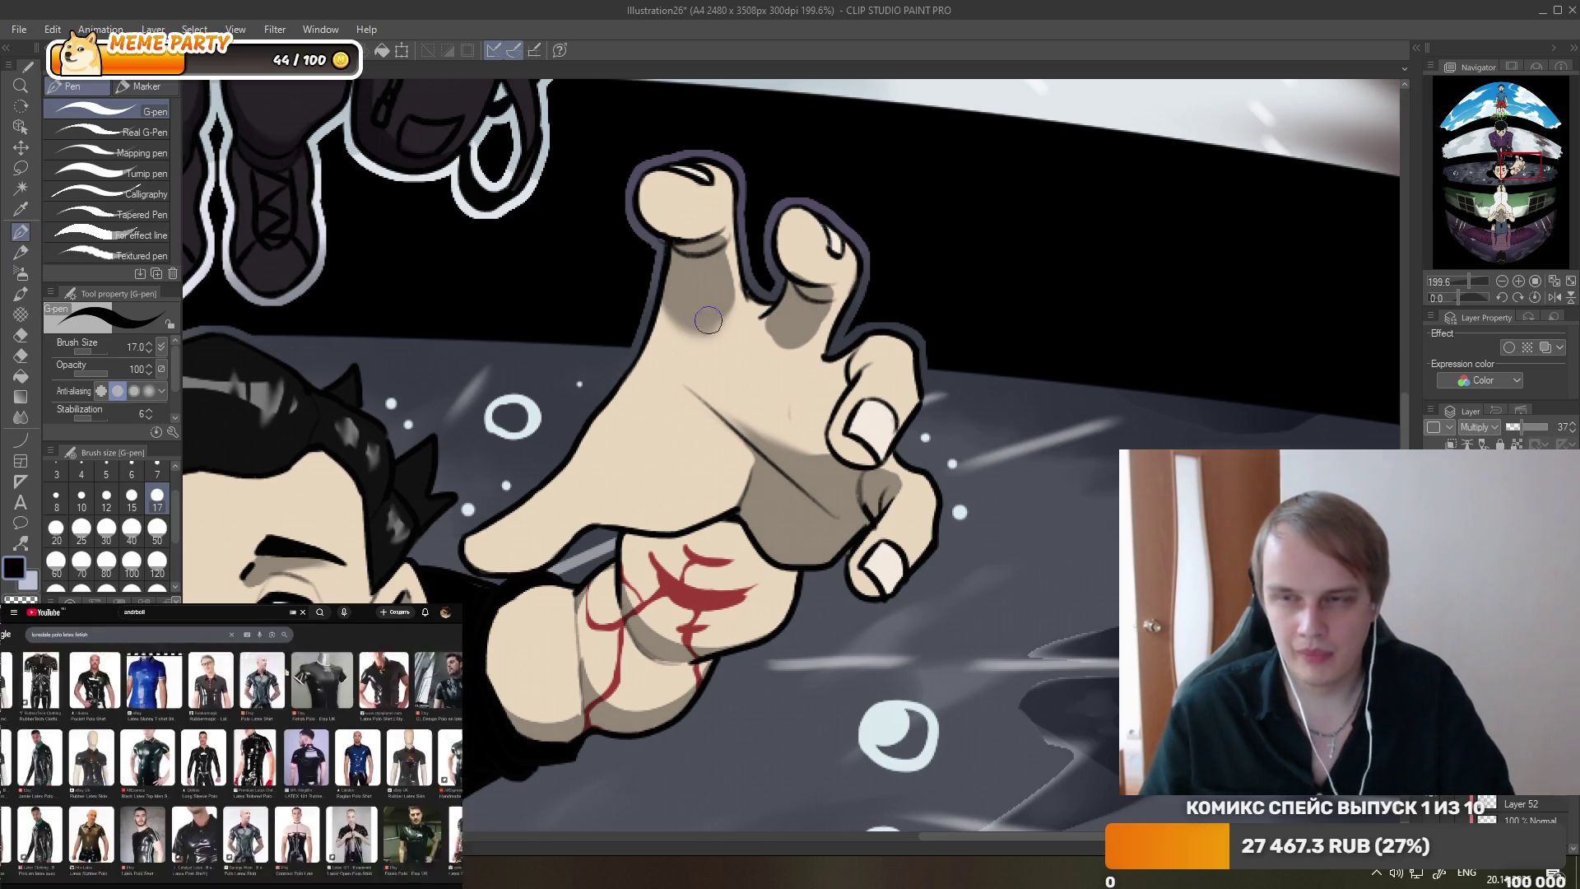
pyautogui.click(31, 422)
pyautogui.moveTo(822, 288); pyautogui.dragTo(745, 375)
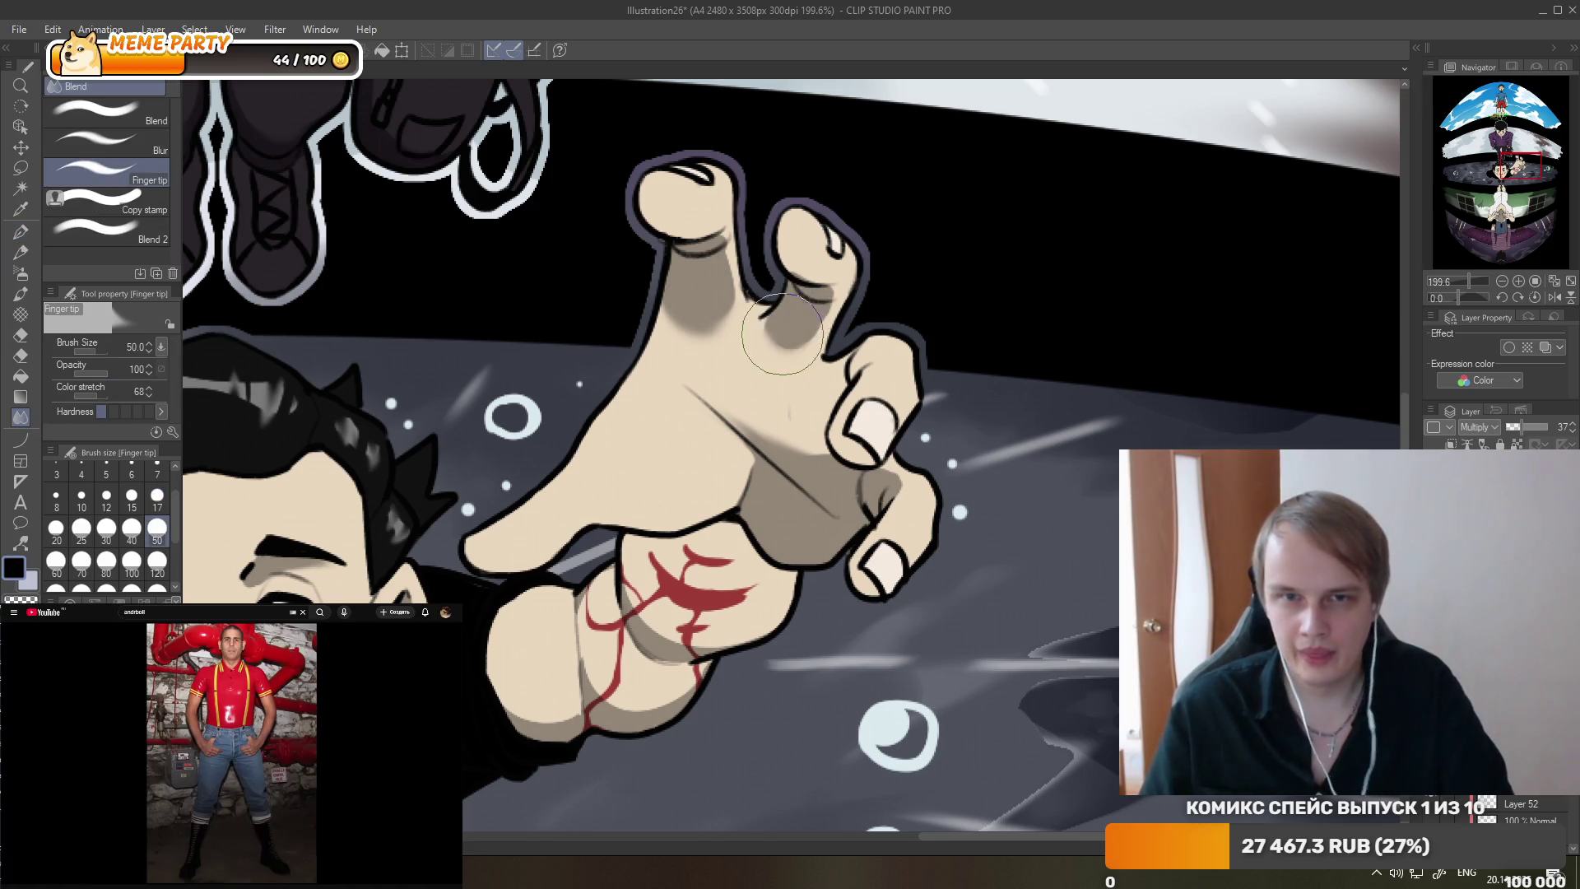
pyautogui.click(31, 334)
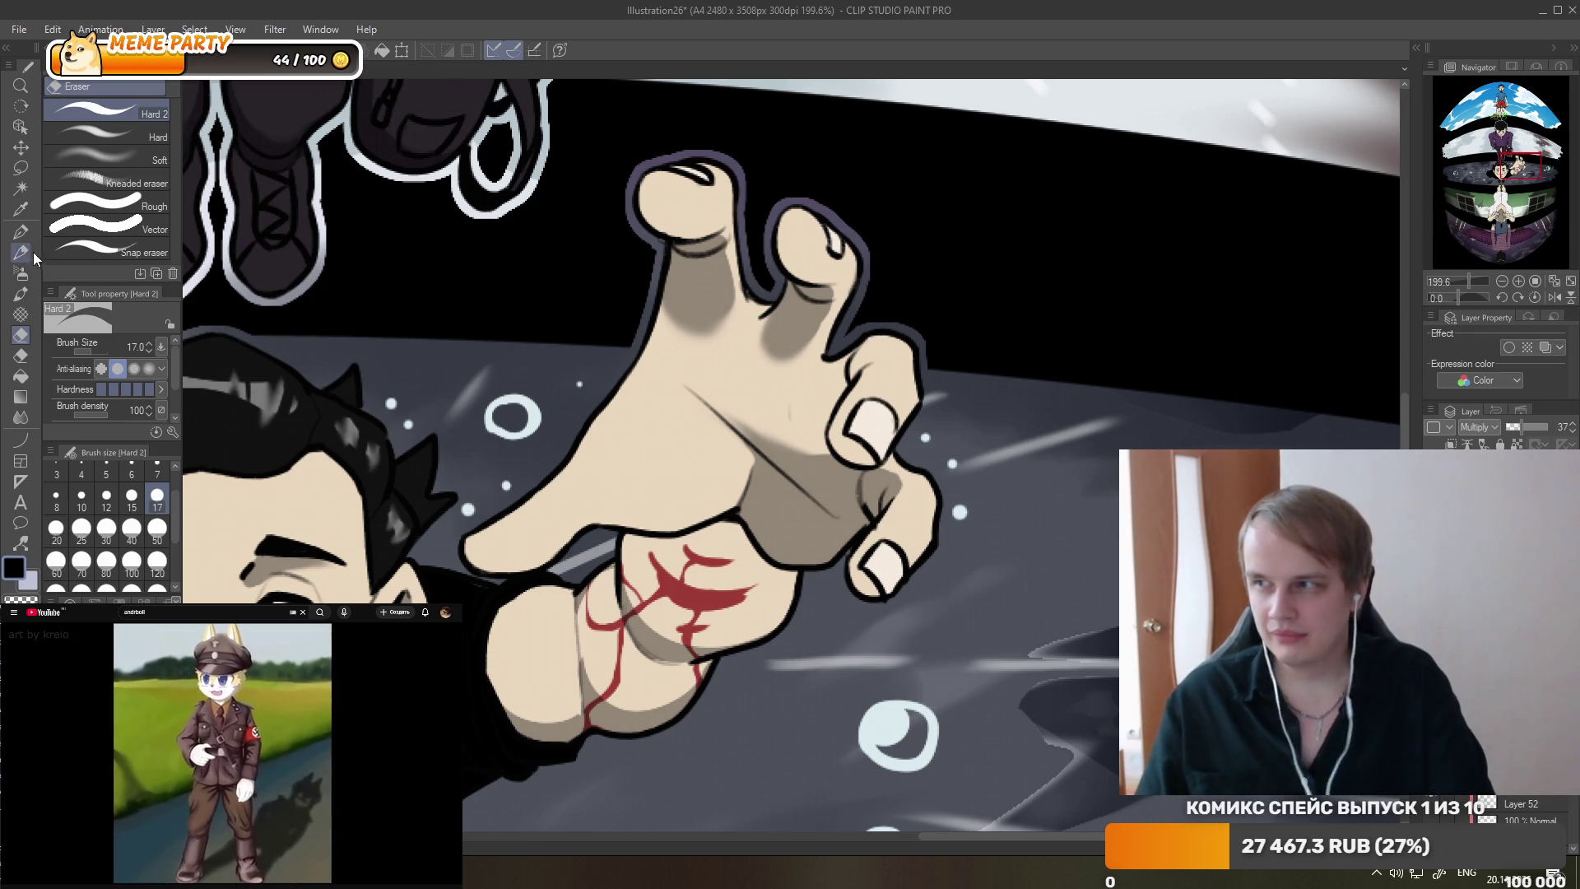
pyautogui.click(21, 231)
pyautogui.scroll(-2, 797, 304)
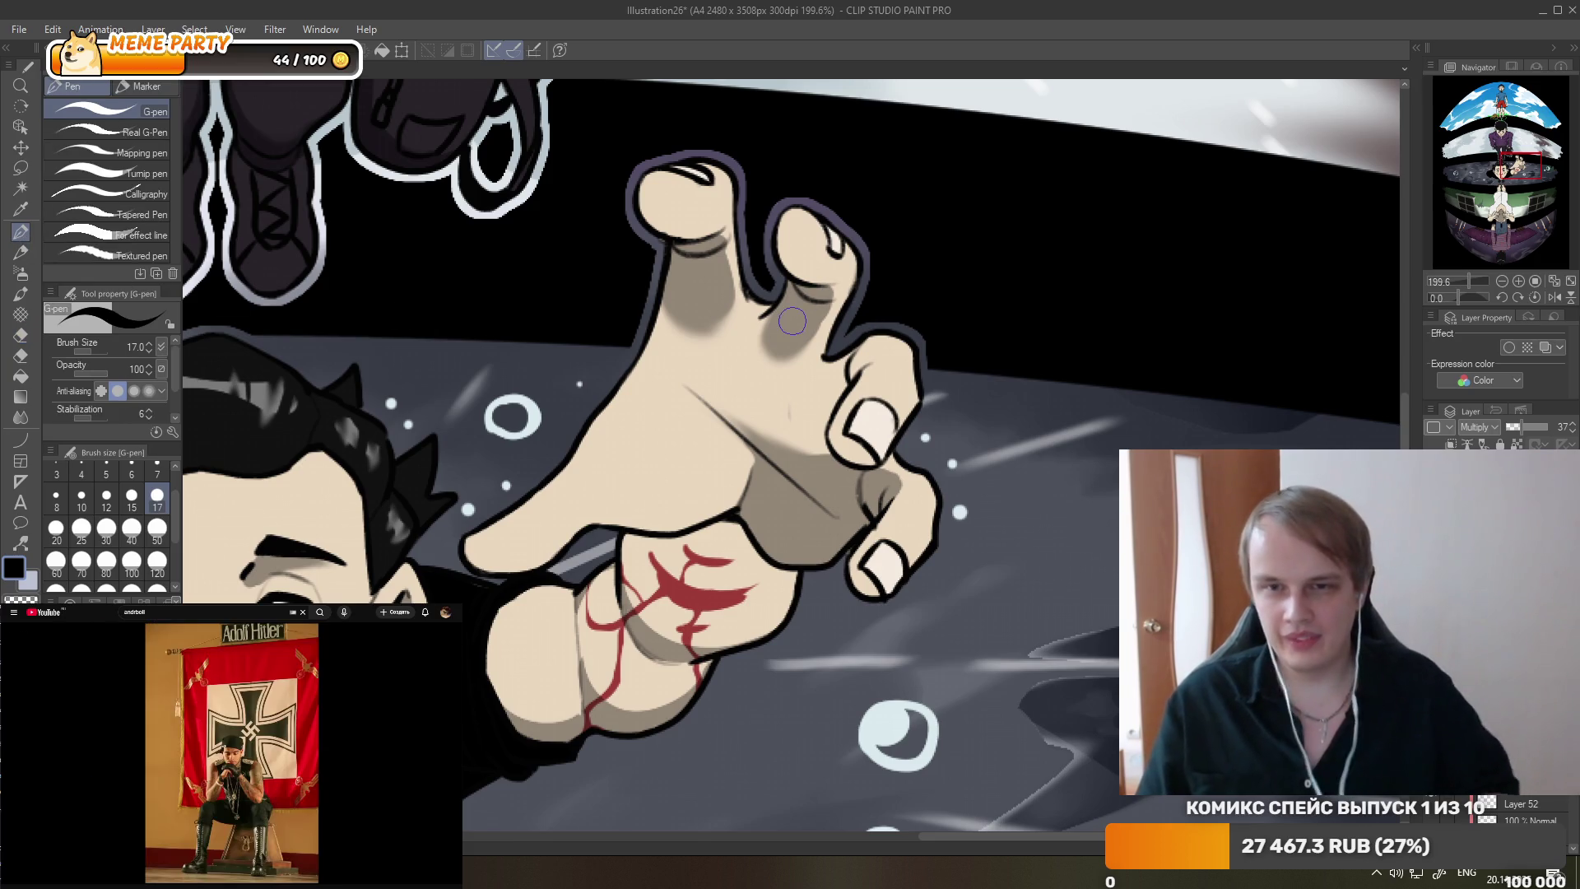
# - Shade the top of the white-clad figure's left foot in grey
pyautogui.scroll(-2, 765, 296)
pyautogui.scroll(-2, 765, 296)
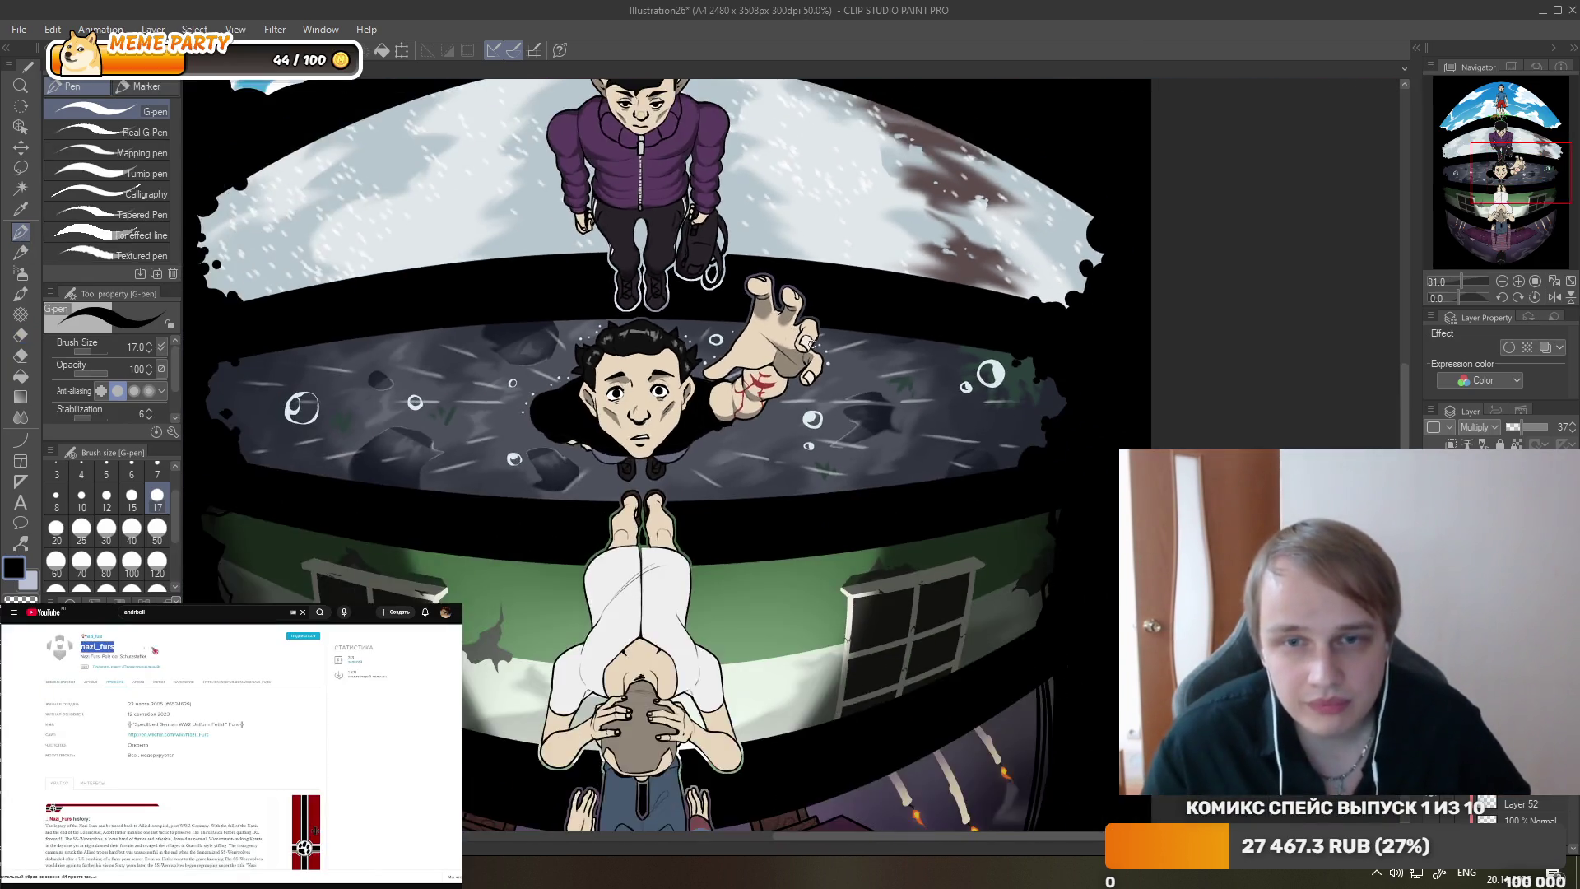
pyautogui.scroll(-2, 757, 271)
pyautogui.scroll(-2, 747, 243)
pyautogui.scroll(2, 746, 243)
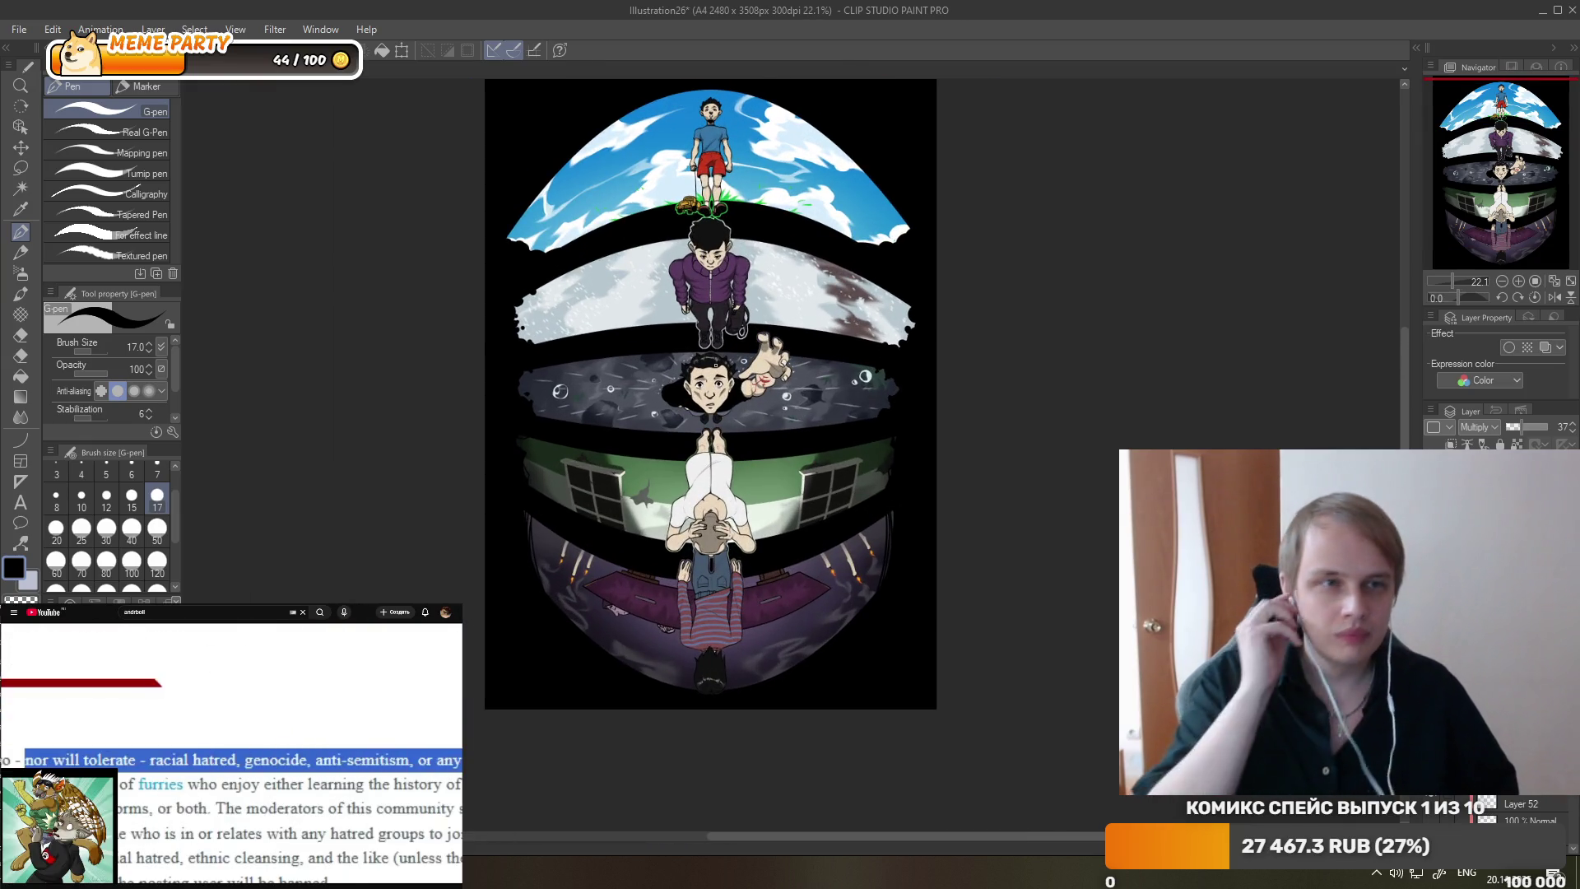
pyautogui.scroll(2, 709, 494)
pyautogui.scroll(2, 709, 493)
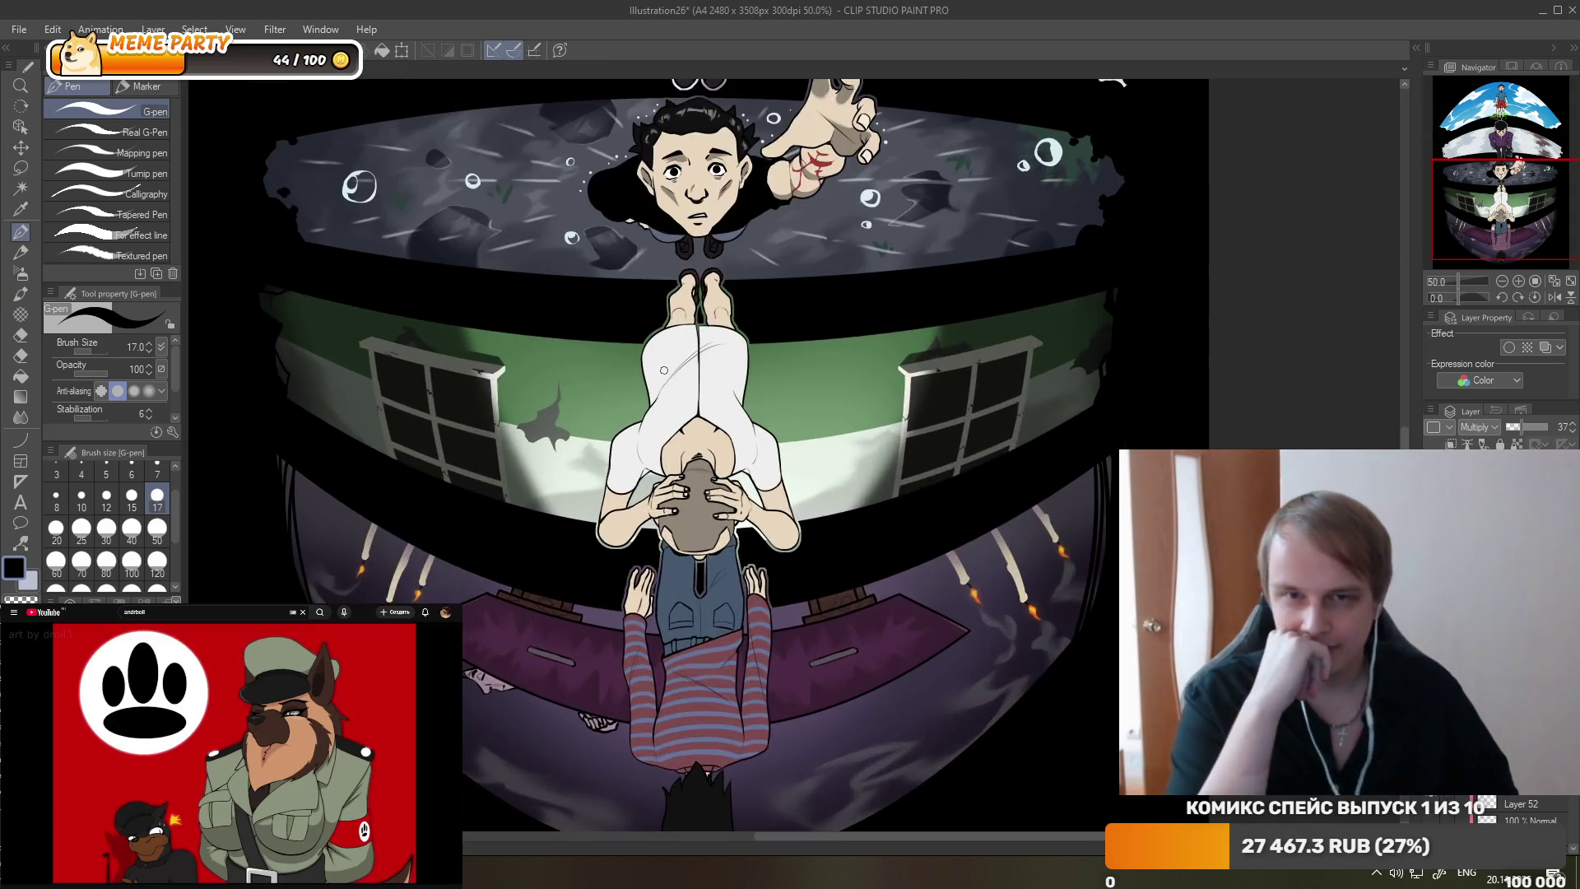
pyautogui.scroll(2, 716, 412)
pyautogui.scroll(2, 728, 263)
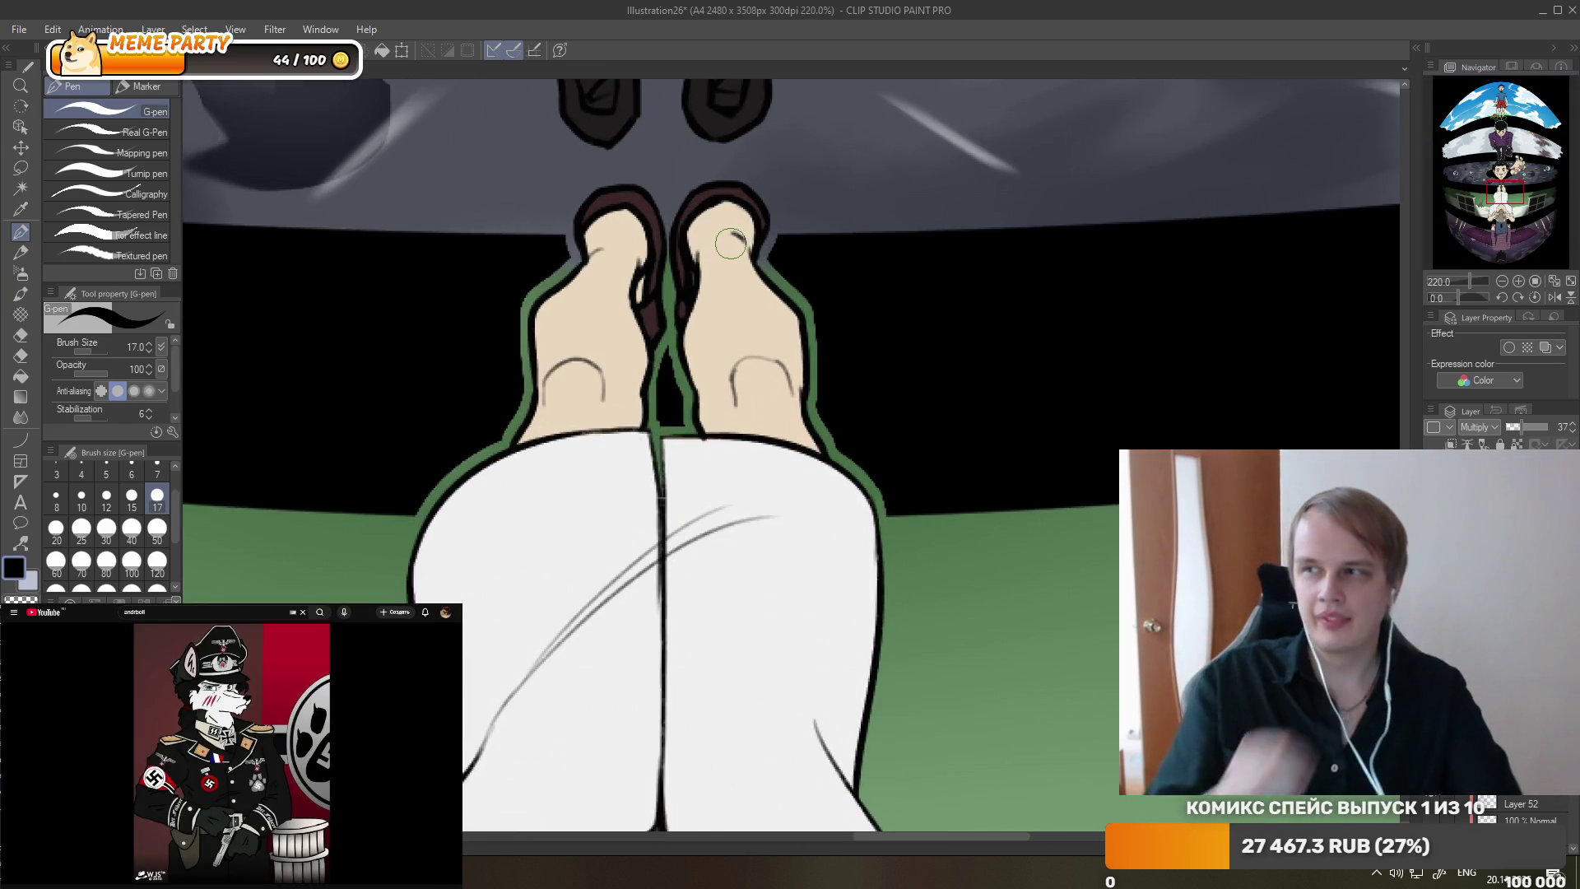
pyautogui.moveTo(576, 272)
pyautogui.mouseDown()
pyautogui.moveTo(650, 358)
pyautogui.moveTo(621, 312)
pyautogui.mouseUp()
pyautogui.hotkey('ctrl', 'z')
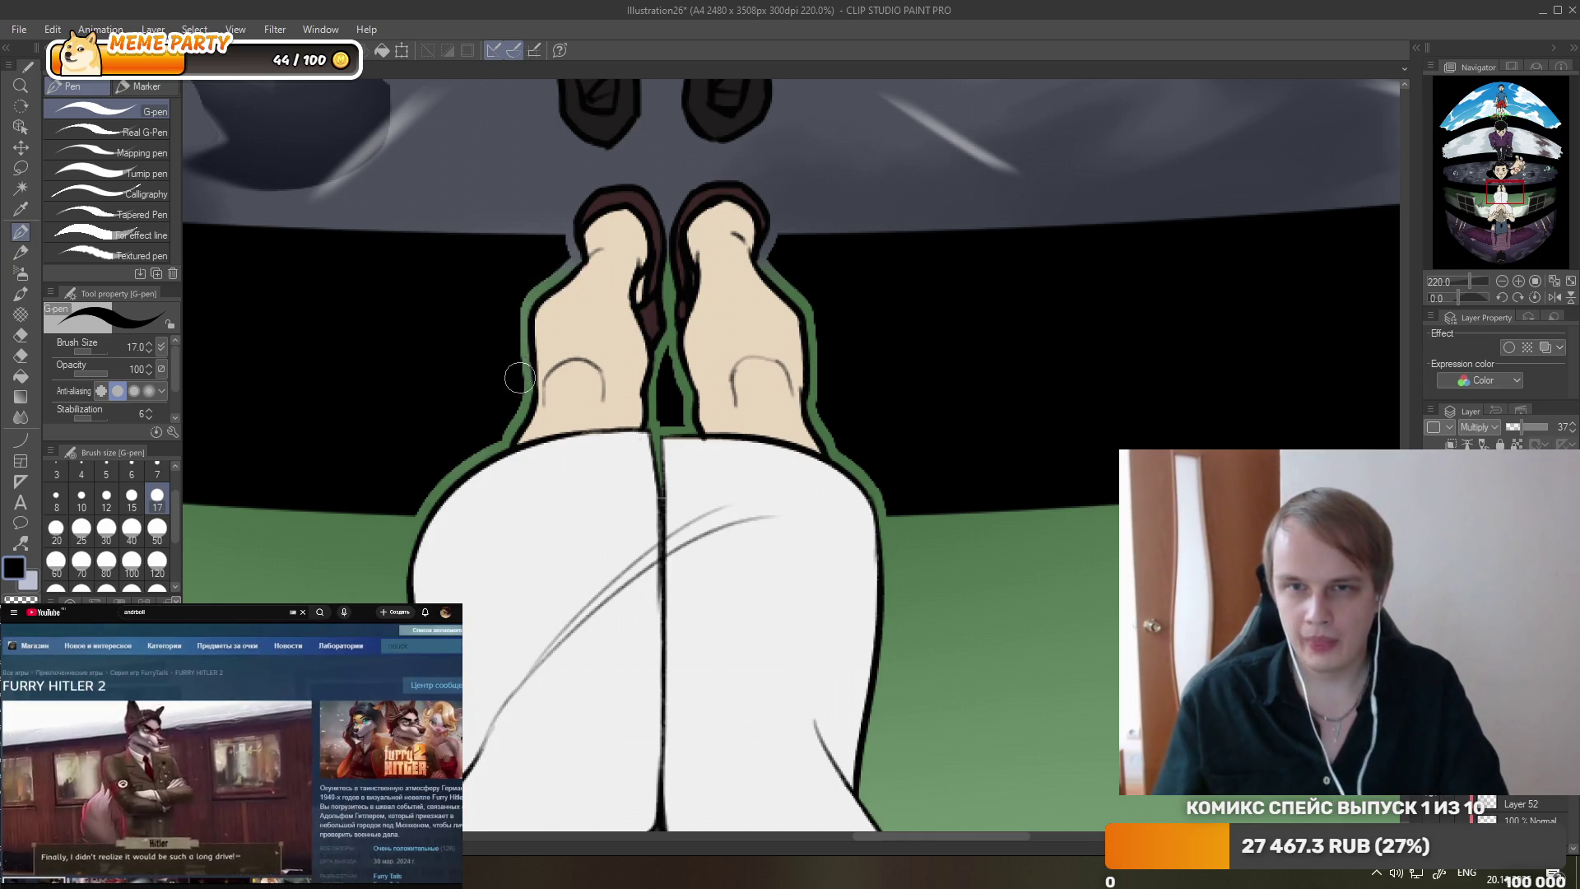
pyautogui.moveTo(594, 272); pyautogui.dragTo(566, 288)
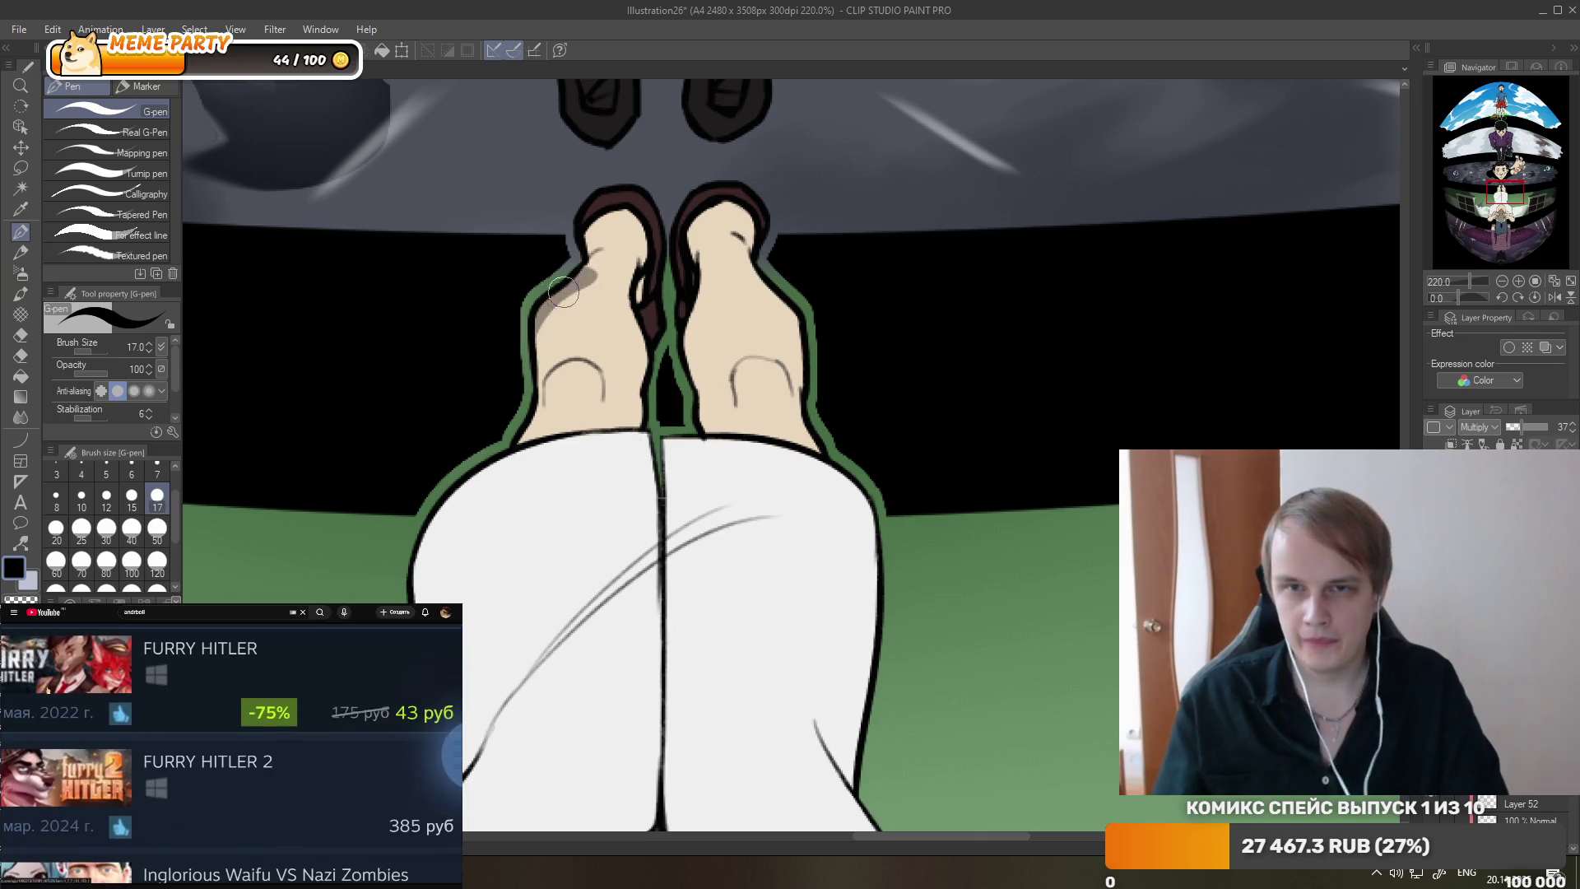
pyautogui.moveTo(640, 334)
pyautogui.mouseDown()
pyautogui.moveTo(575, 303)
pyautogui.moveTo(584, 233)
pyautogui.mouseUp()
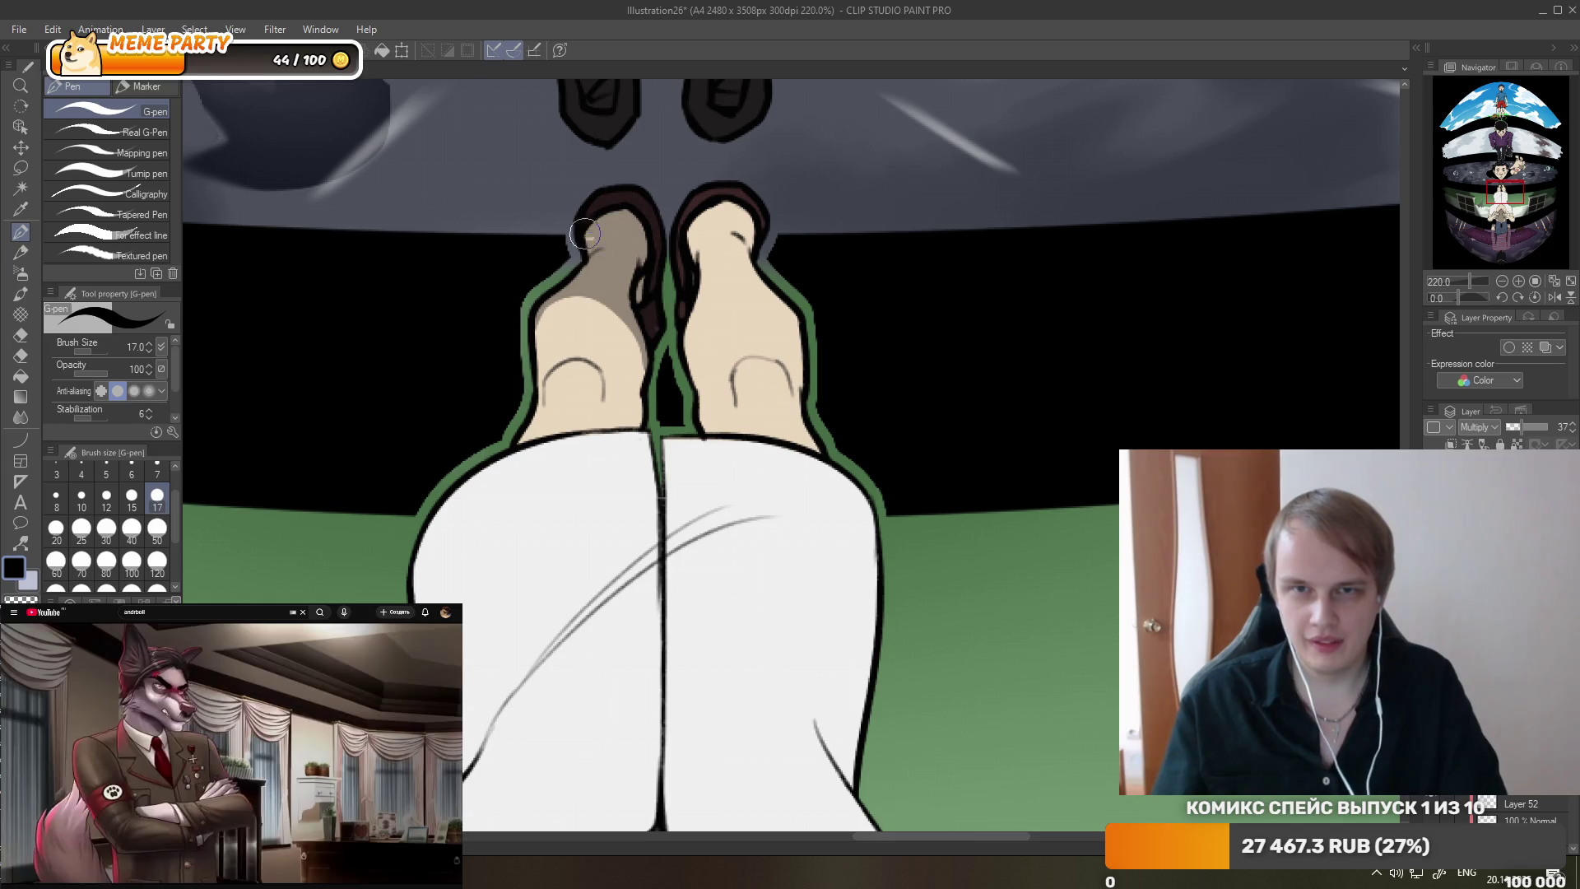
# - Shade the right foot's inner edge and add darker bands across the bottoms of both feet
pyautogui.moveTo(687, 396)
pyautogui.mouseDown()
pyautogui.moveTo(698, 292)
pyautogui.moveTo(799, 282)
pyautogui.mouseUp()
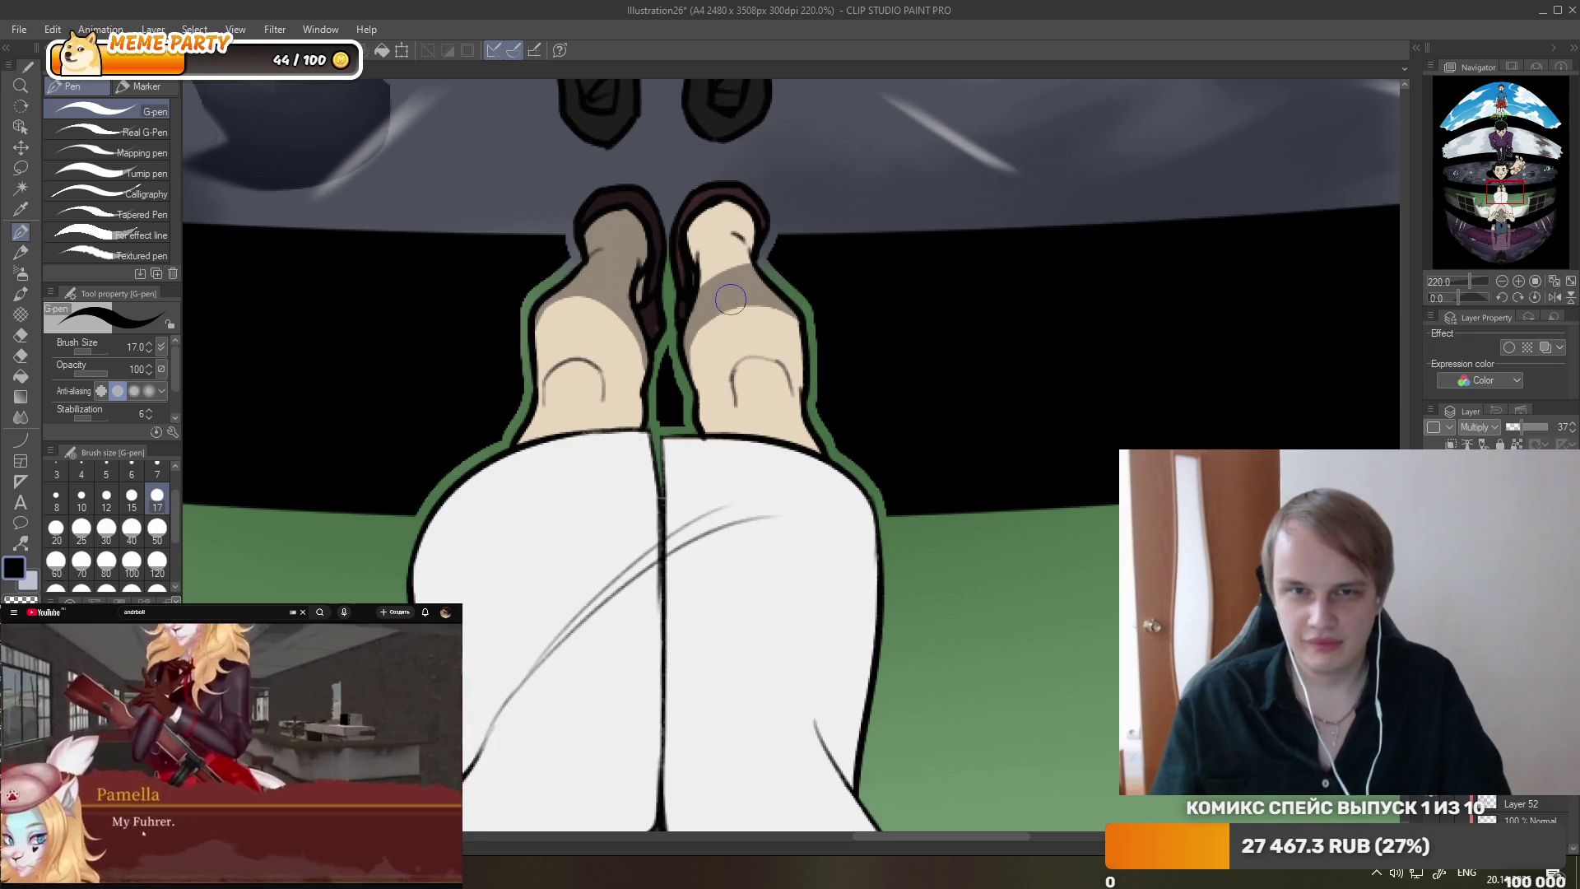
pyautogui.moveTo(765, 288)
pyautogui.mouseDown()
pyautogui.moveTo(707, 218)
pyautogui.moveTo(738, 205)
pyautogui.moveTo(654, 247)
pyautogui.mouseUp()
pyautogui.moveTo(535, 415); pyautogui.dragTo(650, 432)
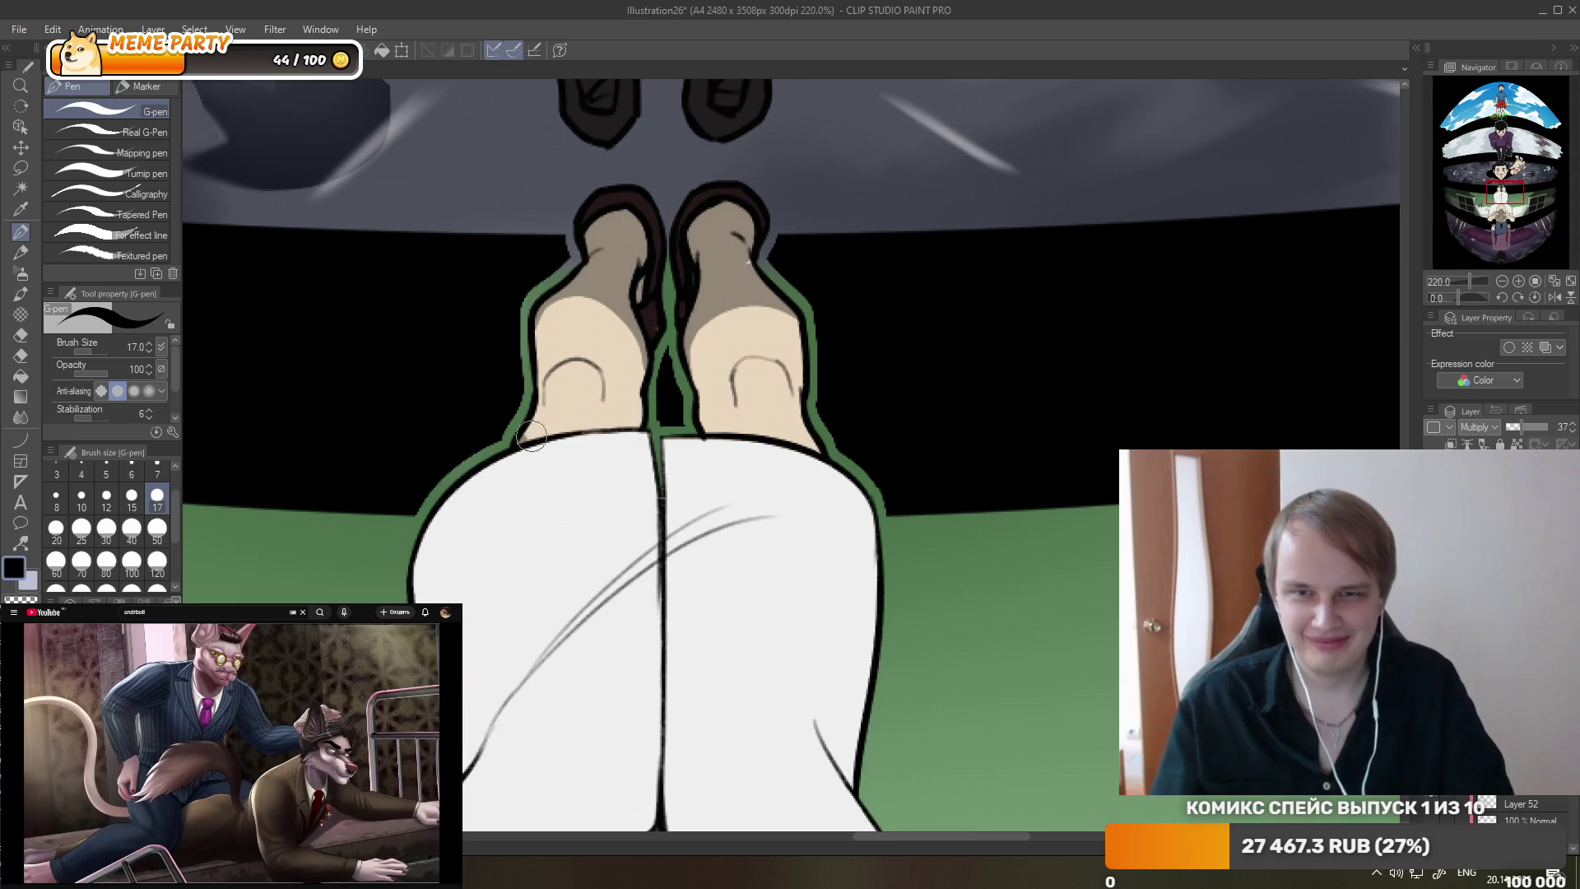
pyautogui.moveTo(760, 412); pyautogui.dragTo(695, 428)
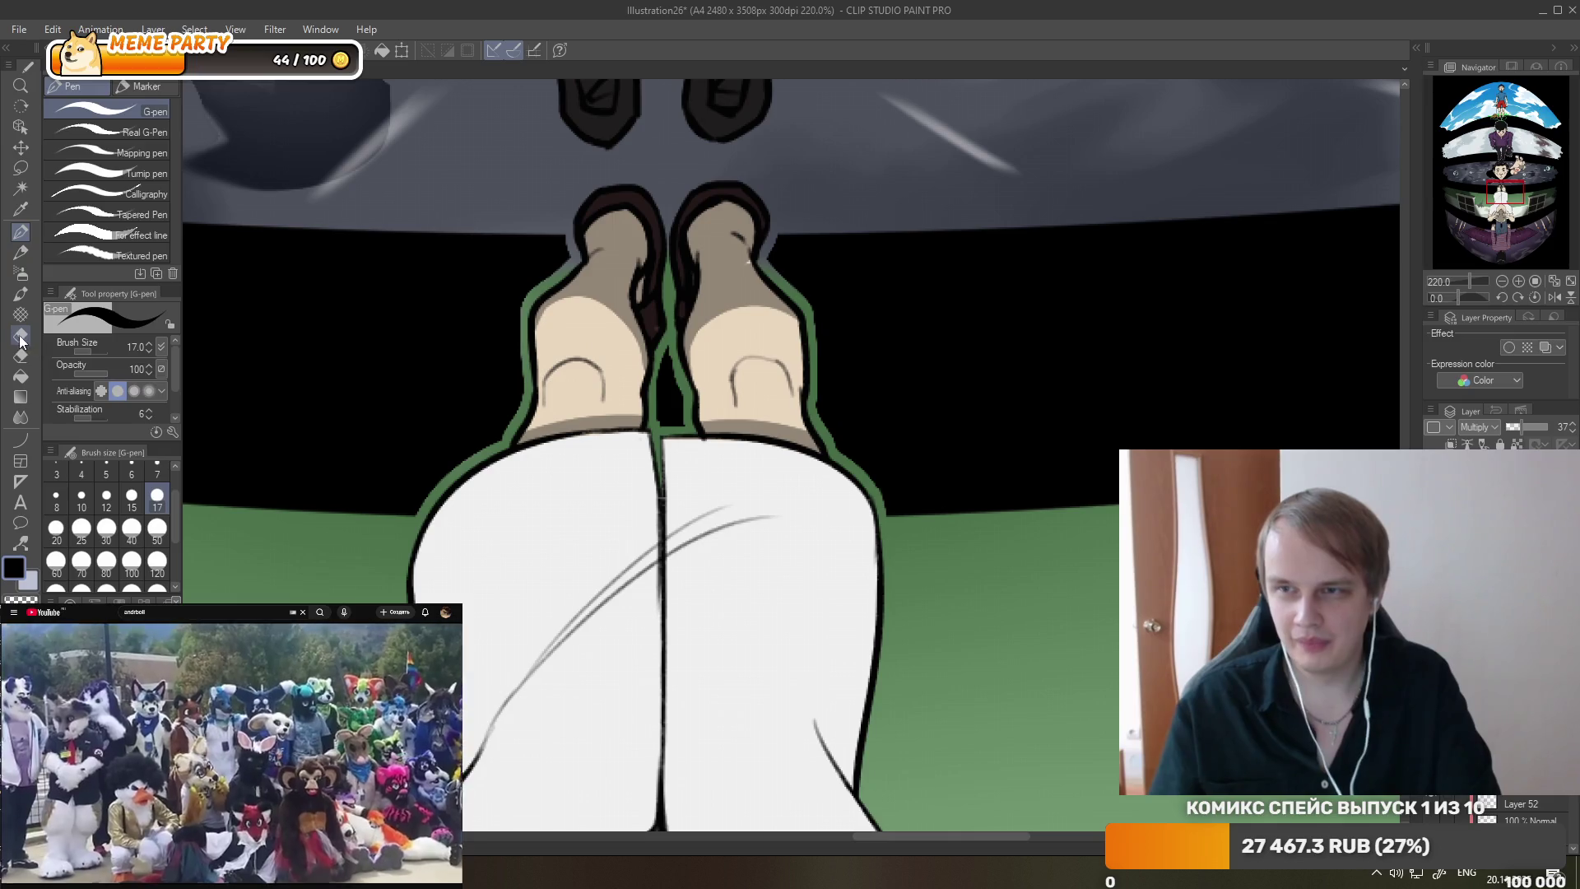
# - Lighten parts of the shading on both feet with the Hard 2 eraser
pyautogui.press('e')
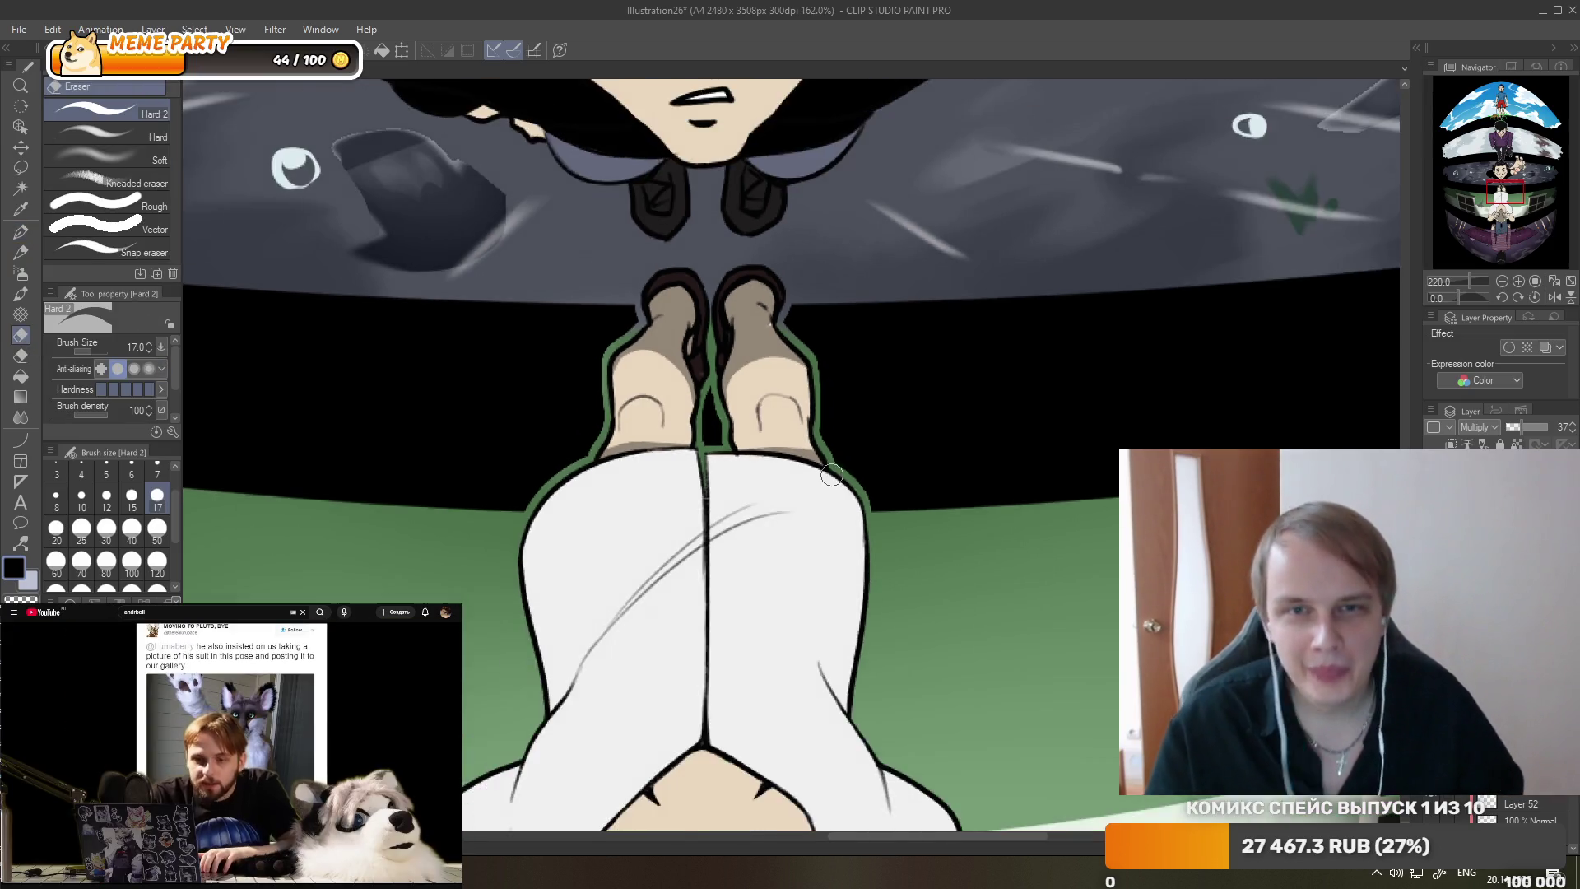
pyautogui.scroll(-2, 815, 411)
pyautogui.scroll(1, 819, 343)
pyautogui.click(21, 232)
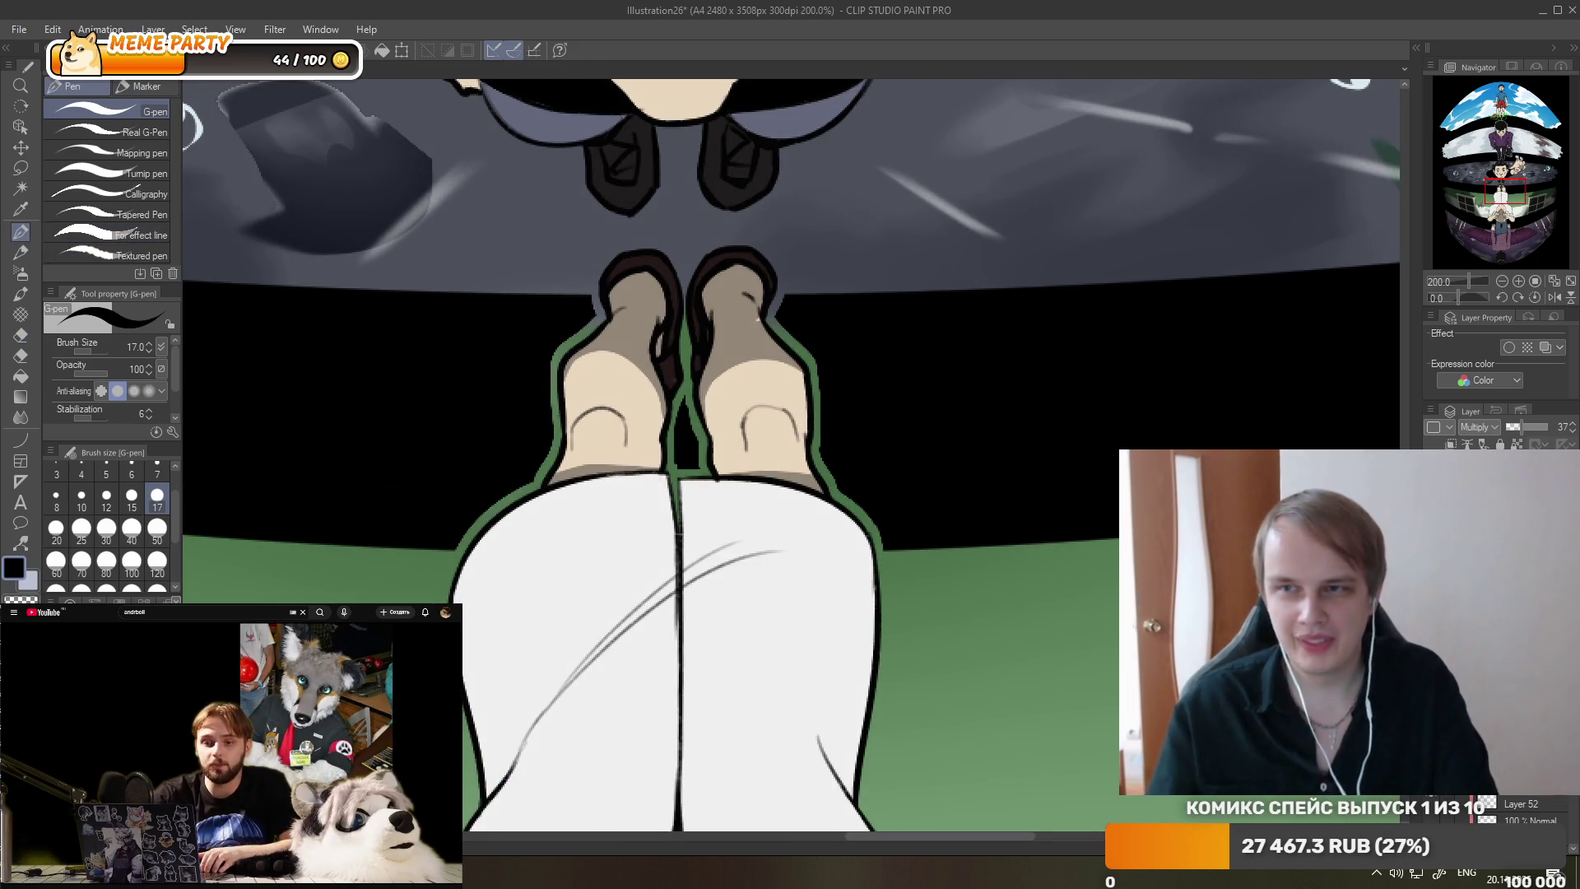
pyautogui.press('e')
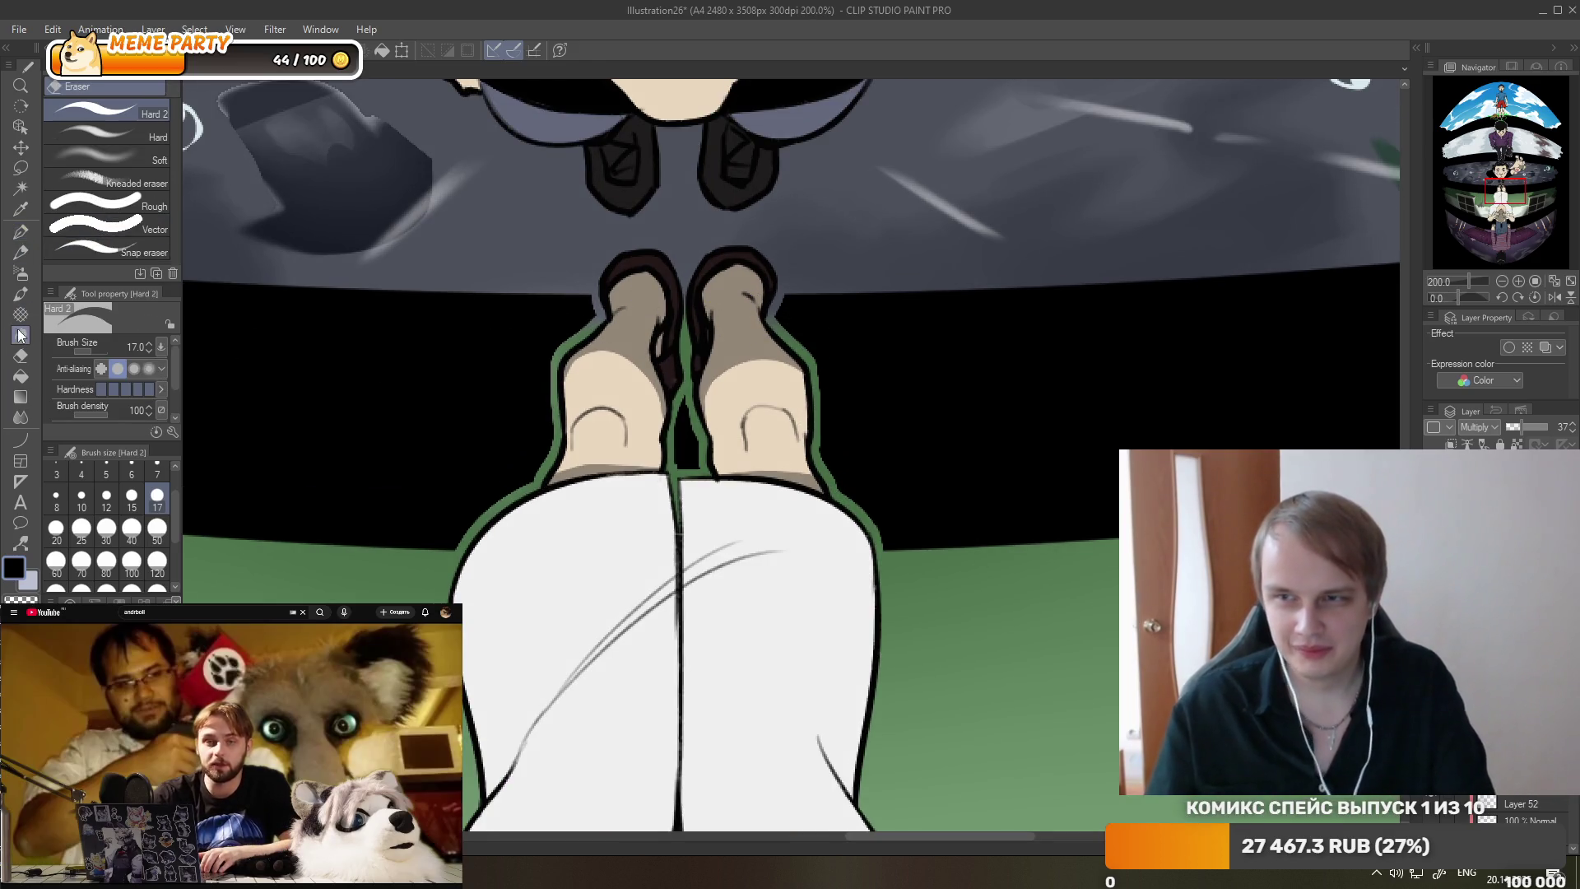
pyautogui.moveTo(724, 362); pyautogui.dragTo(798, 407)
pyautogui.moveTo(601, 399)
pyautogui.mouseDown()
pyautogui.moveTo(578, 373)
pyautogui.moveTo(636, 404)
pyautogui.mouseUp()
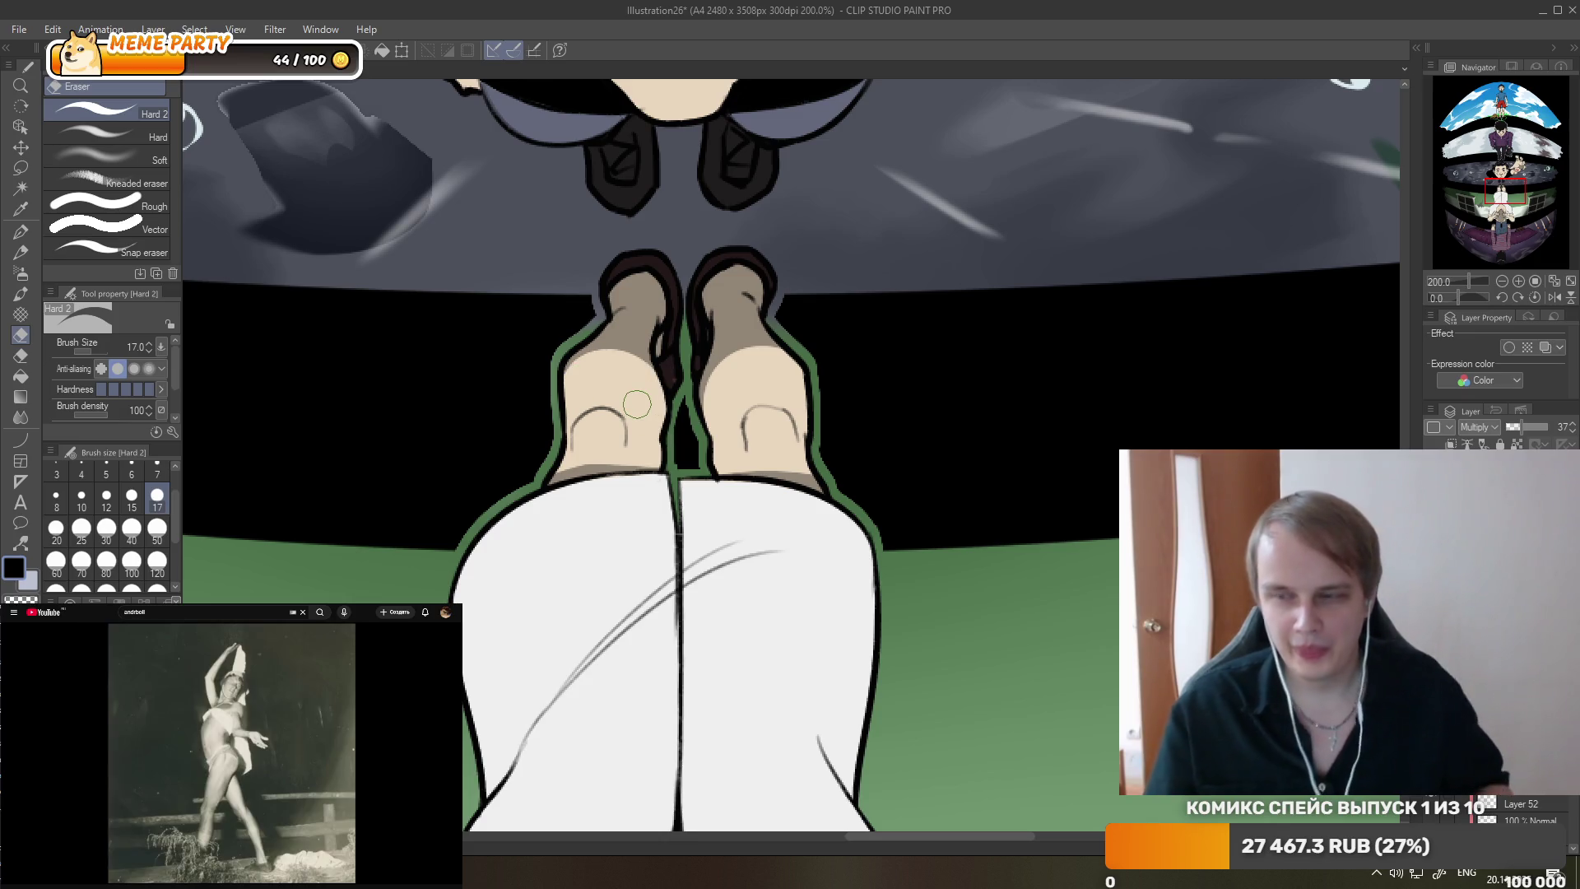
pyautogui.scroll(-3, 670, 378)
pyautogui.scroll(-2, 671, 378)
pyautogui.scroll(-2, 670, 377)
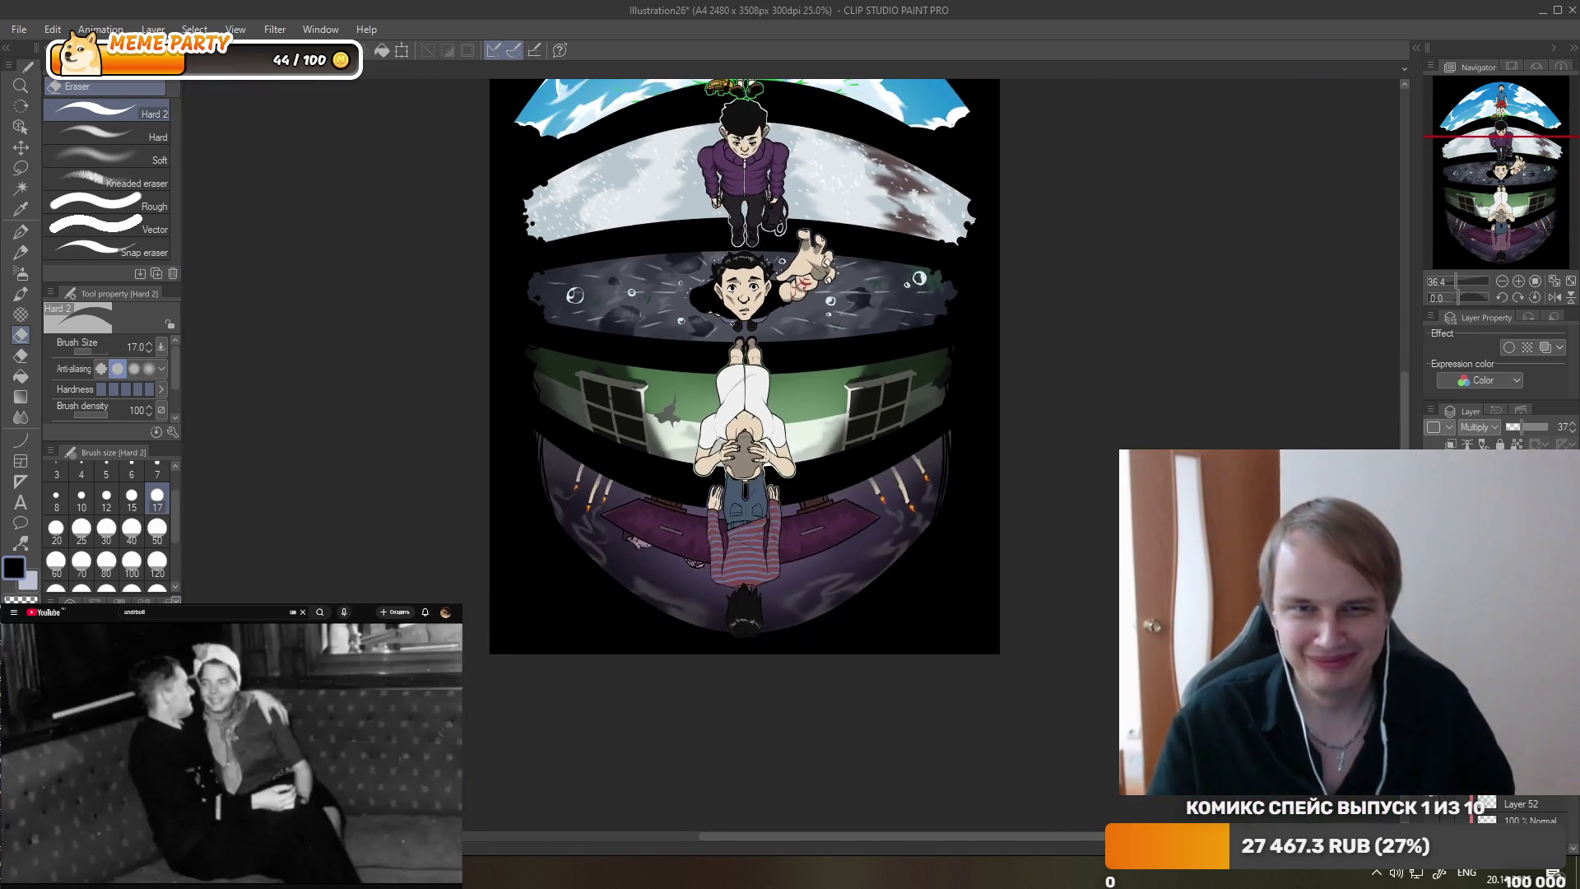
pyautogui.scroll(-1, 670, 377)
pyautogui.scroll(2, 782, 365)
pyautogui.scroll(1, 782, 365)
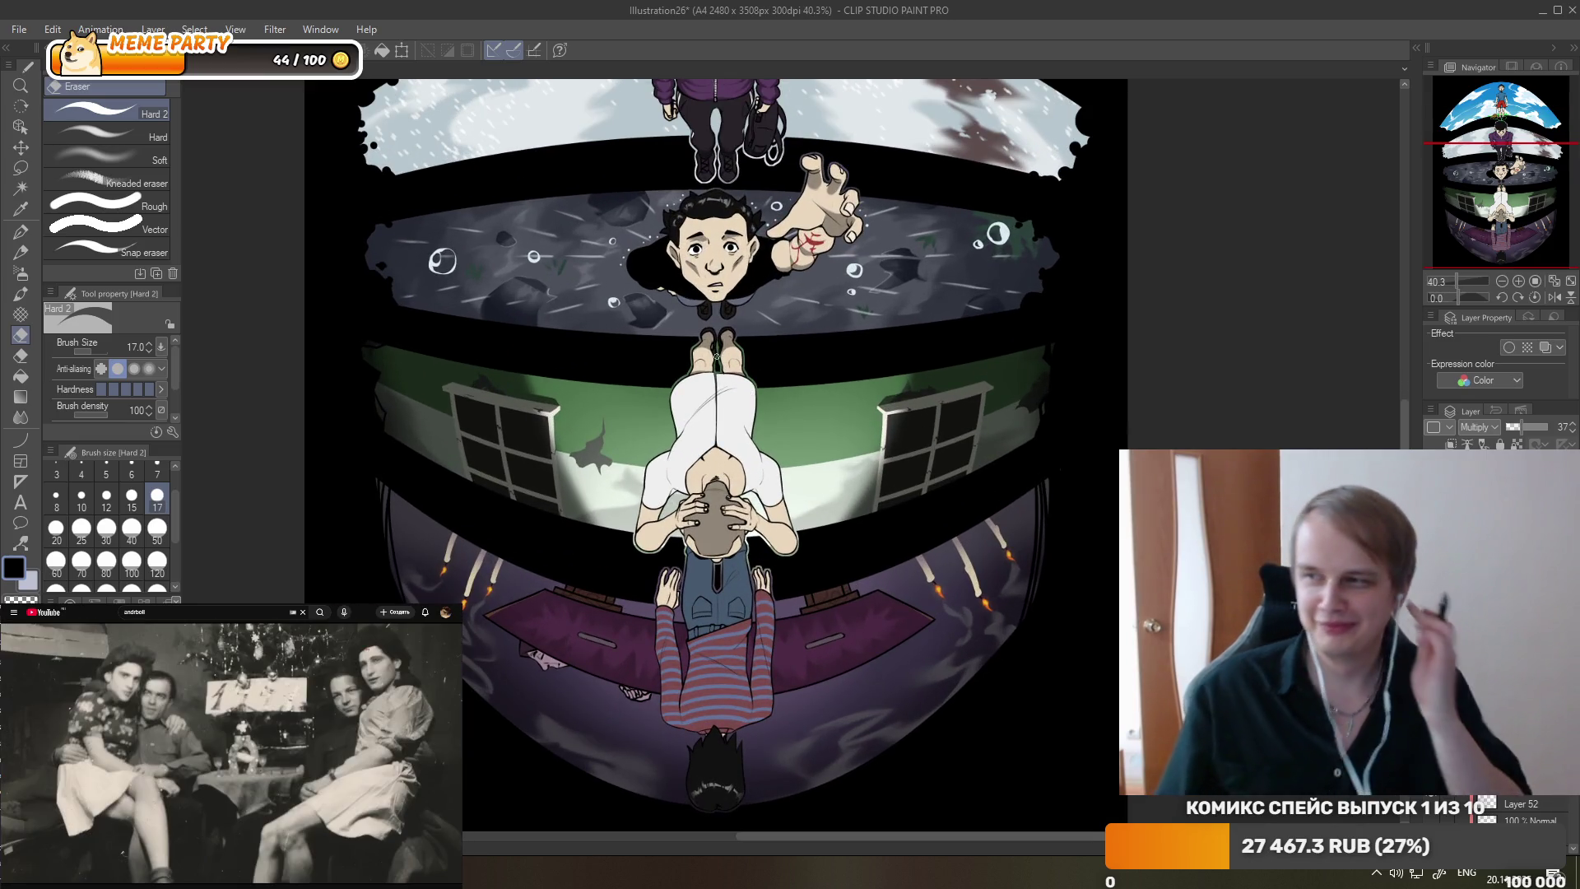
pyautogui.scroll(1, 713, 355)
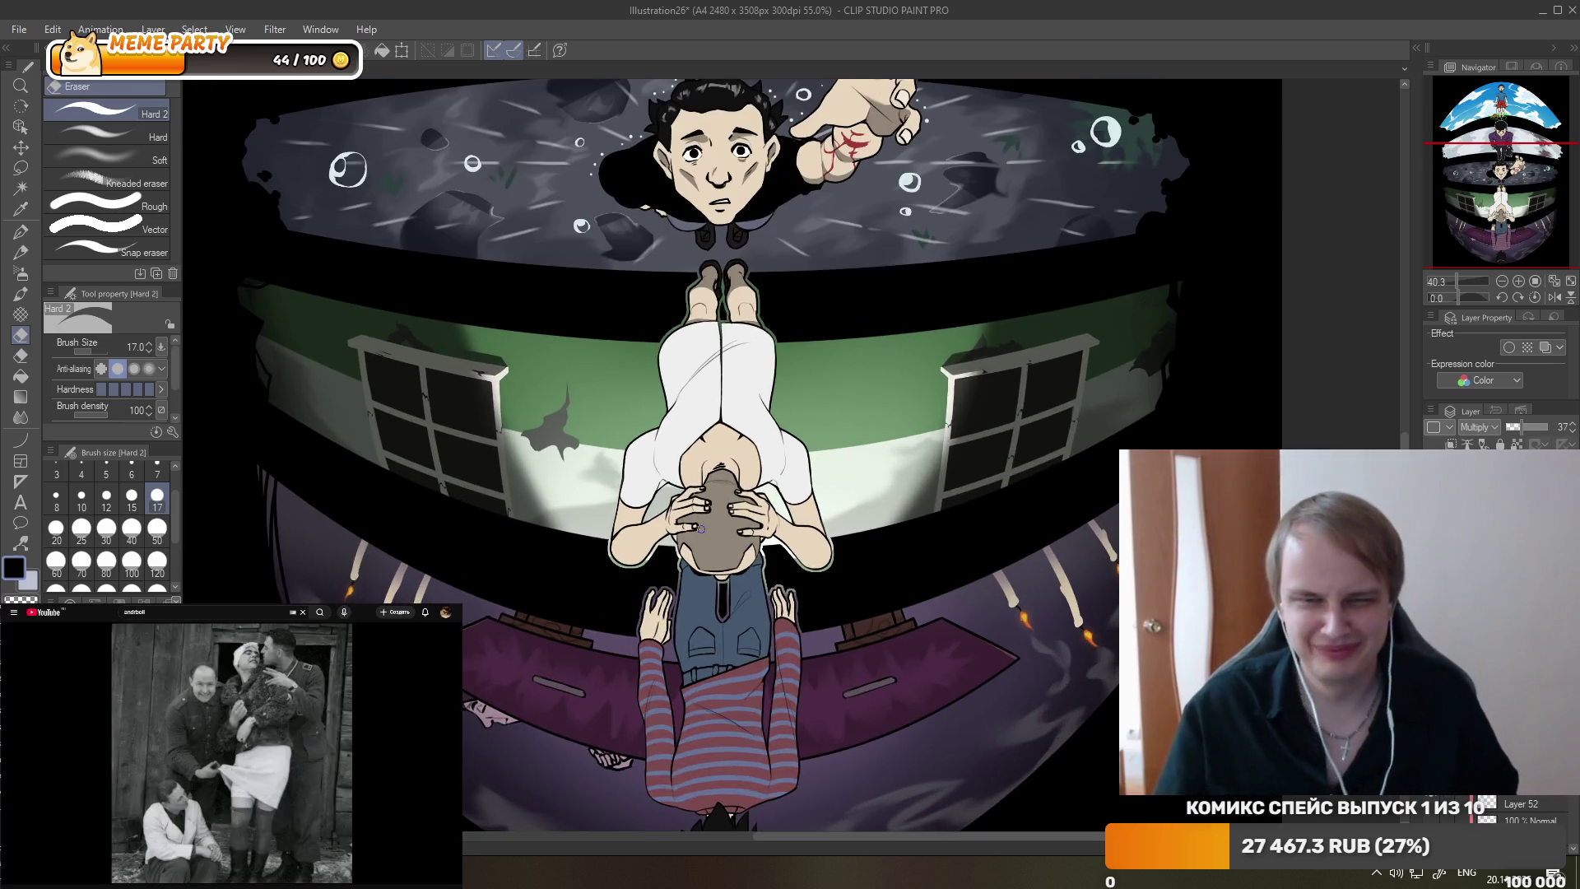
pyautogui.scroll(5, 740, 358)
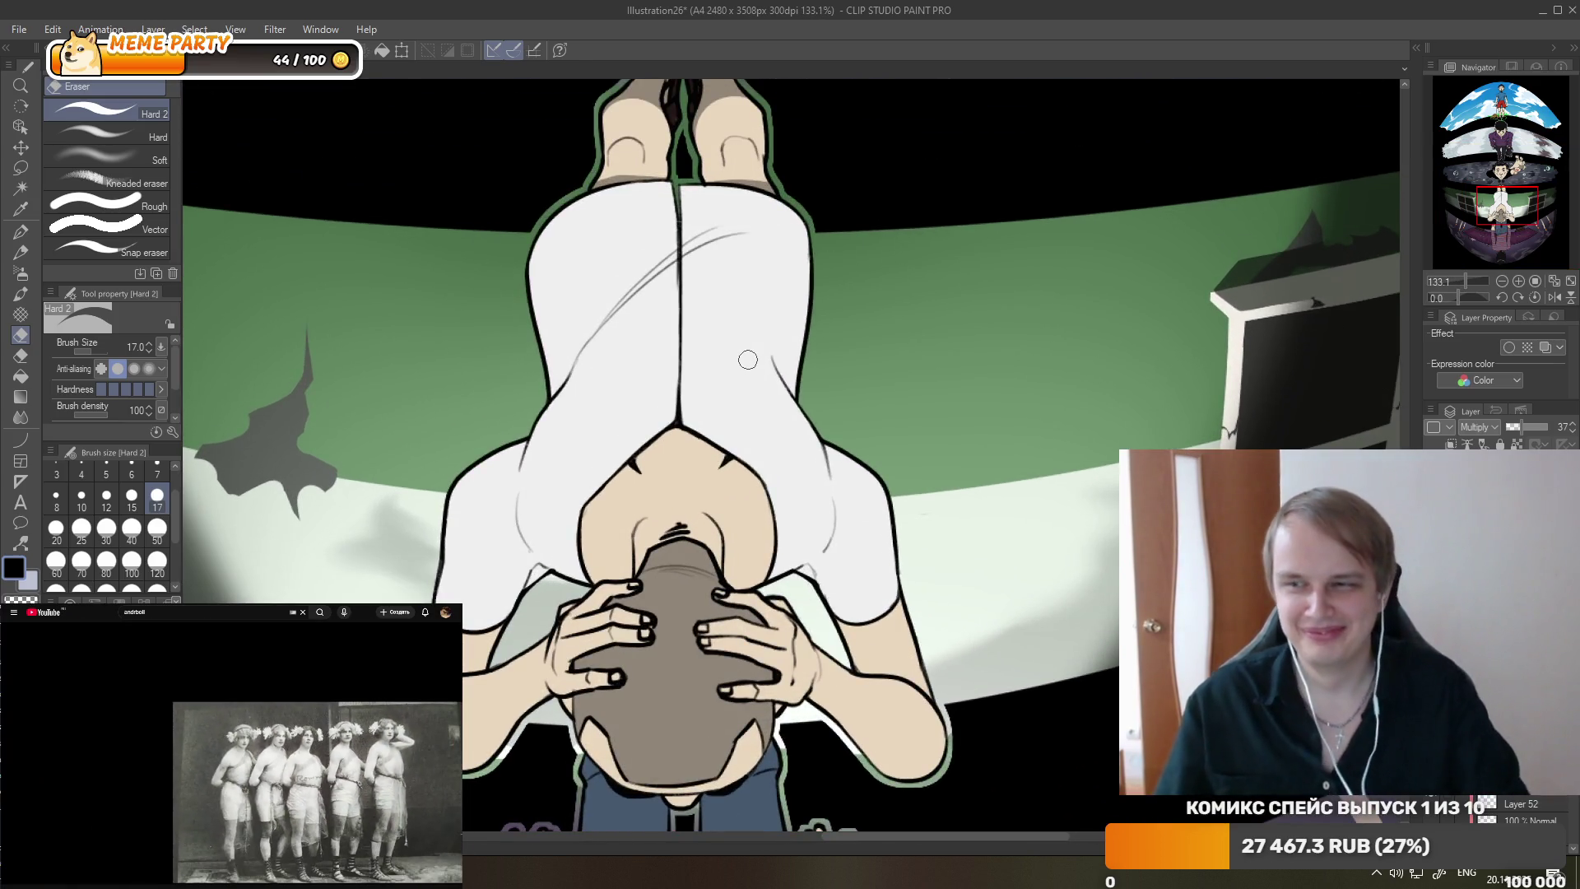
pyautogui.press('p')
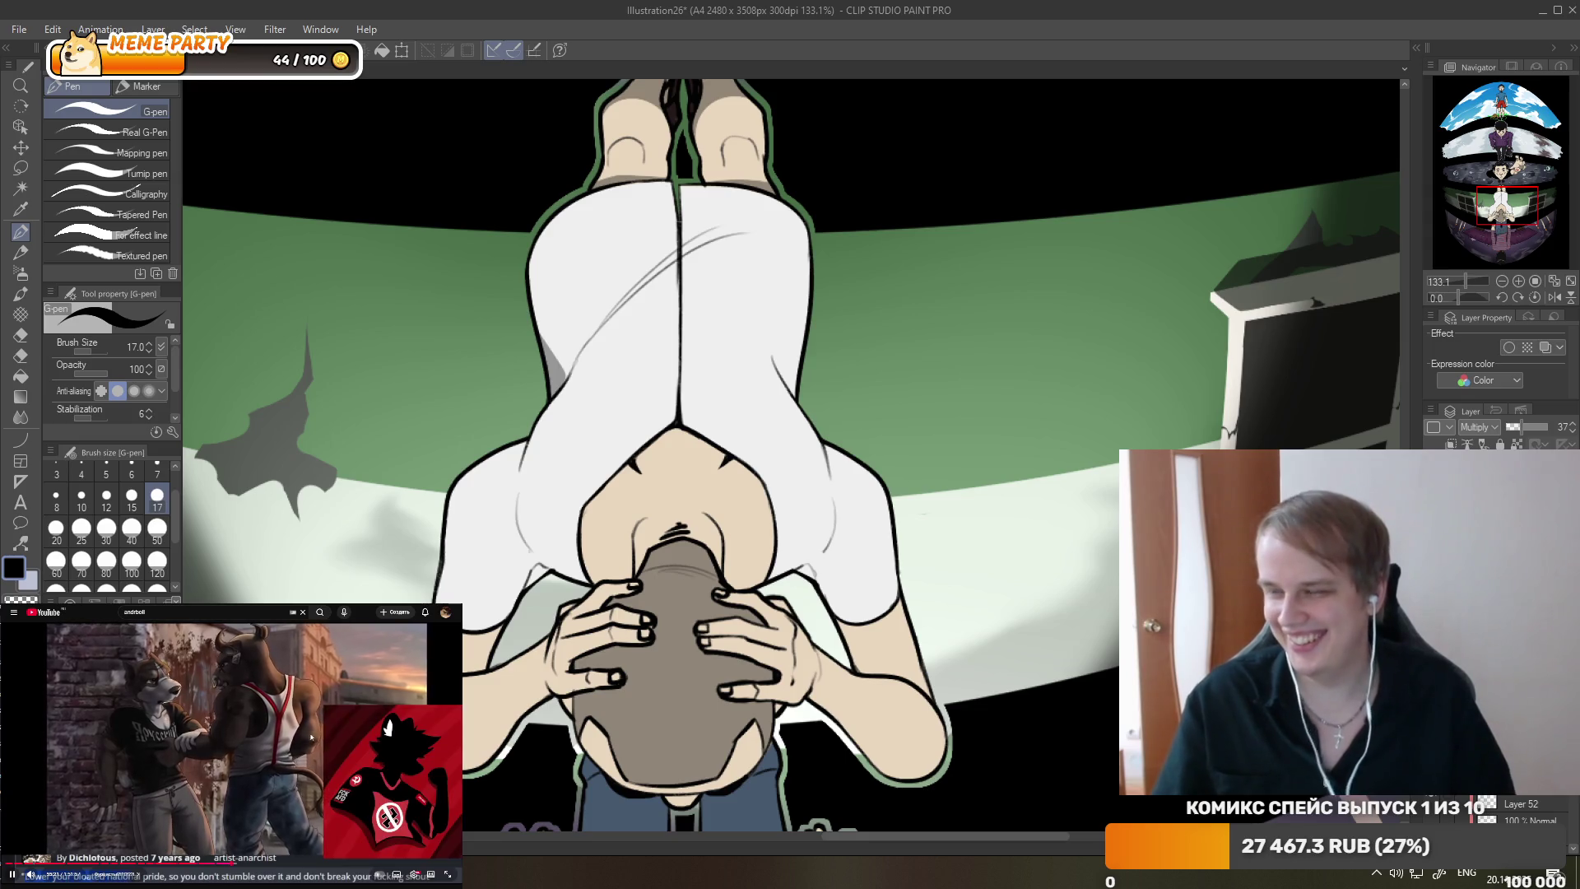
pyautogui.click(340, 728)
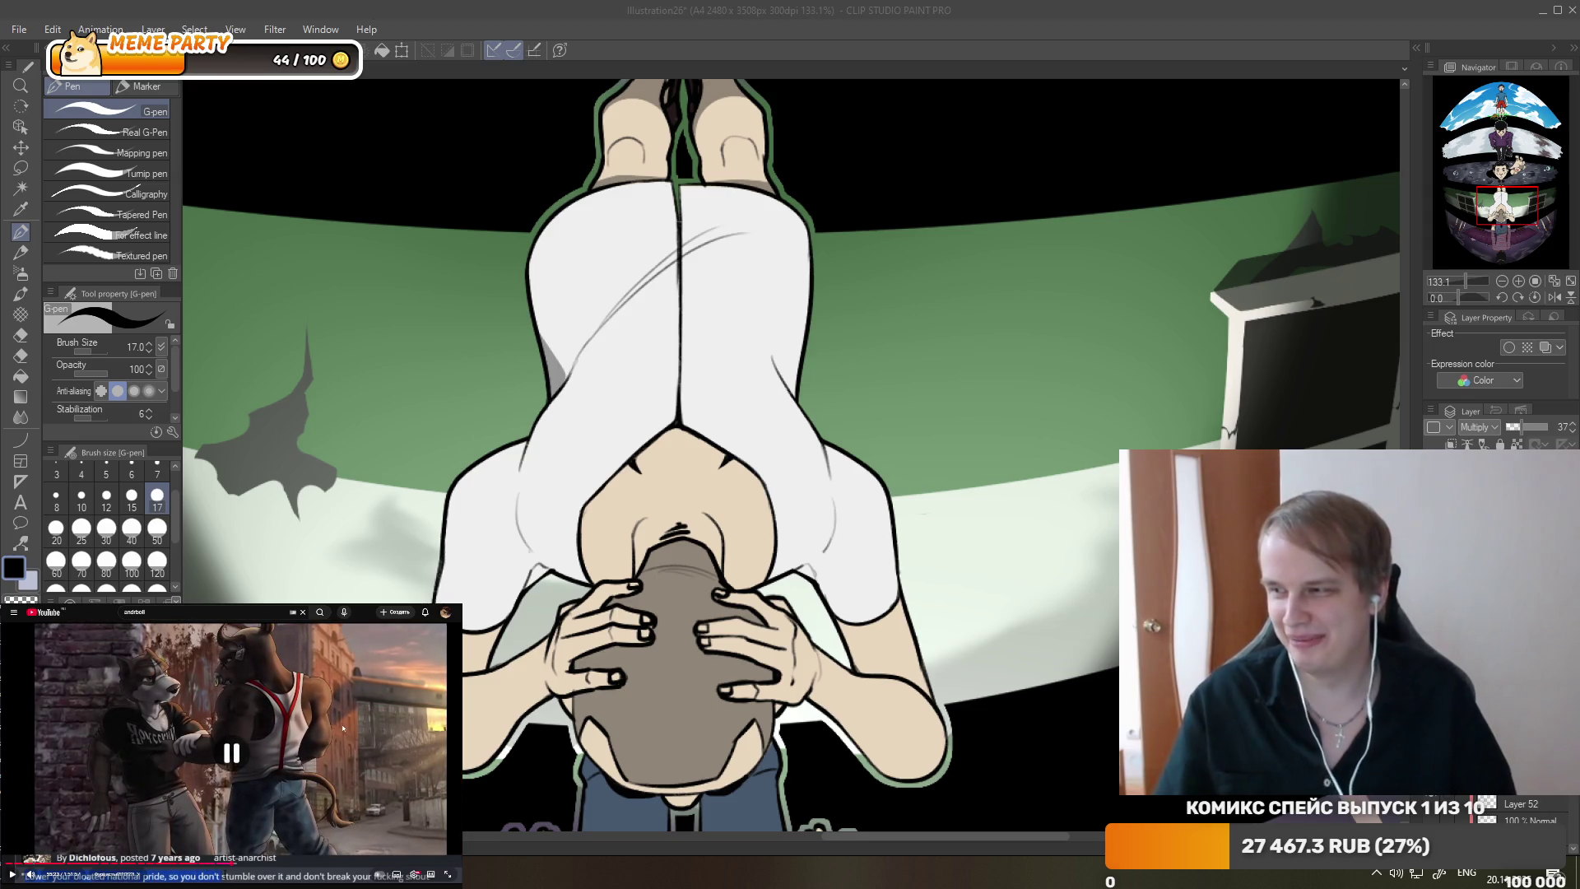
pyautogui.scroll(3, 654, 324)
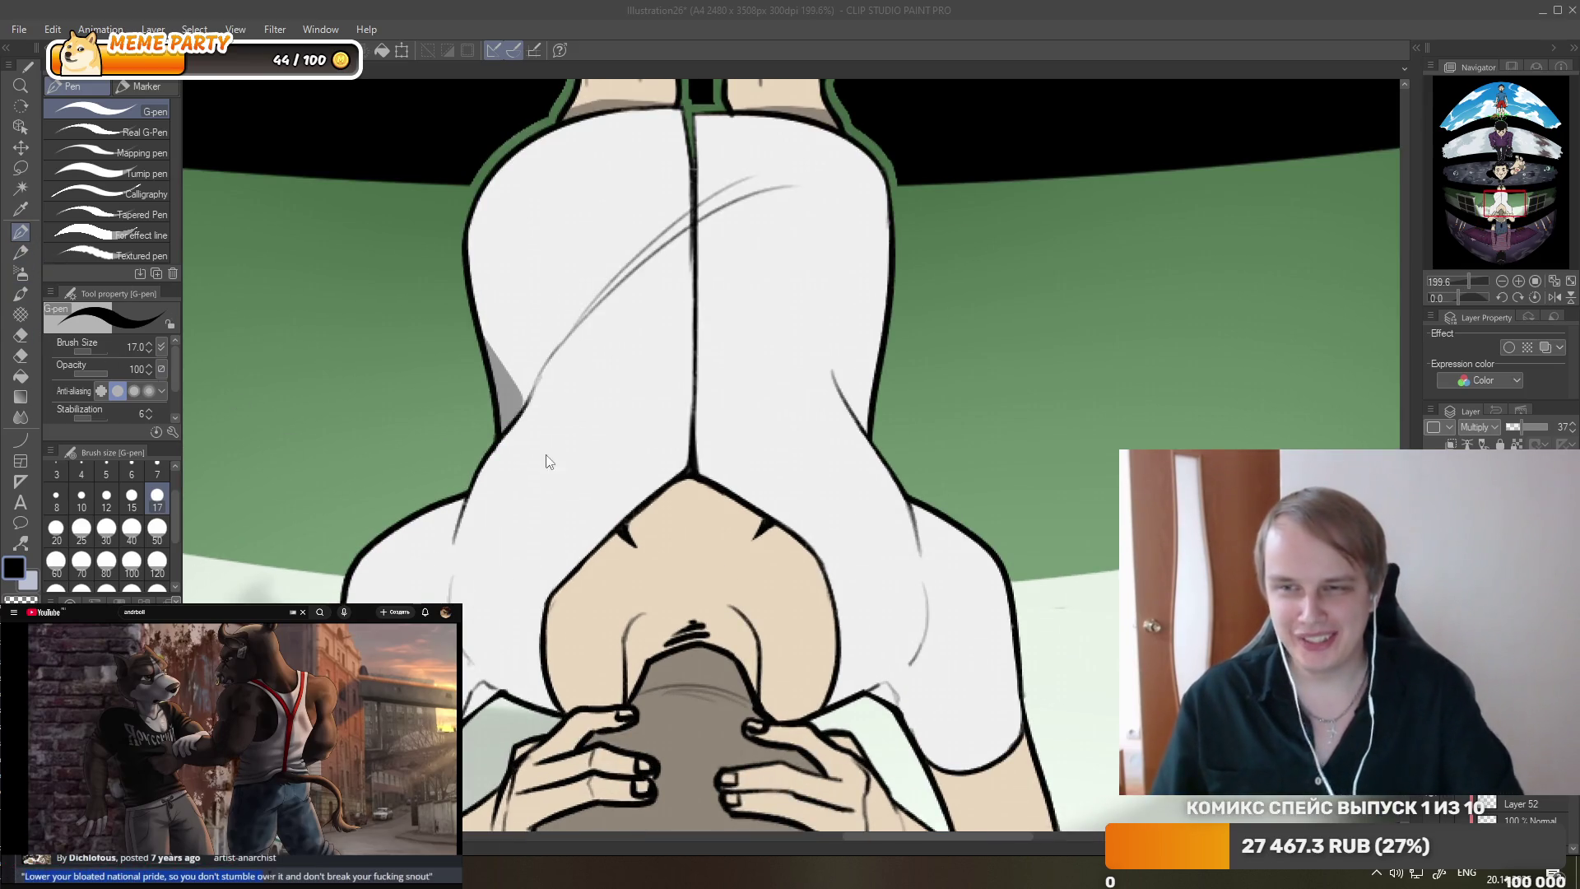
pyautogui.click(856, 397)
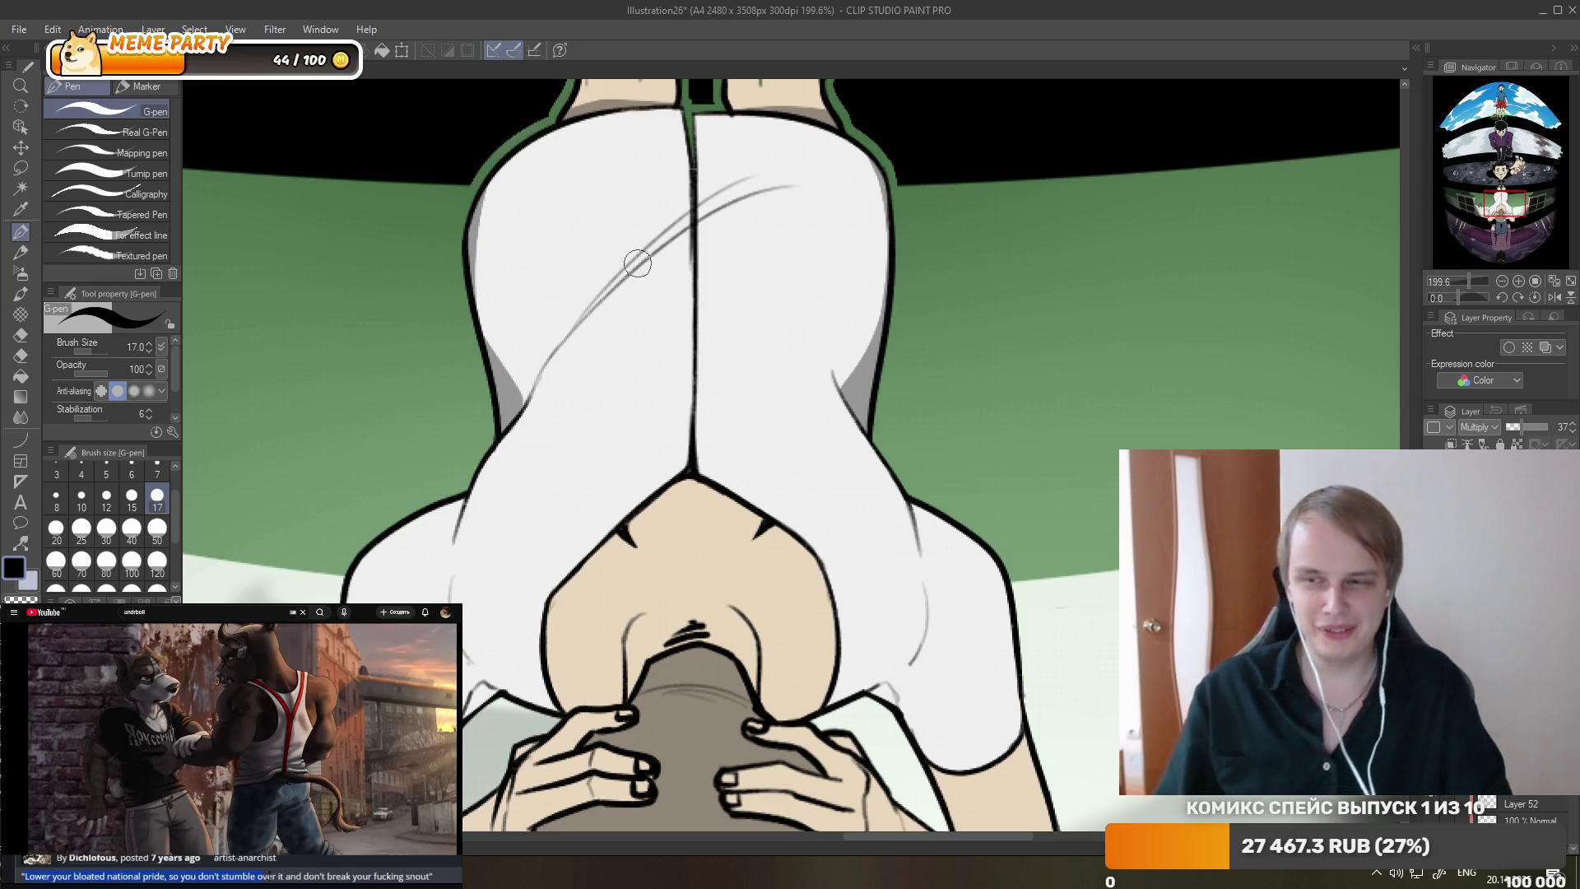
# - Paint a thick grey fold stroke across the white cloth after several undone attempts
pyautogui.moveTo(531, 421)
pyautogui.mouseDown()
pyautogui.moveTo(565, 374)
pyautogui.moveTo(802, 183)
pyautogui.mouseUp()
pyautogui.hotkey('ctrl', 'z')
pyautogui.moveTo(568, 343); pyautogui.dragTo(811, 182)
pyautogui.hotkey('ctrl', 'z')
pyautogui.hotkey('ctrl', 'z')
pyautogui.moveTo(586, 316); pyautogui.dragTo(813, 184)
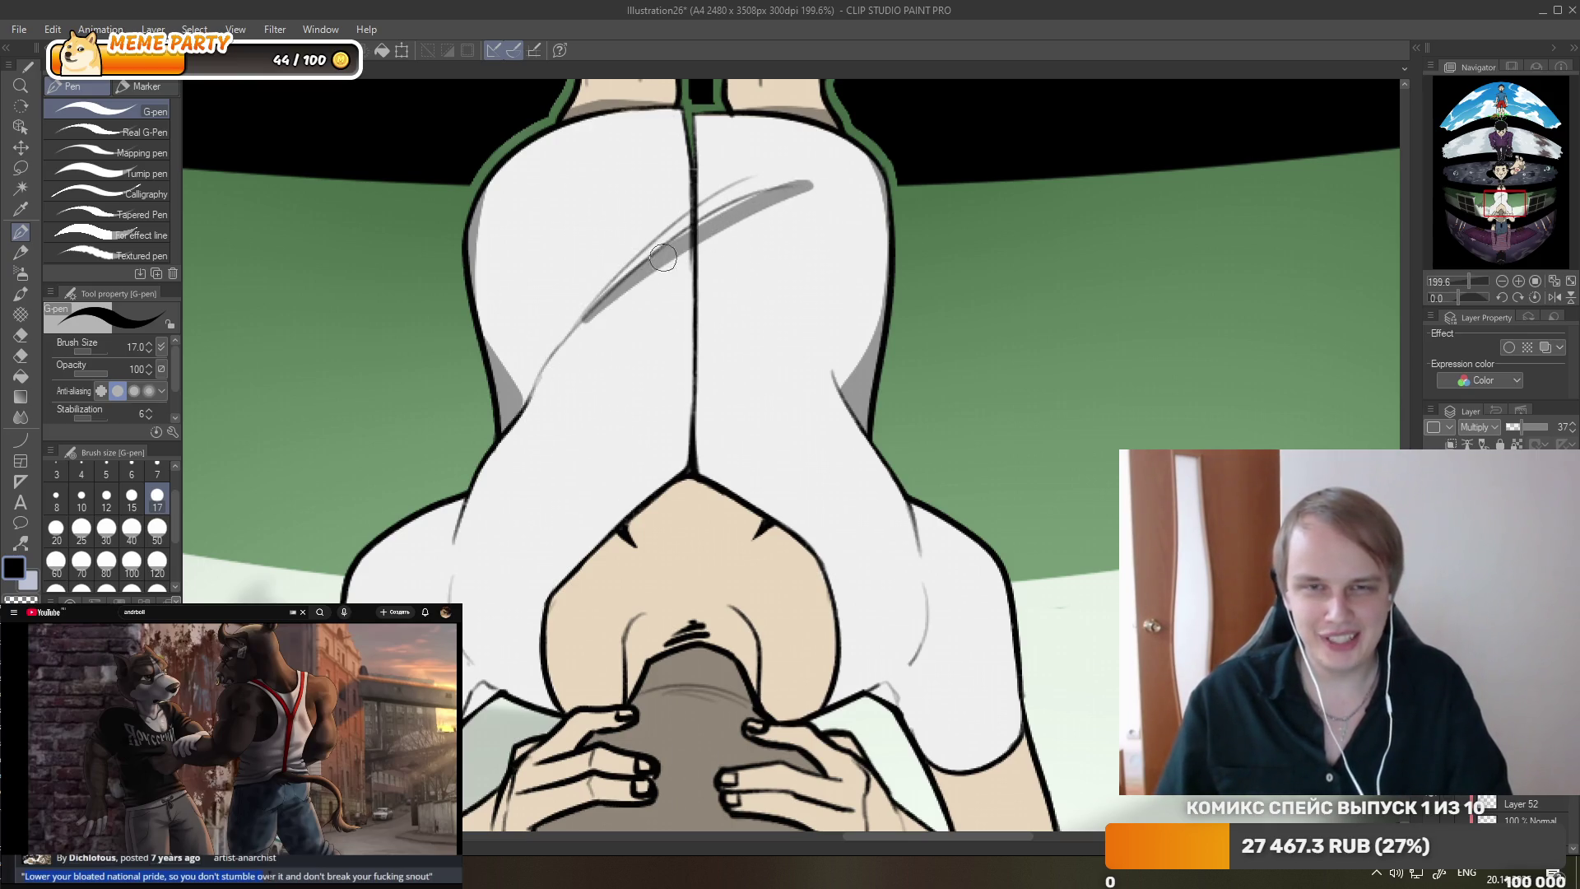
pyautogui.moveTo(610, 291)
pyautogui.mouseDown()
pyautogui.moveTo(839, 171)
pyautogui.moveTo(791, 187)
pyautogui.mouseUp()
pyautogui.hotkey('ctrl', 'z')
pyautogui.hotkey('ctrl', 'z')
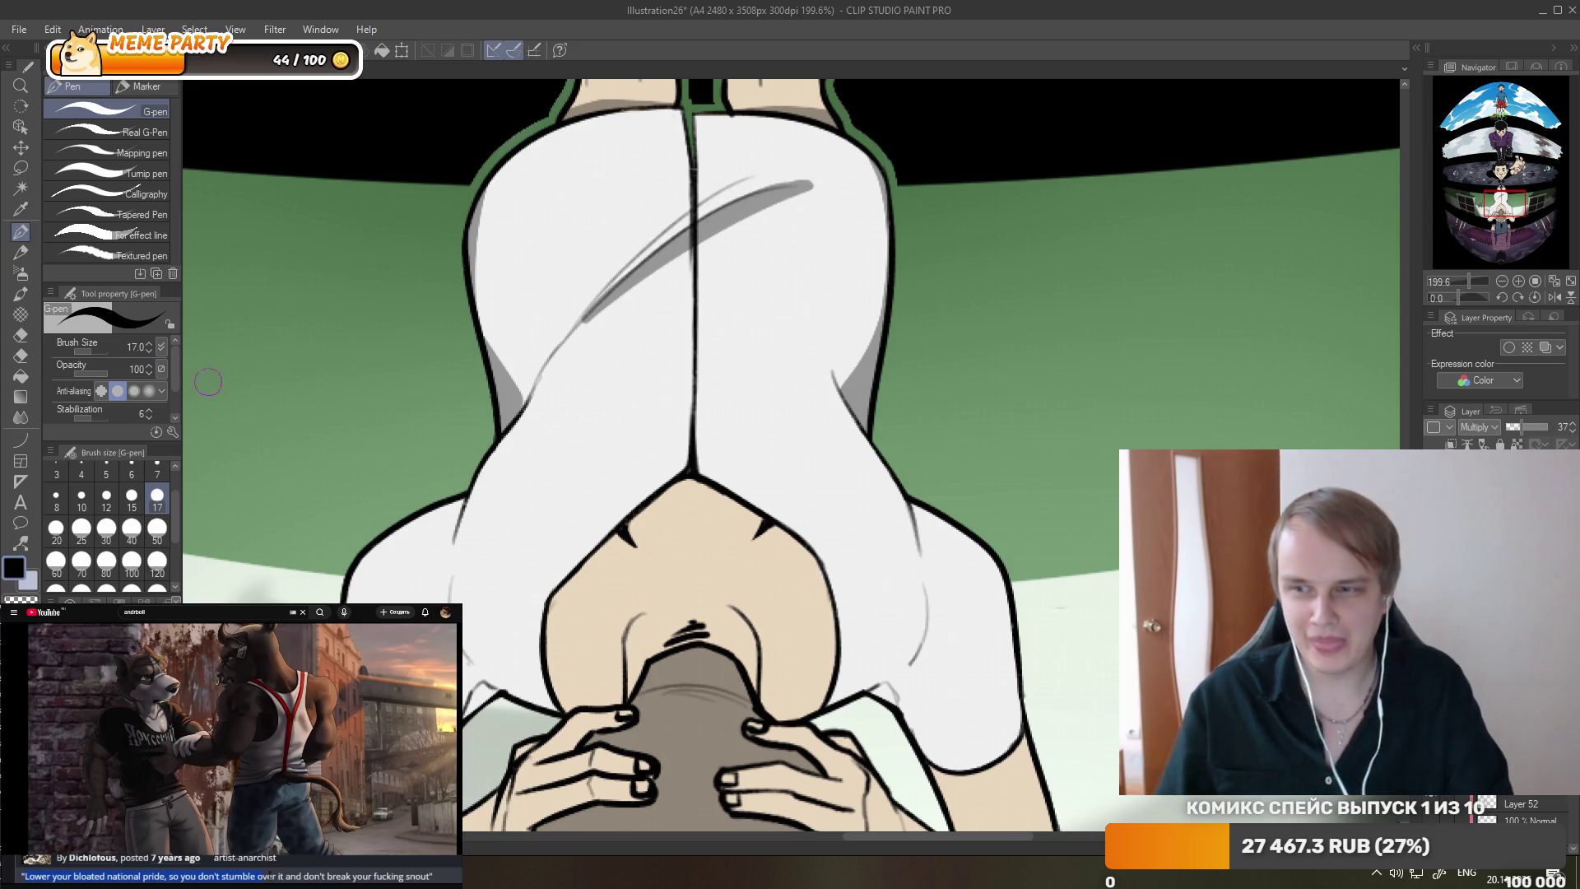
# - Trim the lower part of the fold shading with the eraser
pyautogui.press('e')
pyautogui.moveTo(619, 311); pyautogui.dragTo(762, 227)
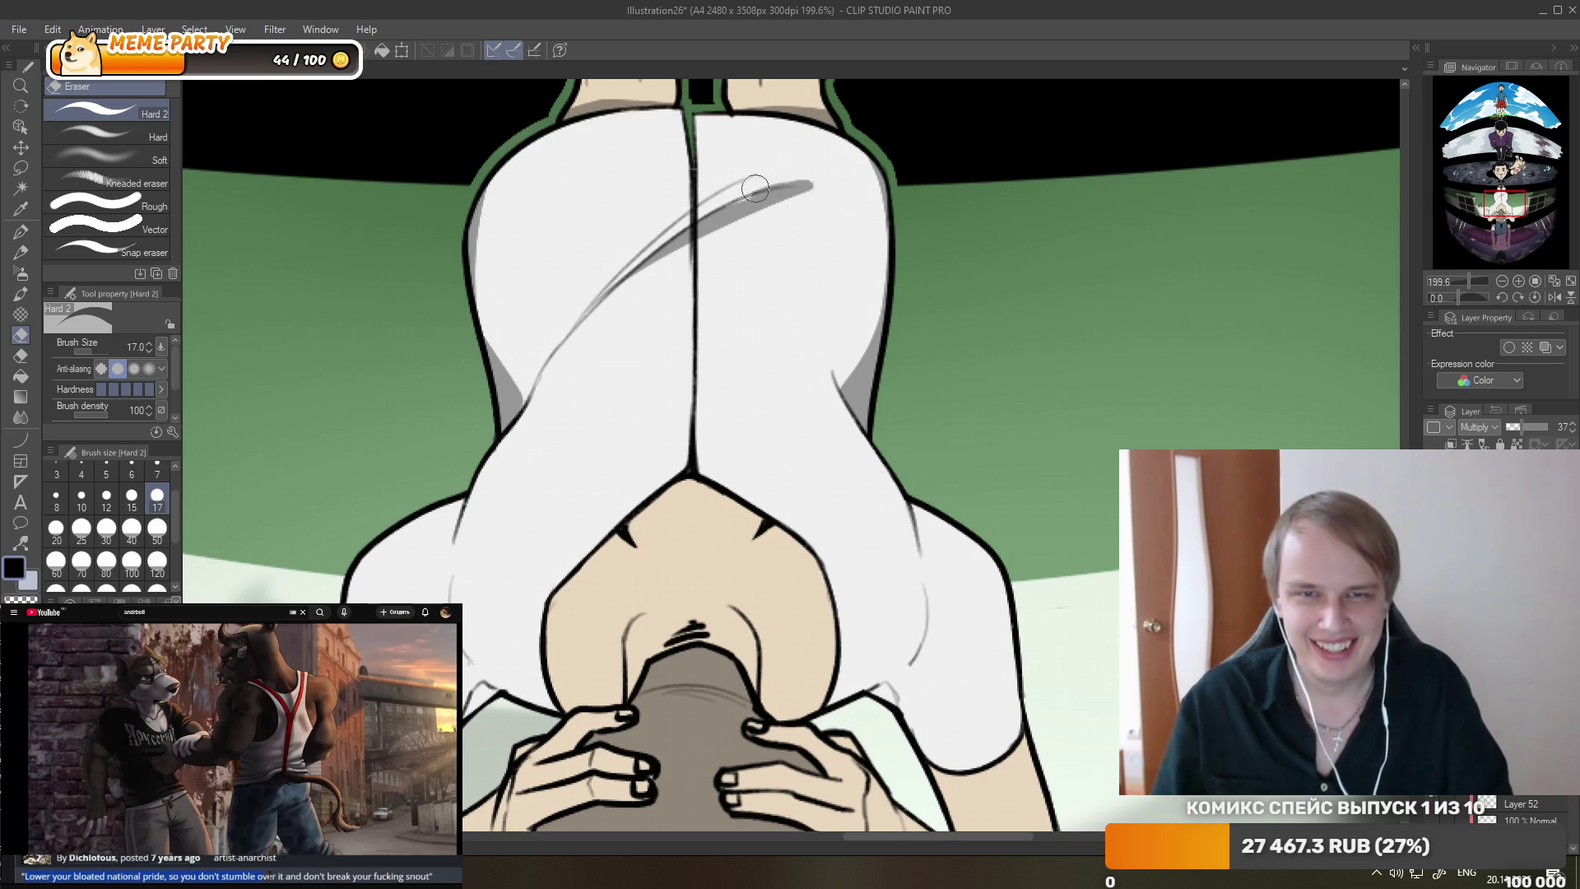
pyautogui.scroll(-3, 658, 317)
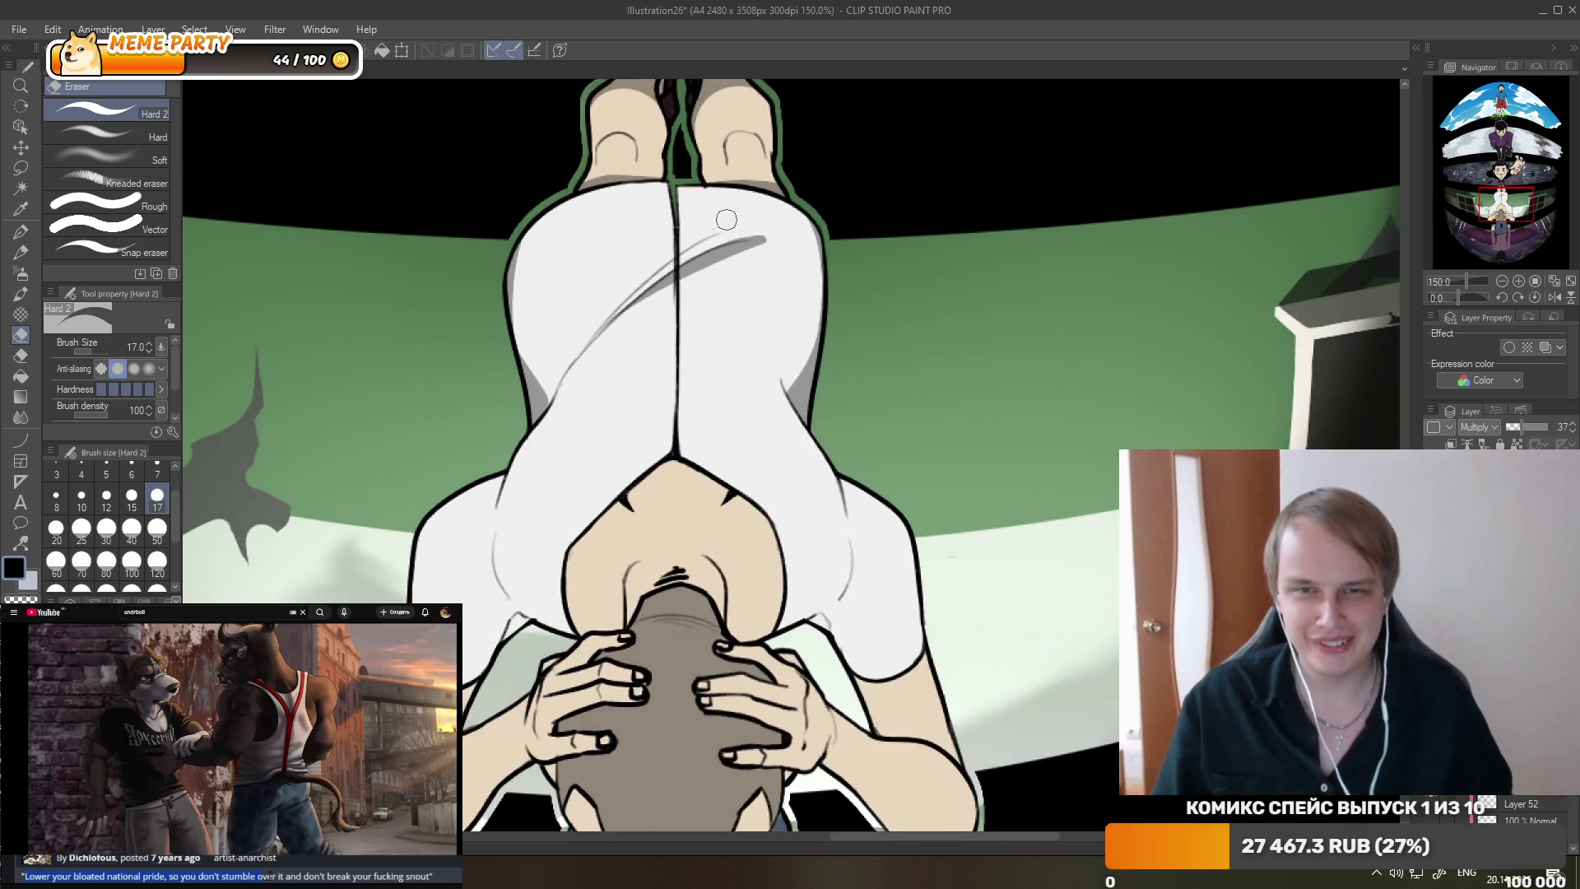
pyautogui.scroll(-2, 686, 290)
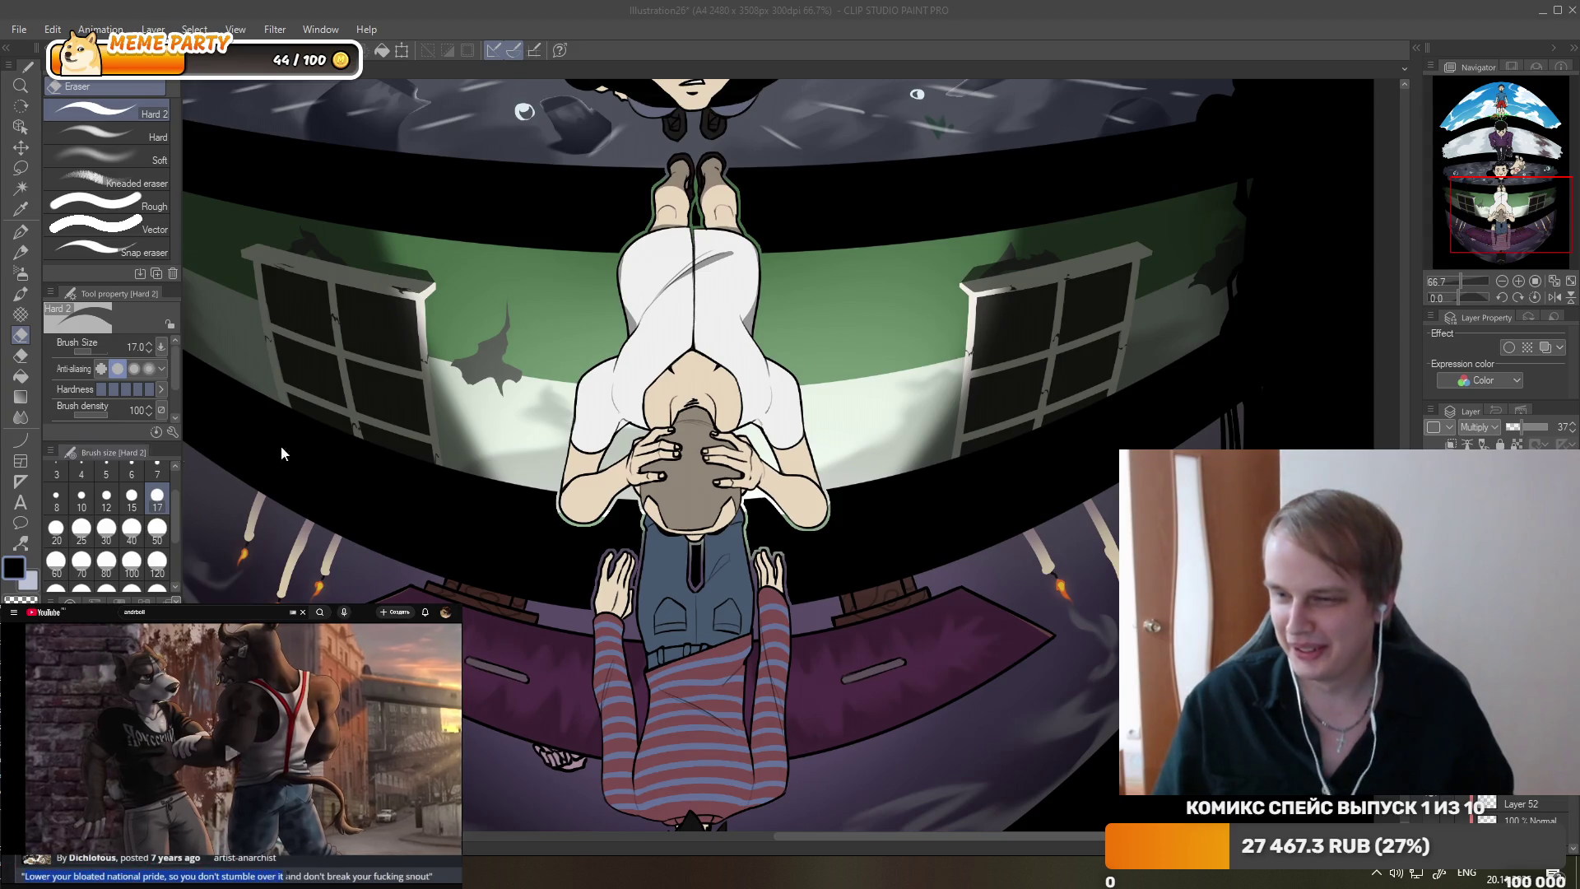
pyautogui.scroll(1, 749, 234)
pyautogui.scroll(3, 624, 444)
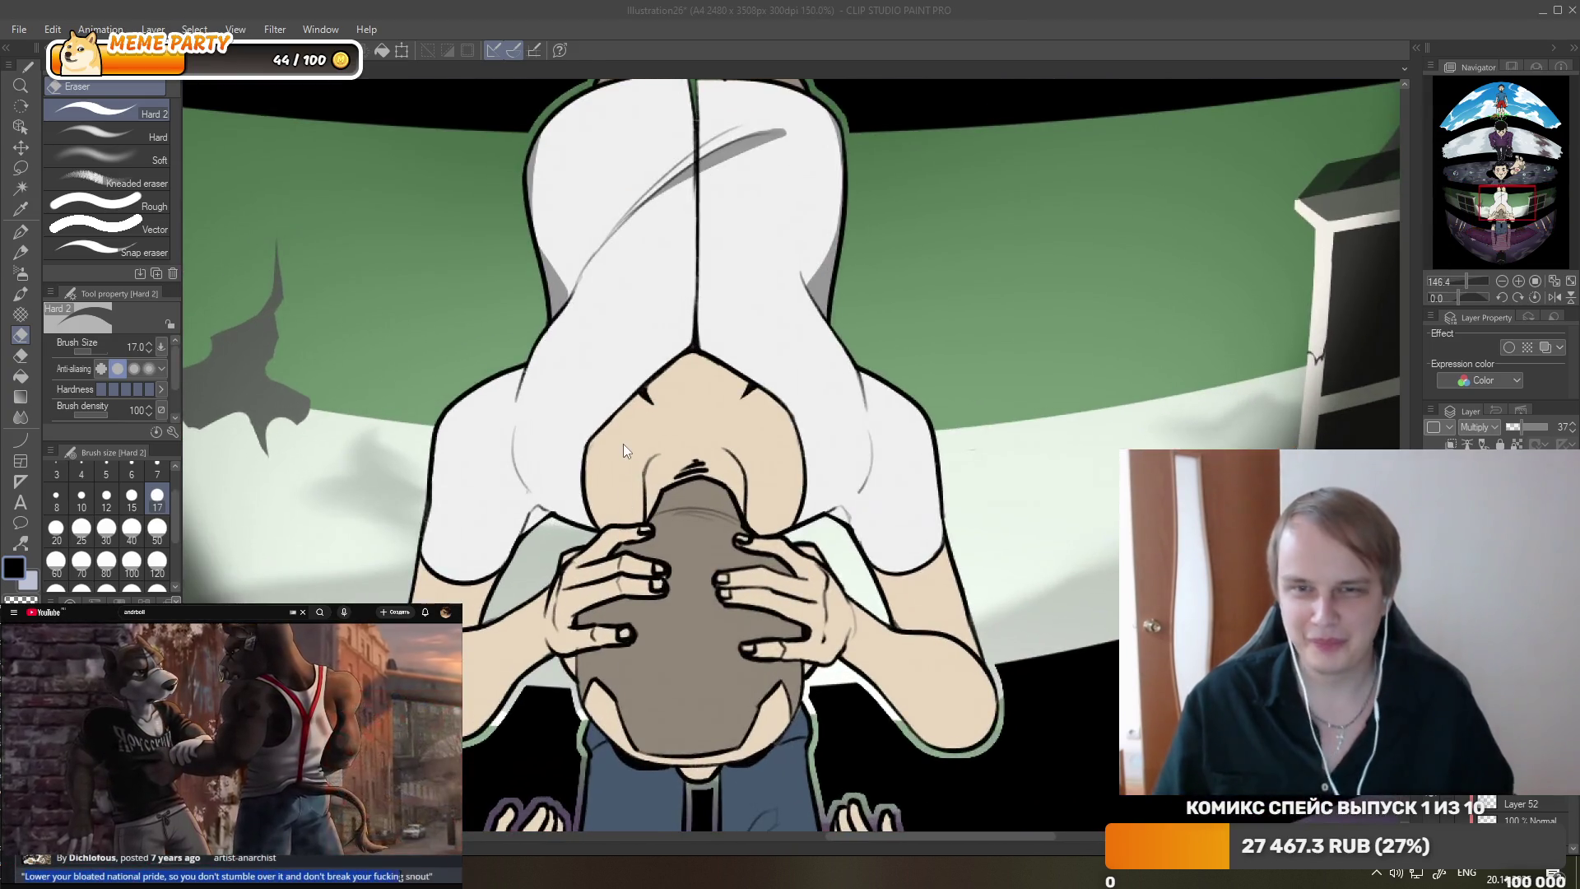
# - Shade a diagonal fold plus the left, right and lower-right edges of the white shirt
pyautogui.press('p')
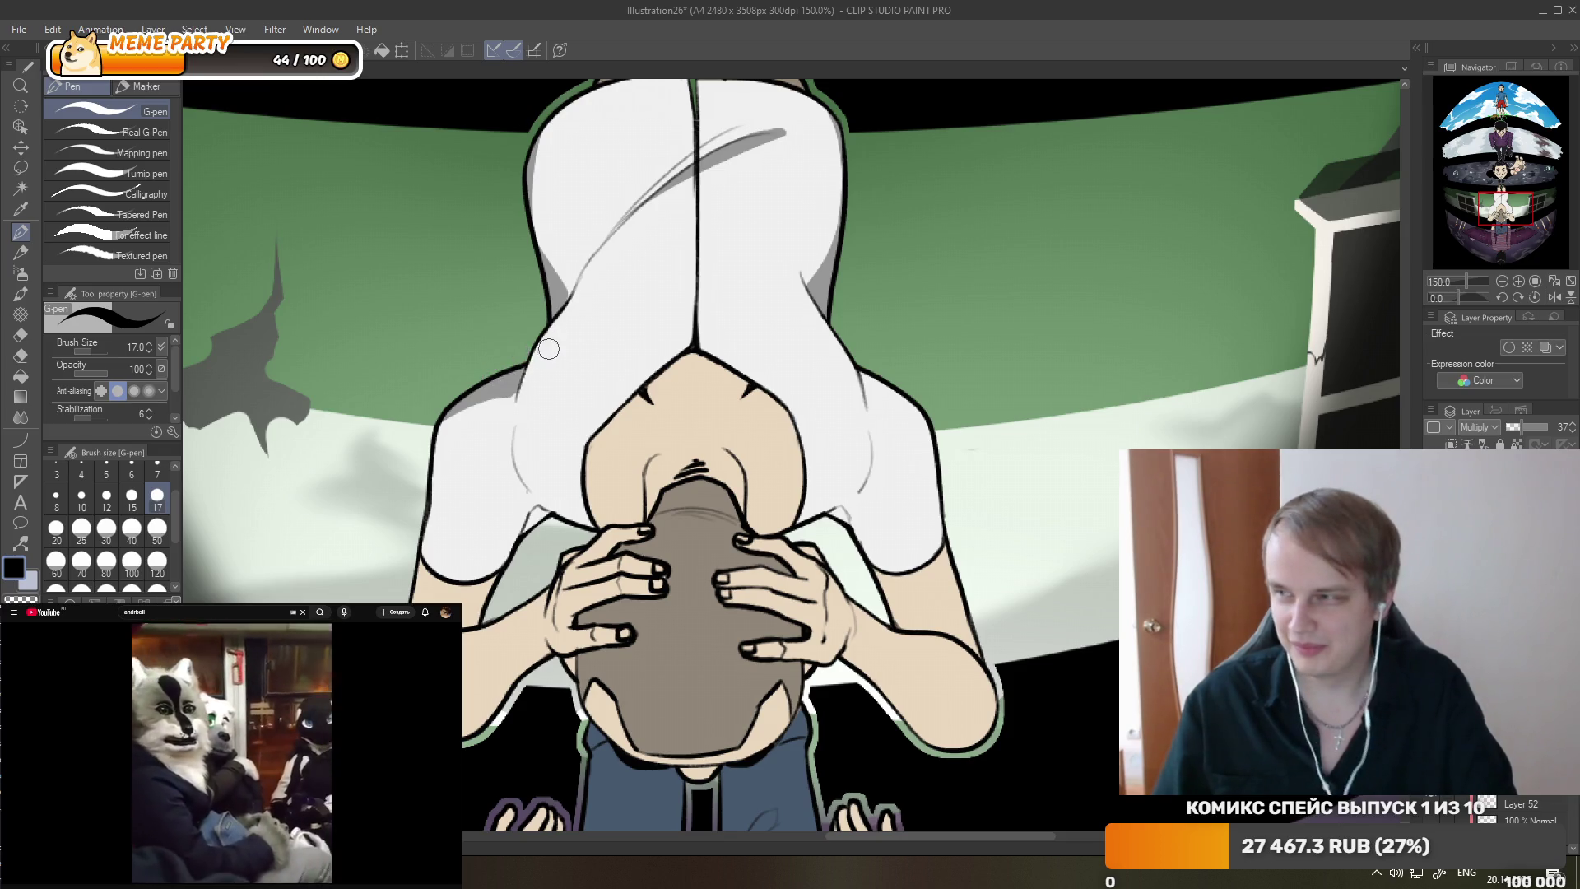
pyautogui.moveTo(523, 403); pyautogui.dragTo(613, 306)
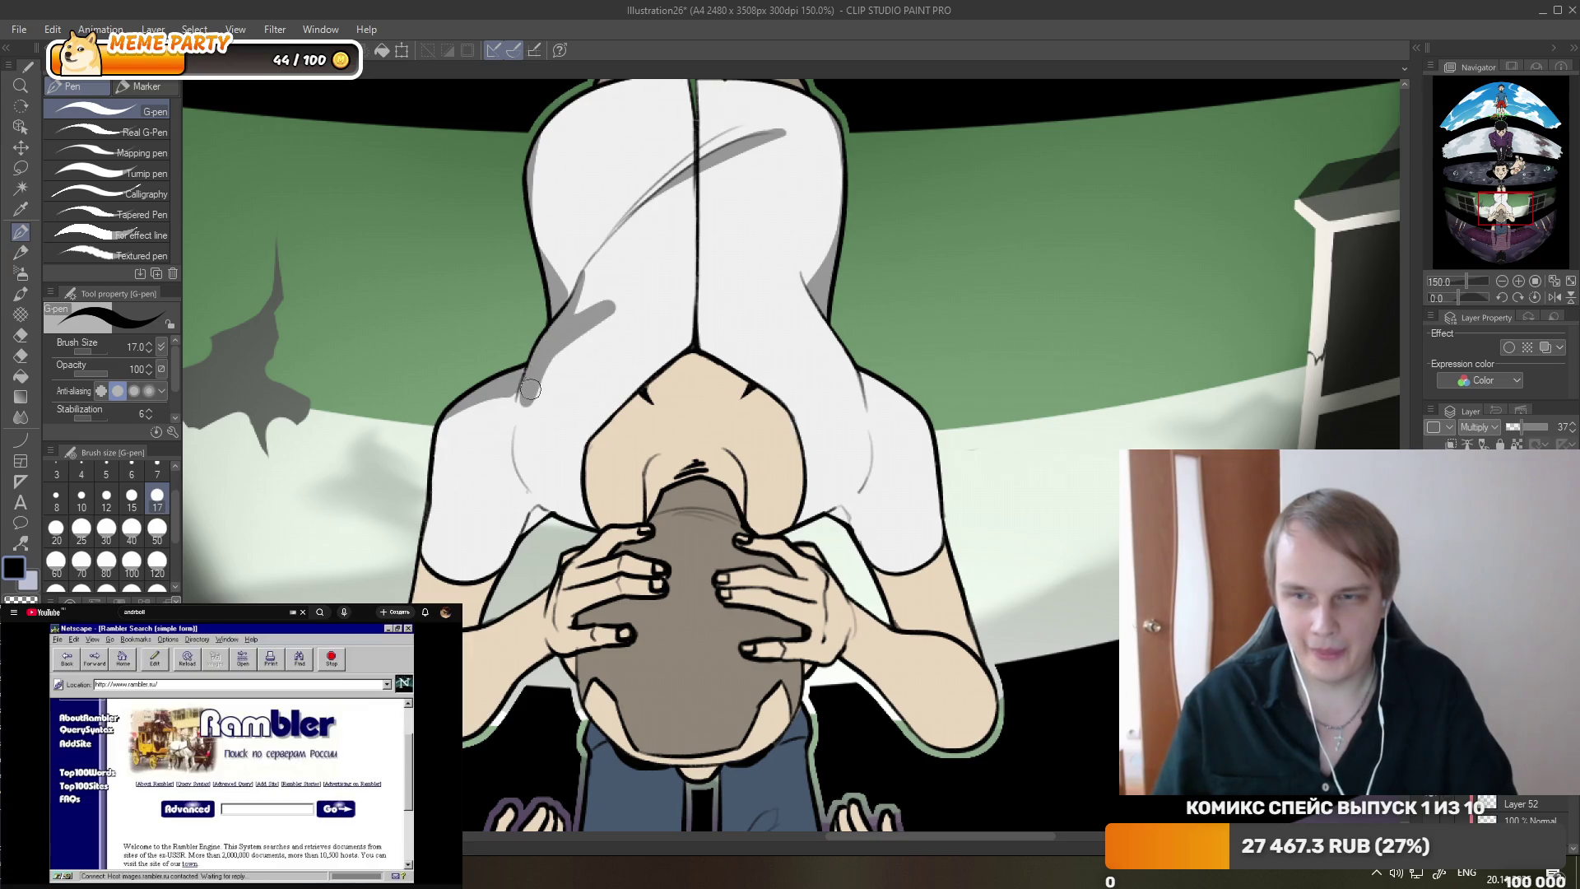
pyautogui.moveTo(520, 420); pyautogui.dragTo(529, 373)
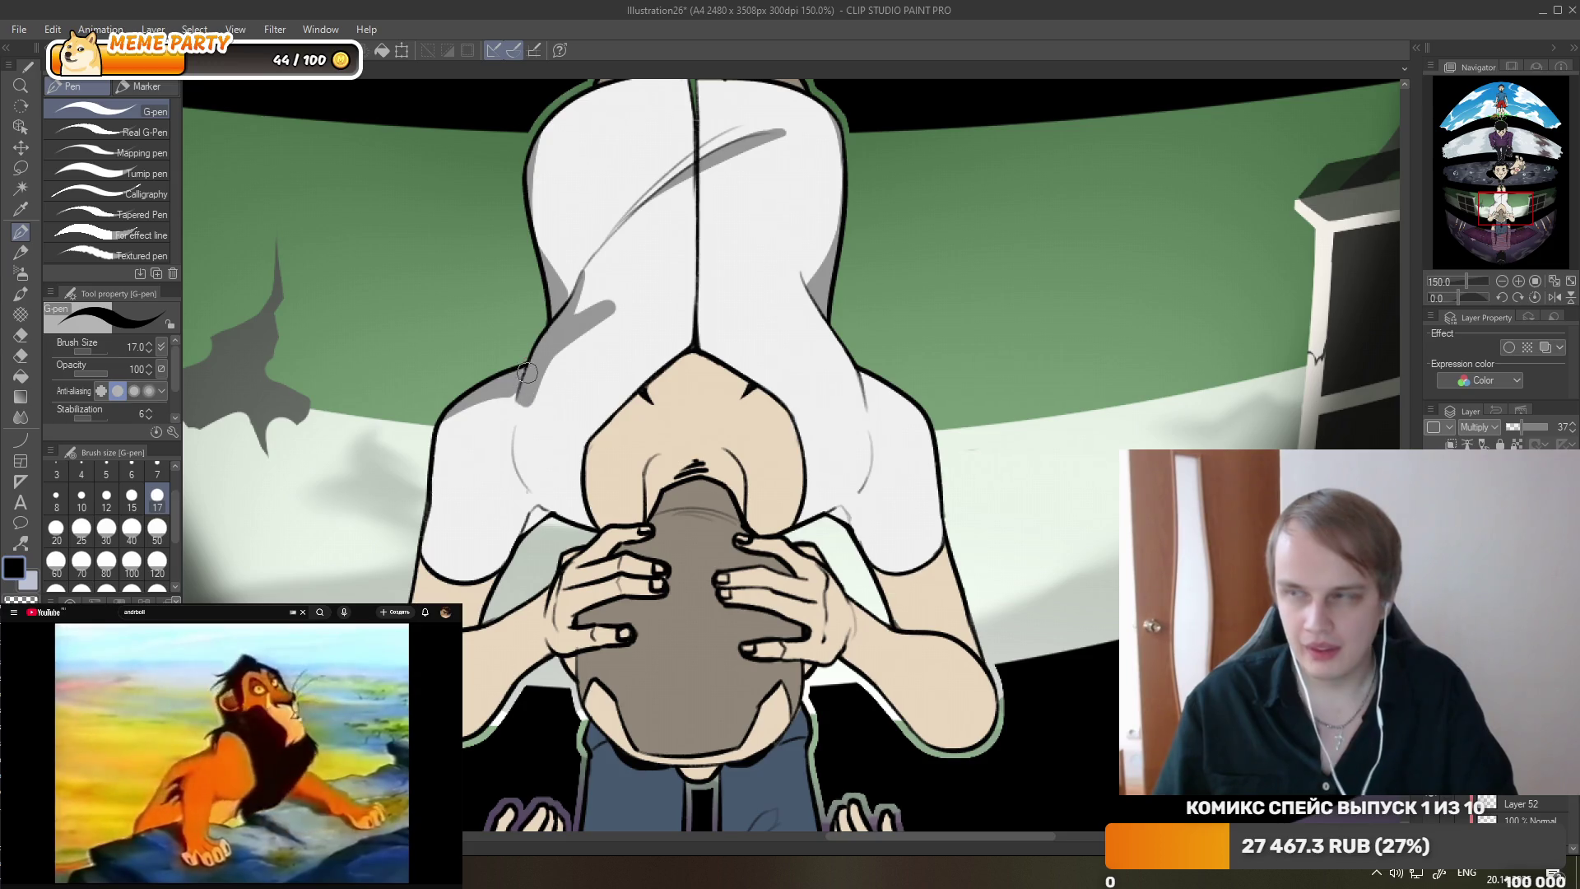
pyautogui.moveTo(826, 339); pyautogui.dragTo(790, 261)
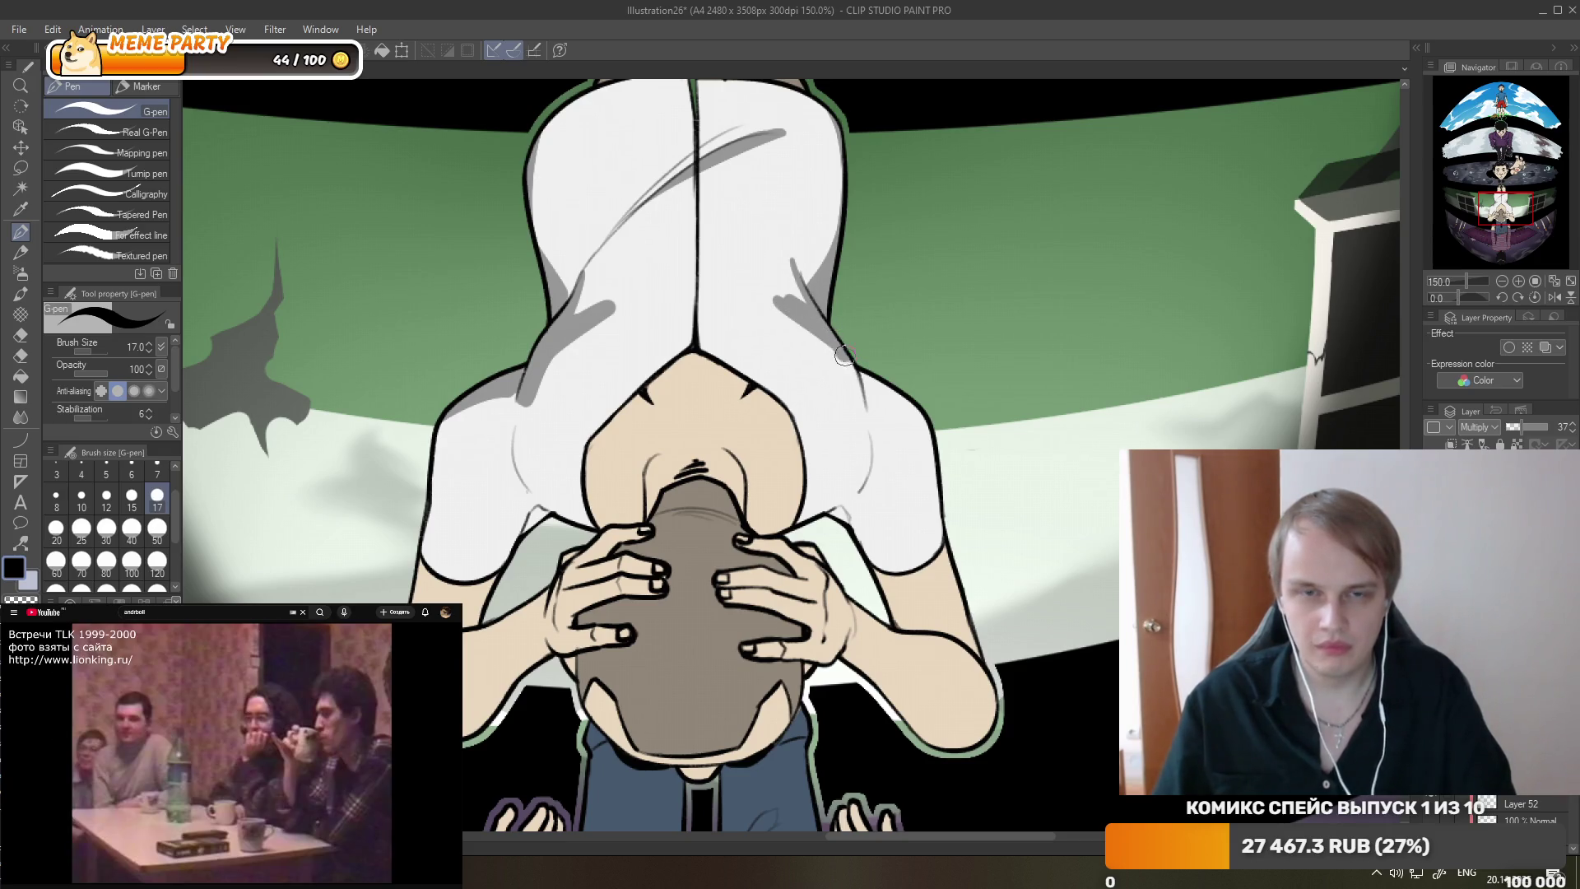
pyautogui.moveTo(852, 384)
pyautogui.mouseDown()
pyautogui.moveTo(819, 346)
pyautogui.moveTo(855, 405)
pyautogui.moveTo(860, 388)
pyautogui.mouseUp()
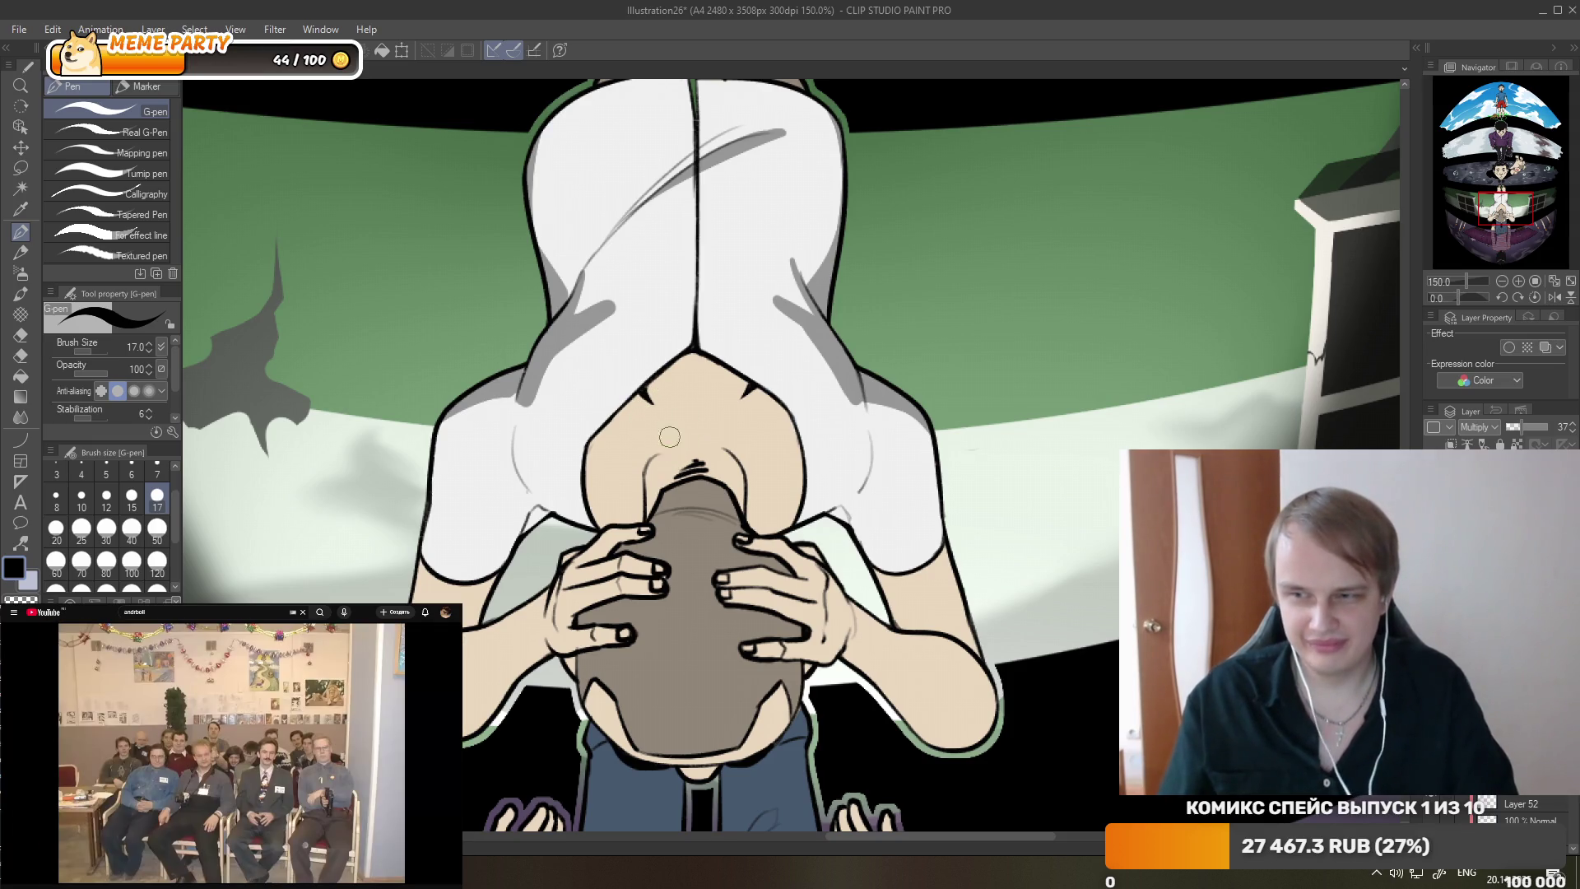
# - Shade the top of the head grey-brown and erase stray paint over the mouth
pyautogui.moveTo(660, 511)
pyautogui.mouseDown()
pyautogui.moveTo(716, 494)
pyautogui.moveTo(724, 458)
pyautogui.mouseUp()
pyautogui.press('e')
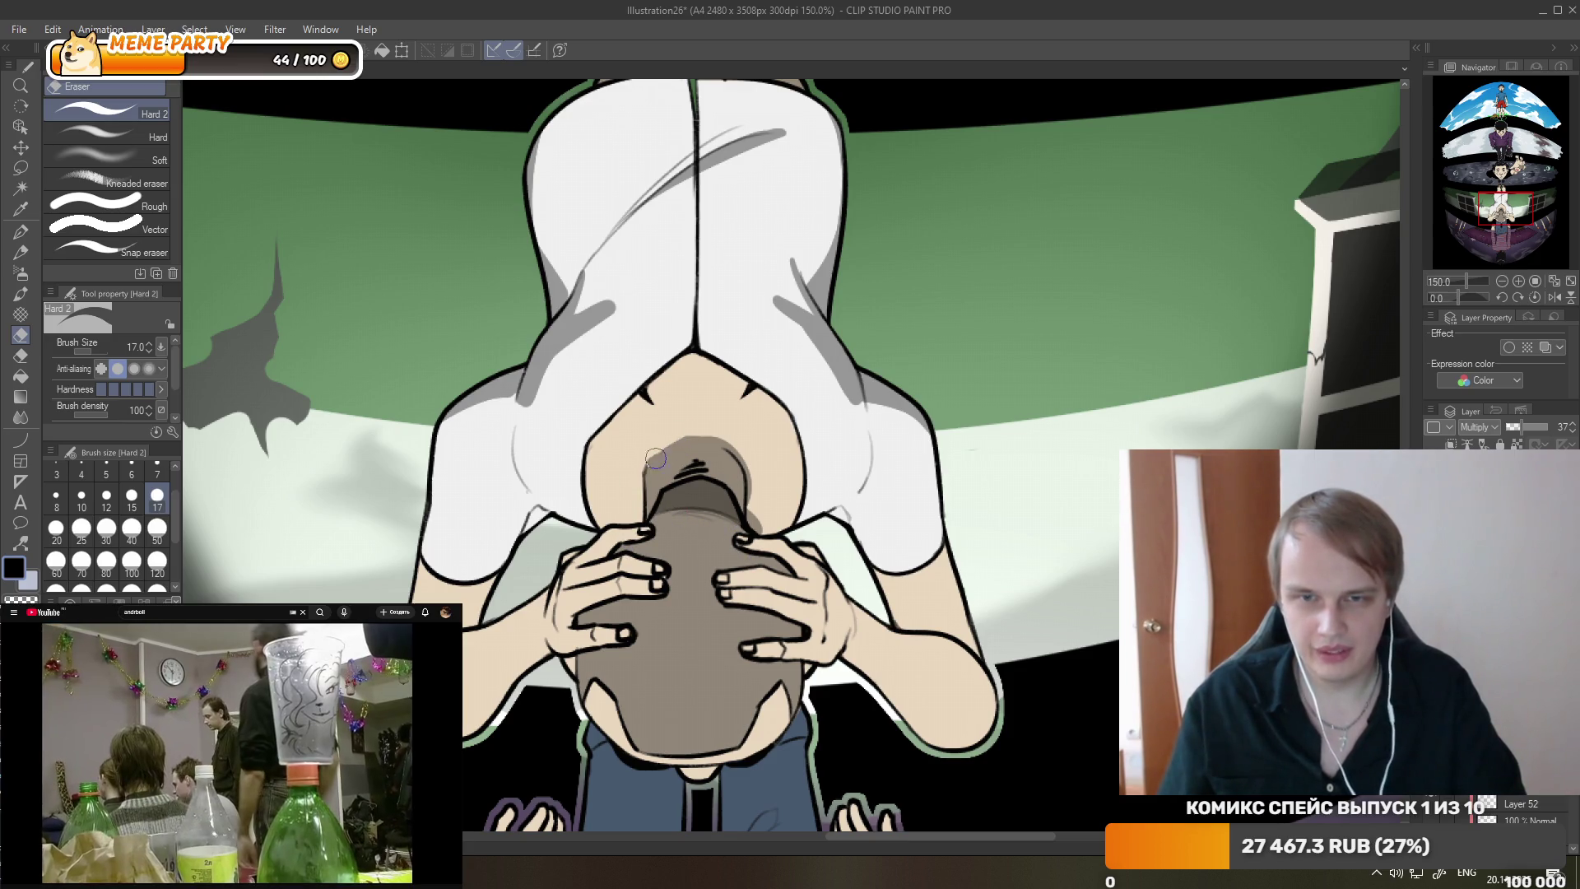
pyautogui.moveTo(656, 459)
pyautogui.mouseDown()
pyautogui.moveTo(717, 457)
pyautogui.moveTo(697, 427)
pyautogui.mouseUp()
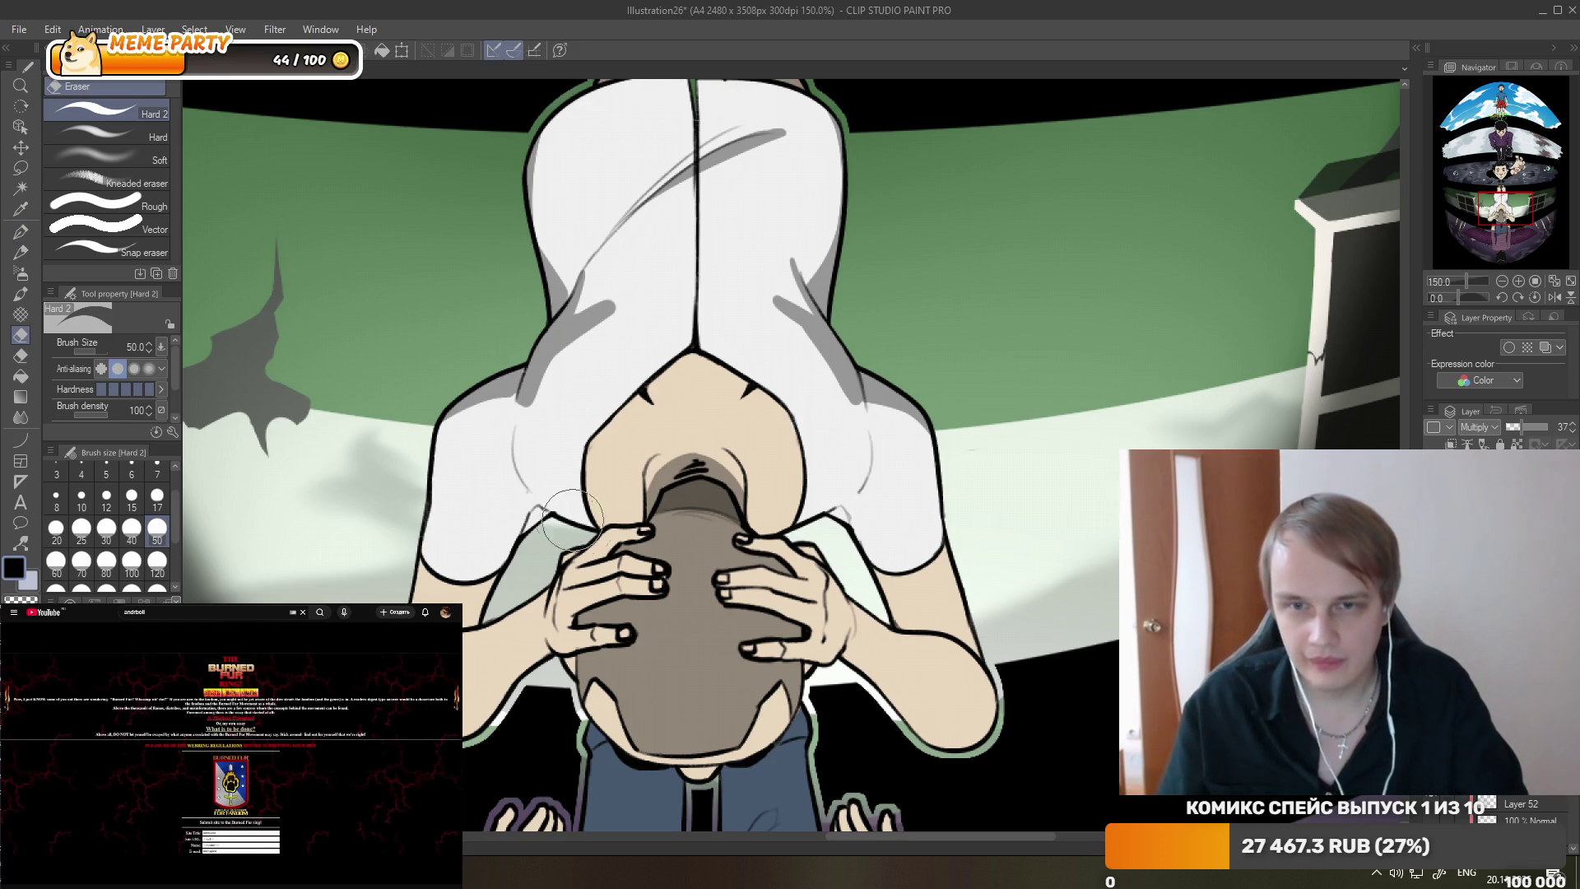
# - Ink a dark outline along the sleeve edge and set the eraser size to 17
pyautogui.click(23, 232)
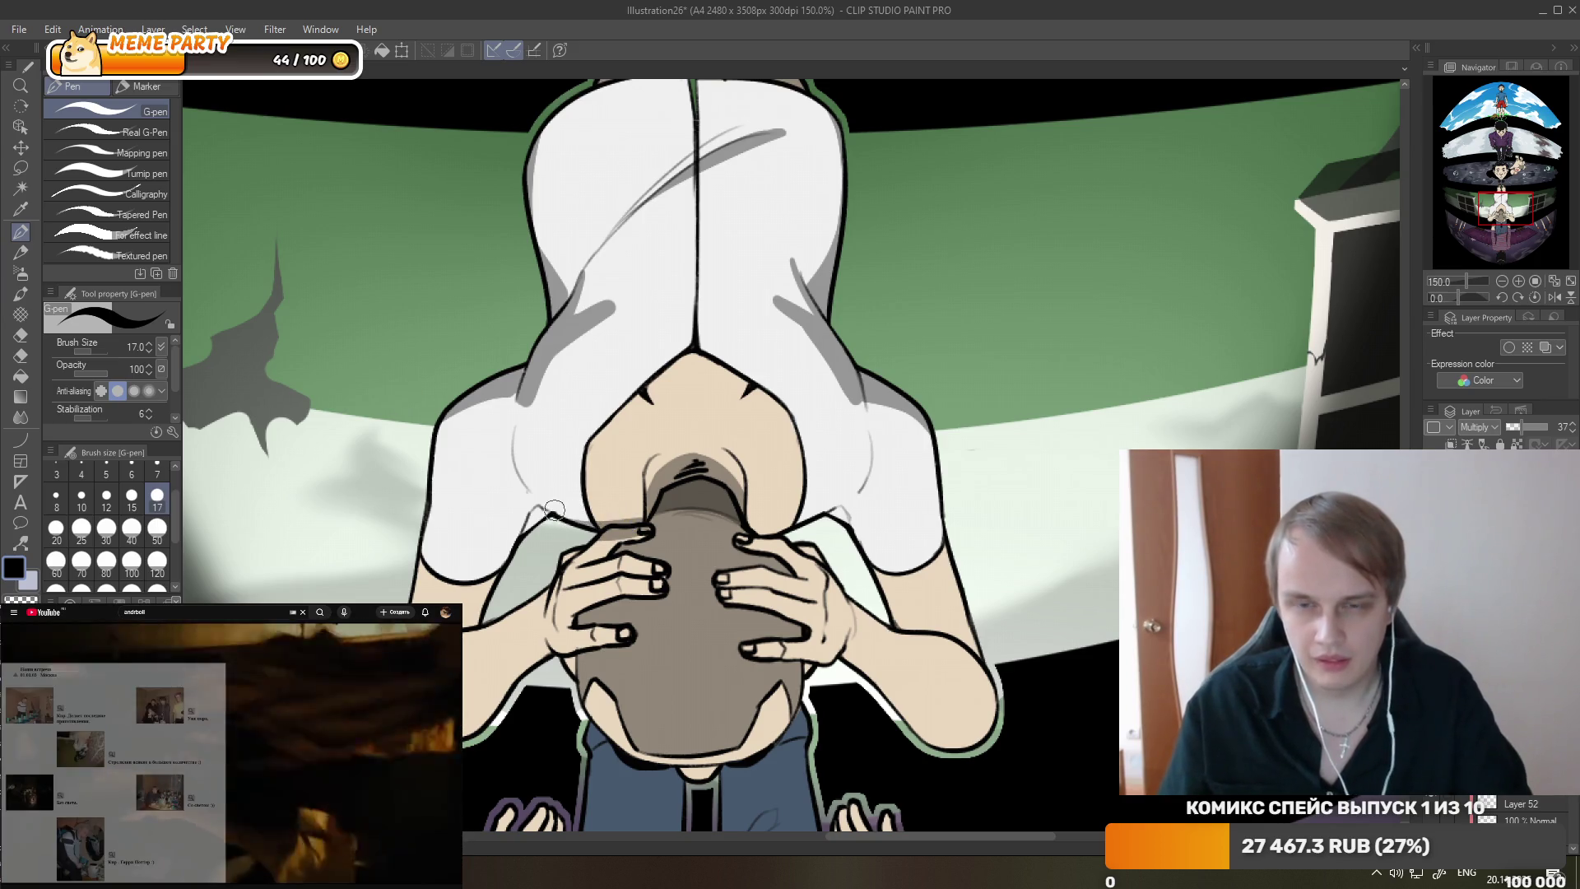
pyautogui.moveTo(554, 509); pyautogui.dragTo(639, 516)
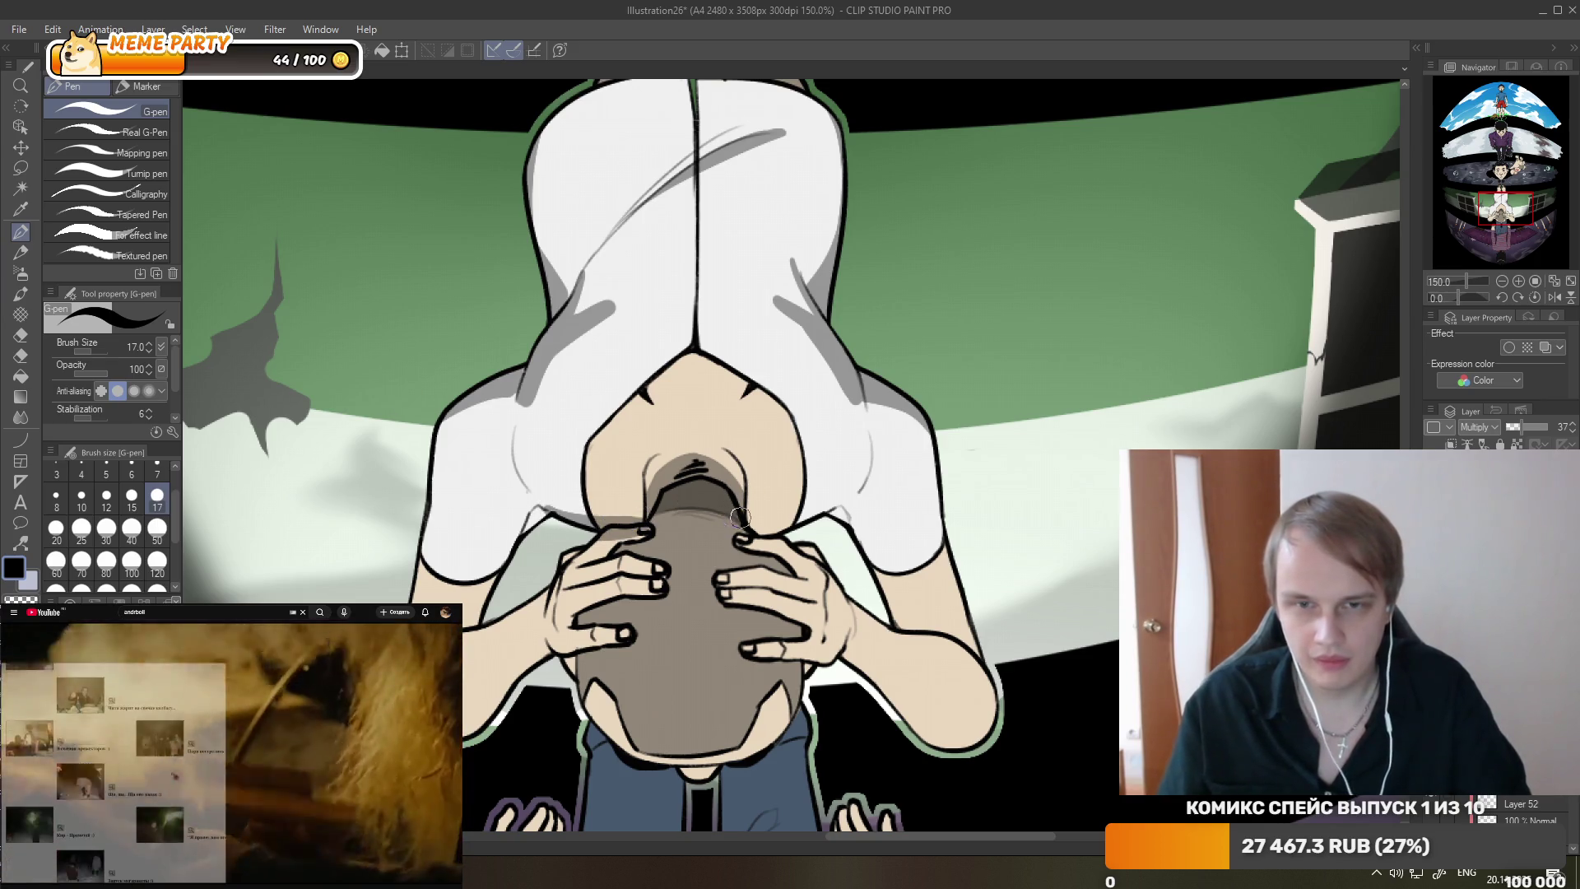
pyautogui.moveTo(579, 518)
pyautogui.mouseDown()
pyautogui.moveTo(774, 532)
pyautogui.moveTo(856, 506)
pyautogui.mouseUp()
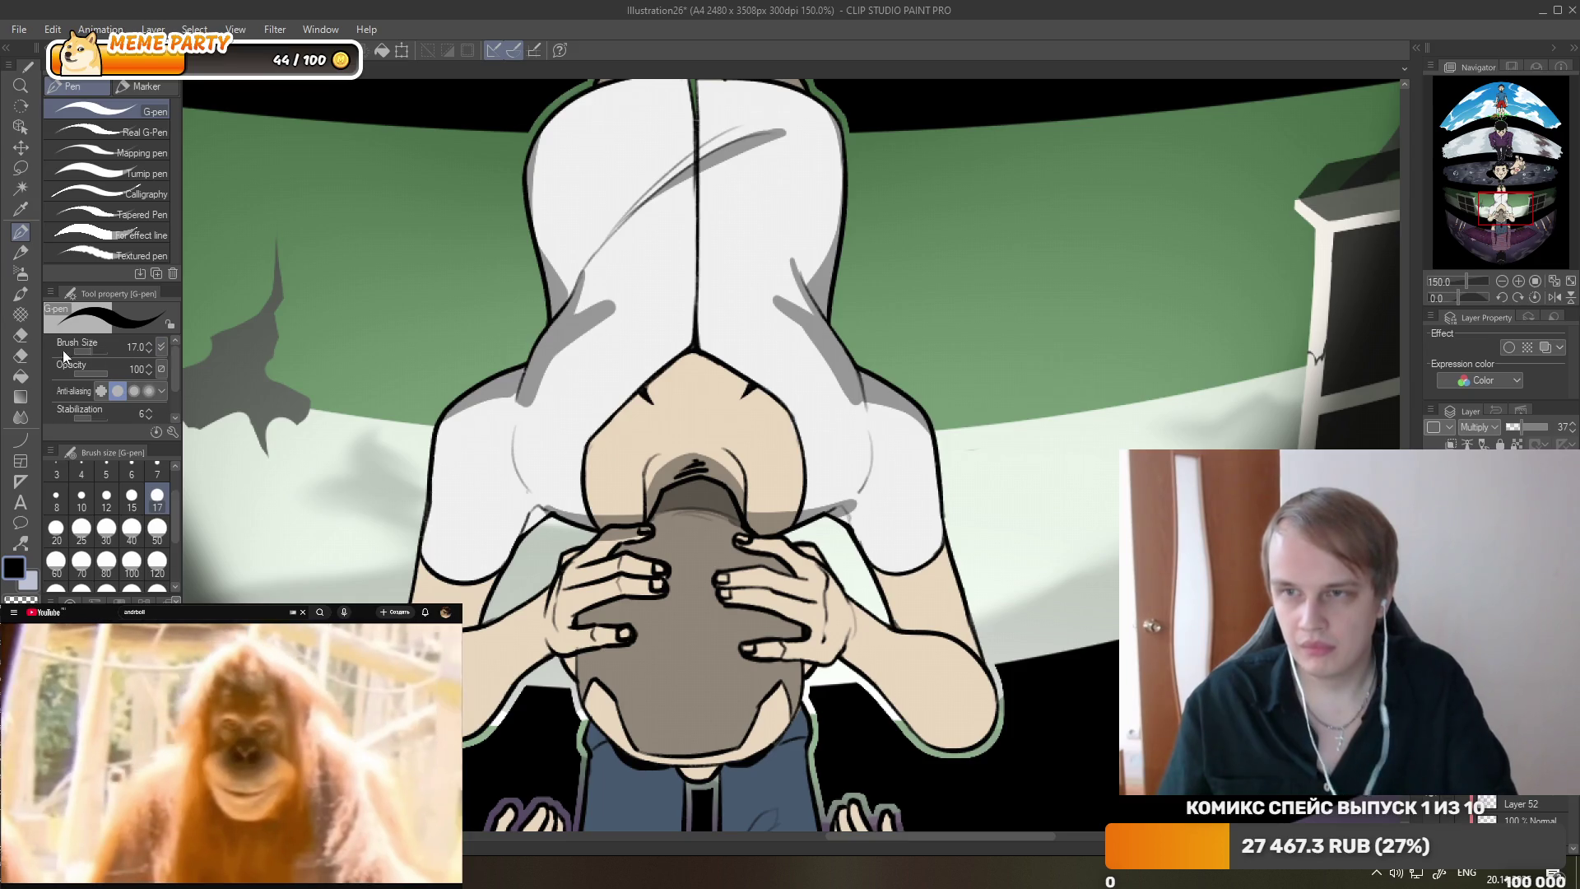
pyautogui.click(24, 341)
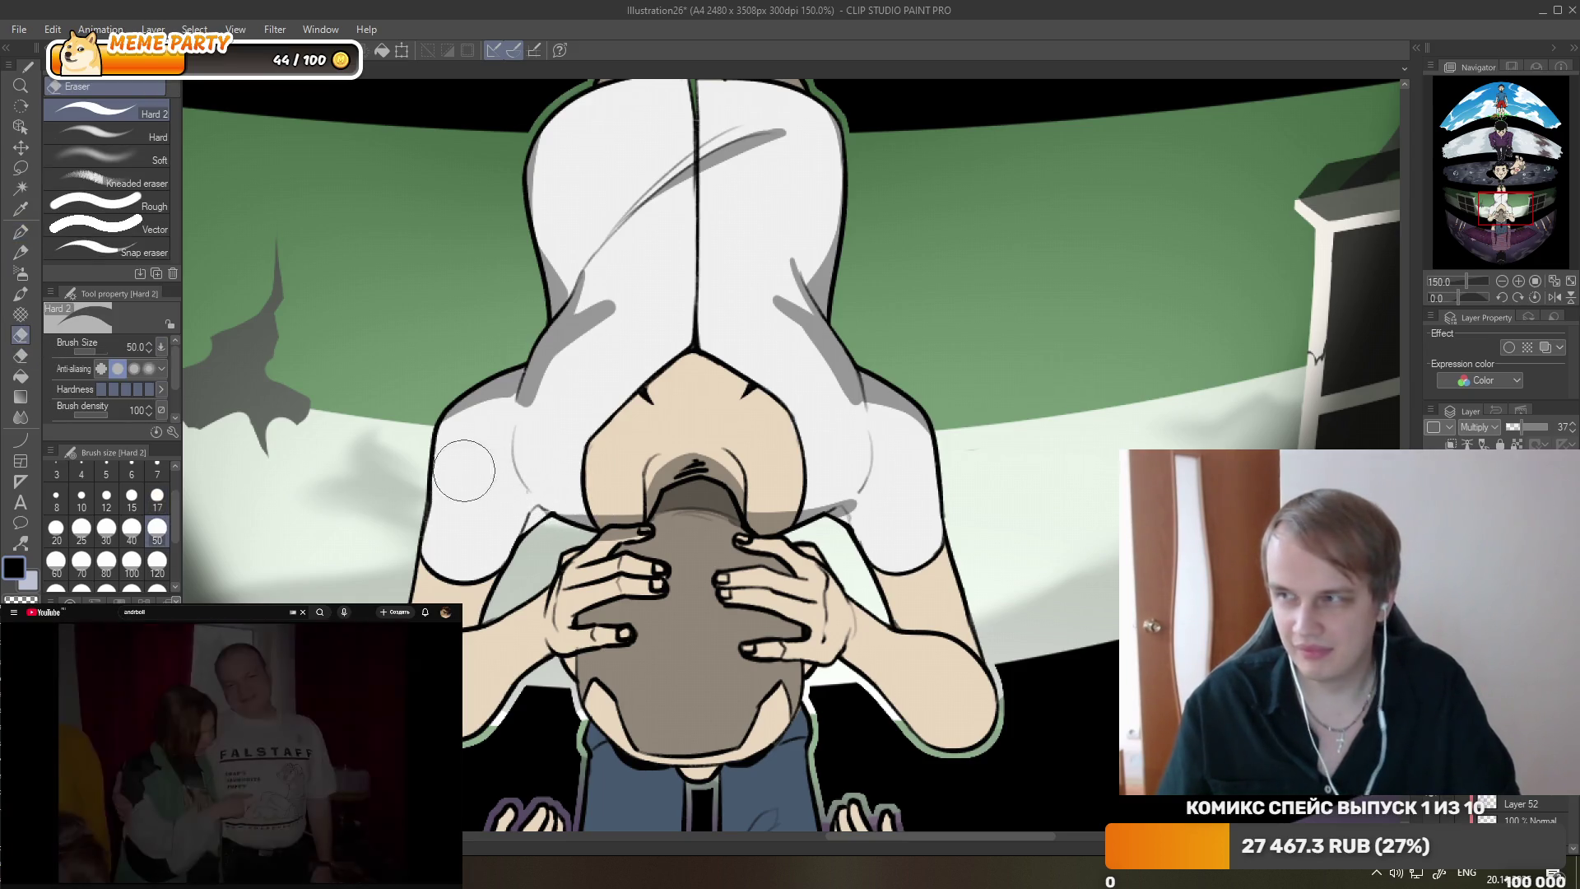
pyautogui.click(157, 498)
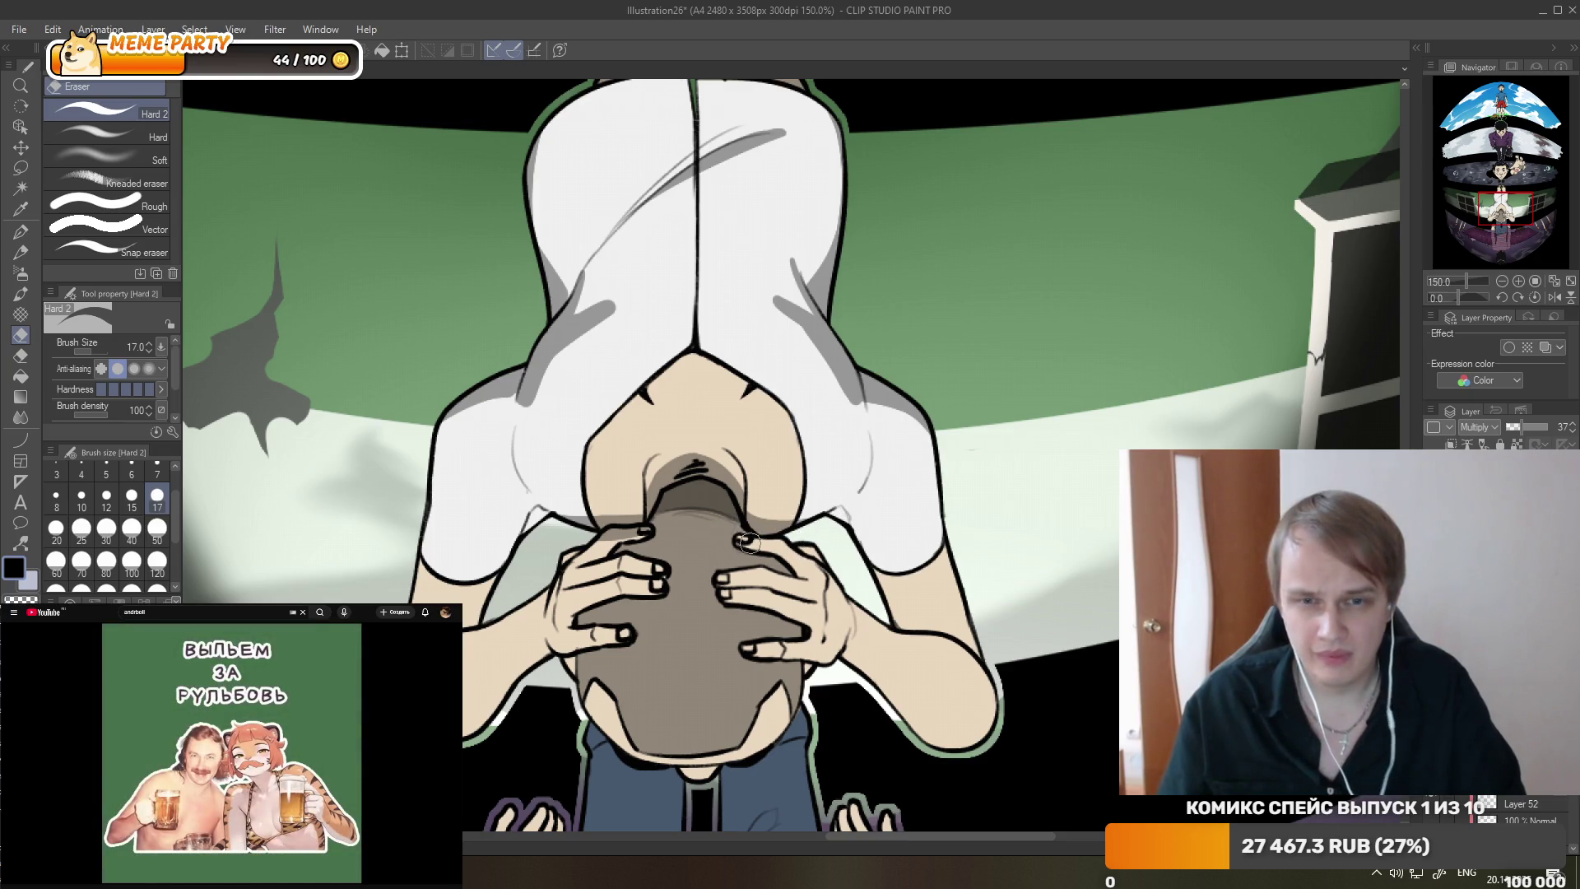
# - Undo the overly long grey stroke and draw a shorter fold stroke on the shirt
pyautogui.press('p')
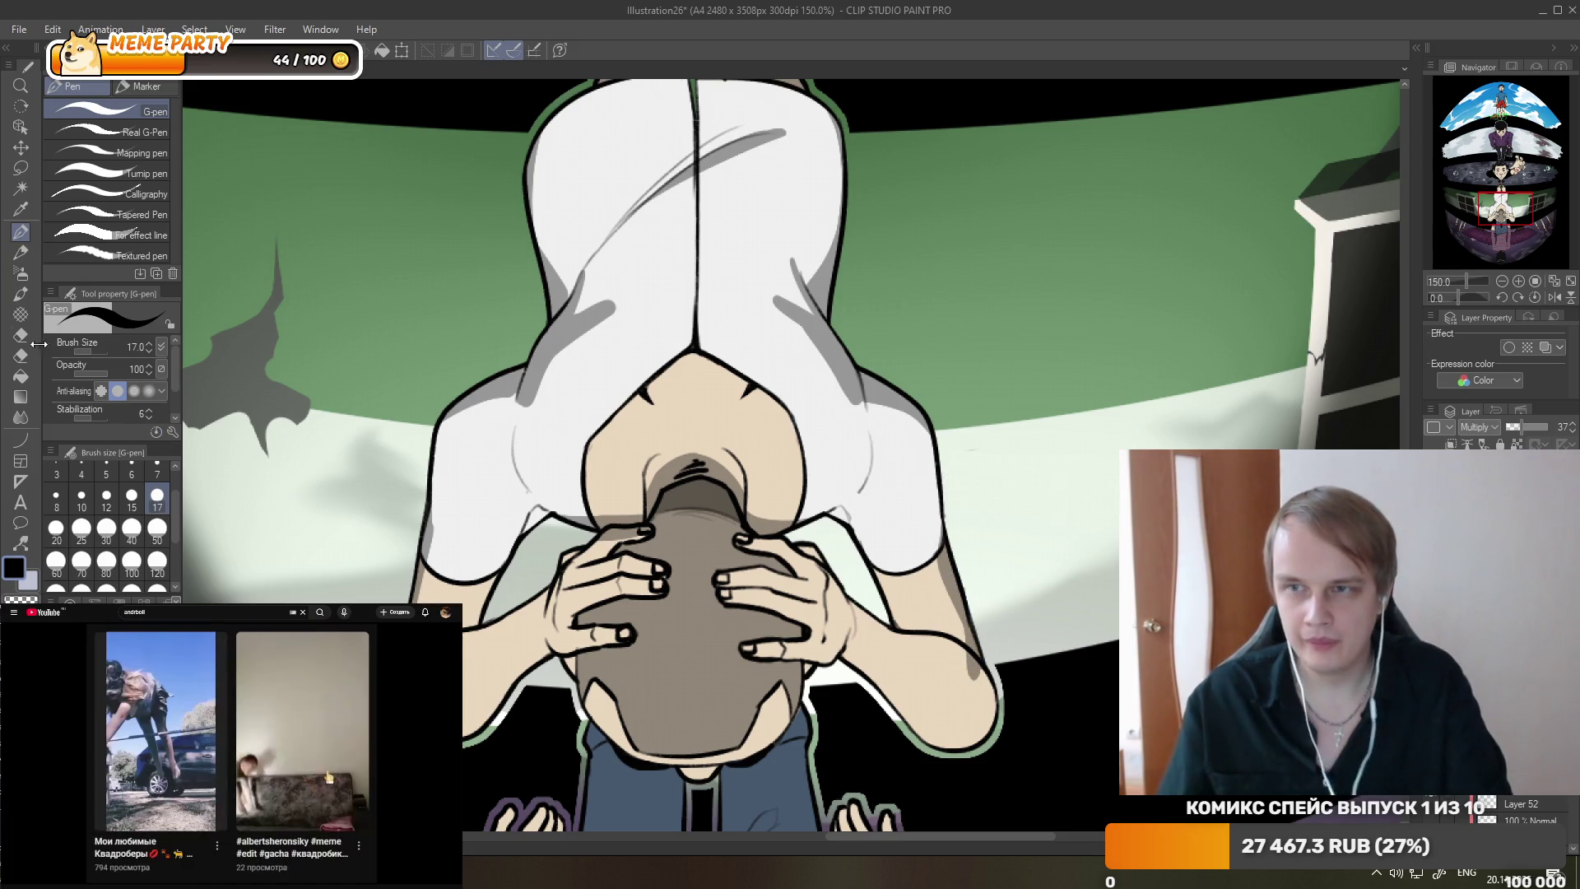
pyautogui.press('e')
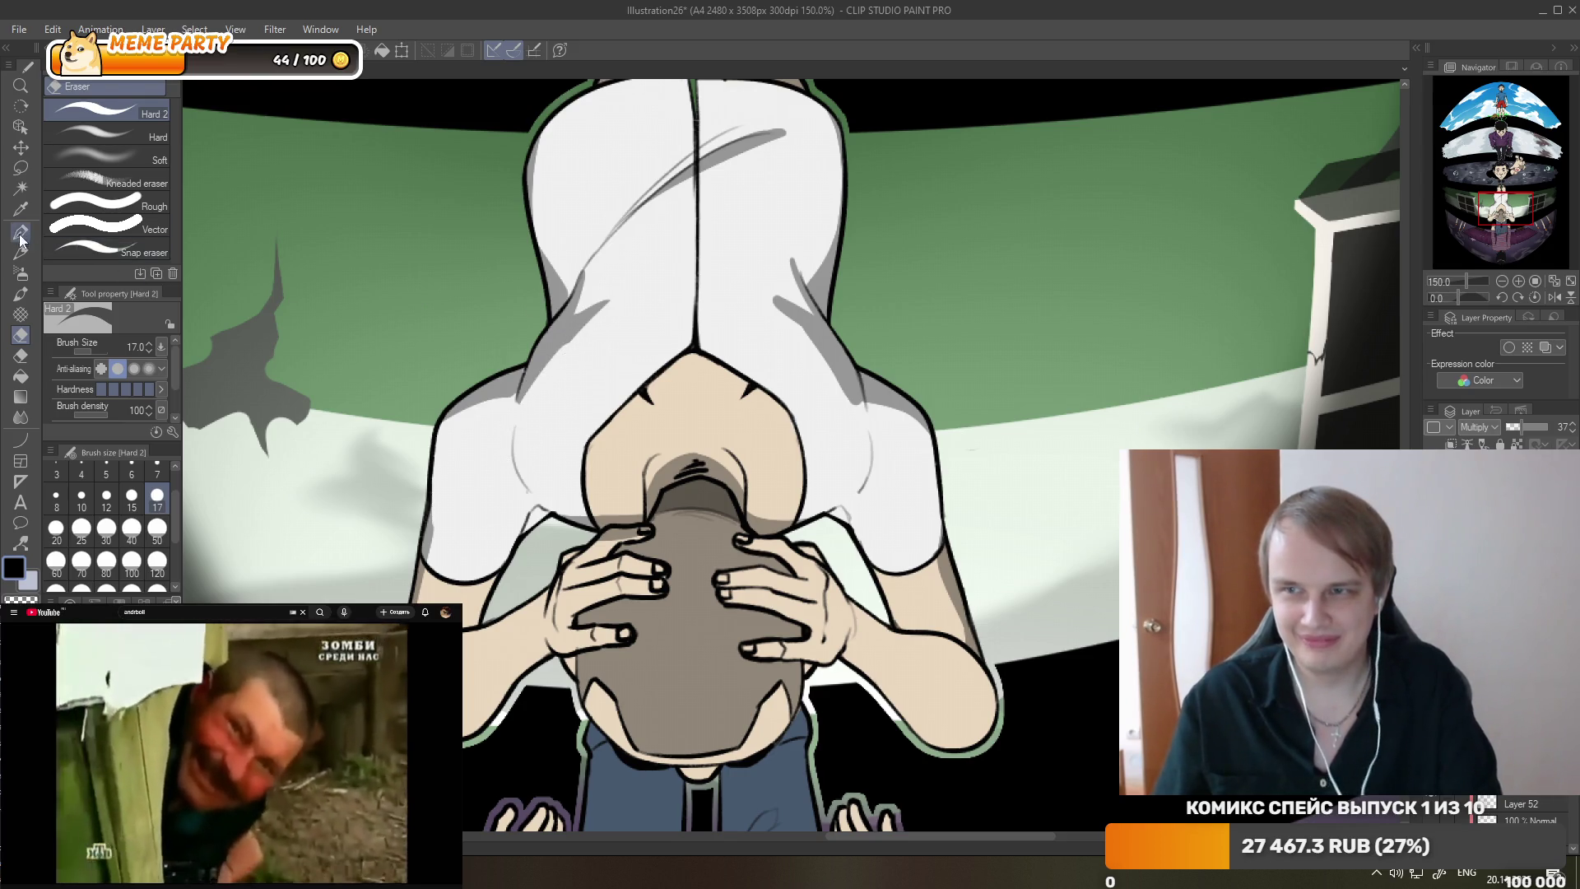
pyautogui.press('p')
pyautogui.hotkey('ctrl', 'z')
pyautogui.moveTo(578, 313); pyautogui.dragTo(670, 244)
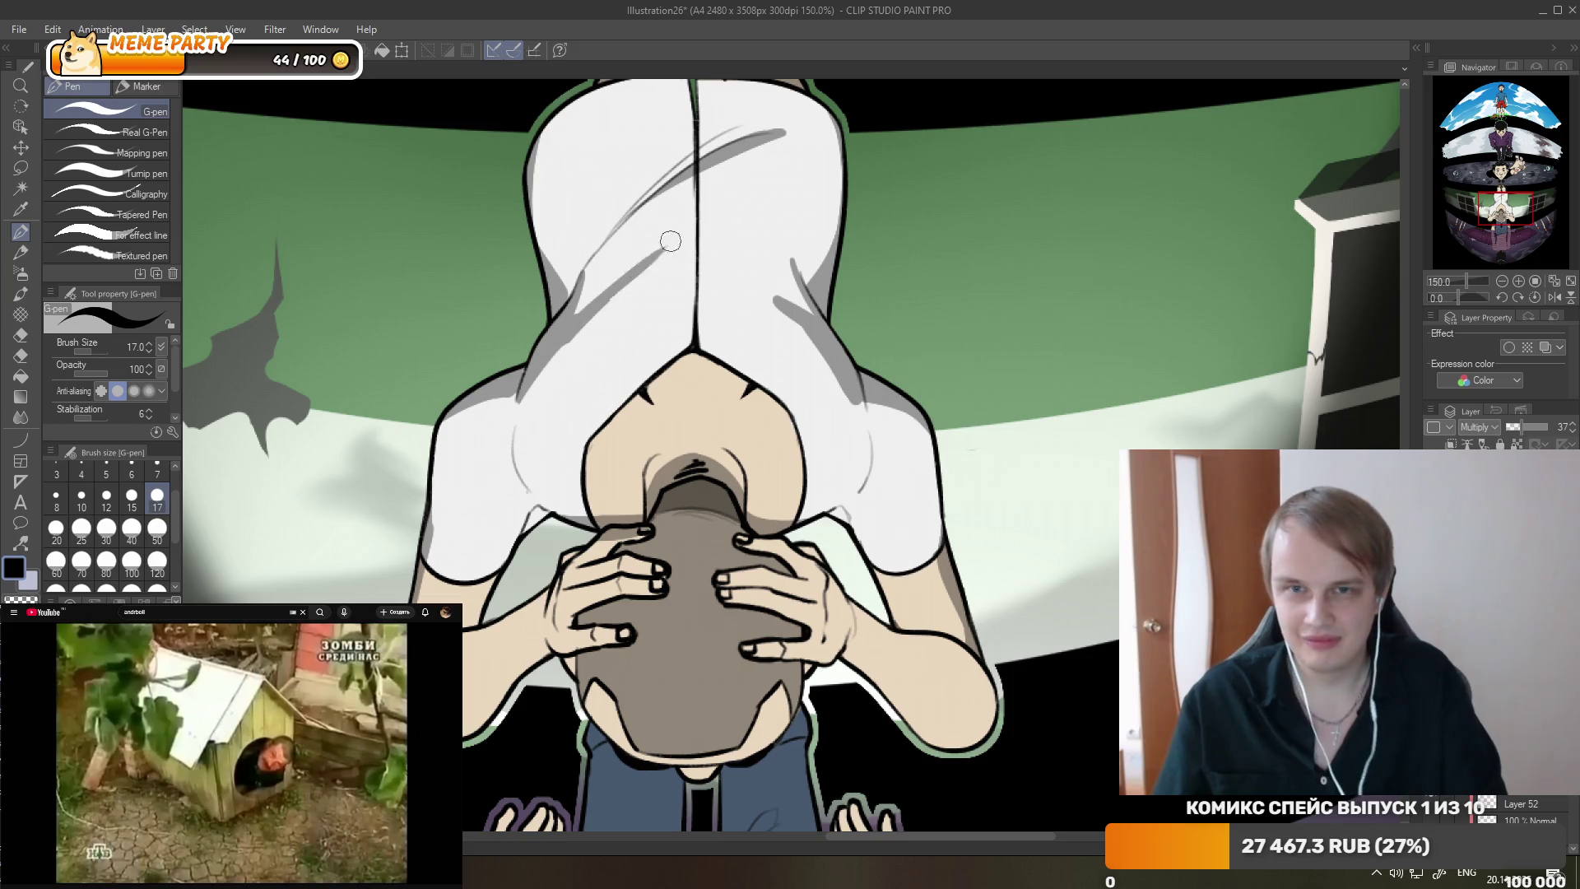
pyautogui.click(20, 335)
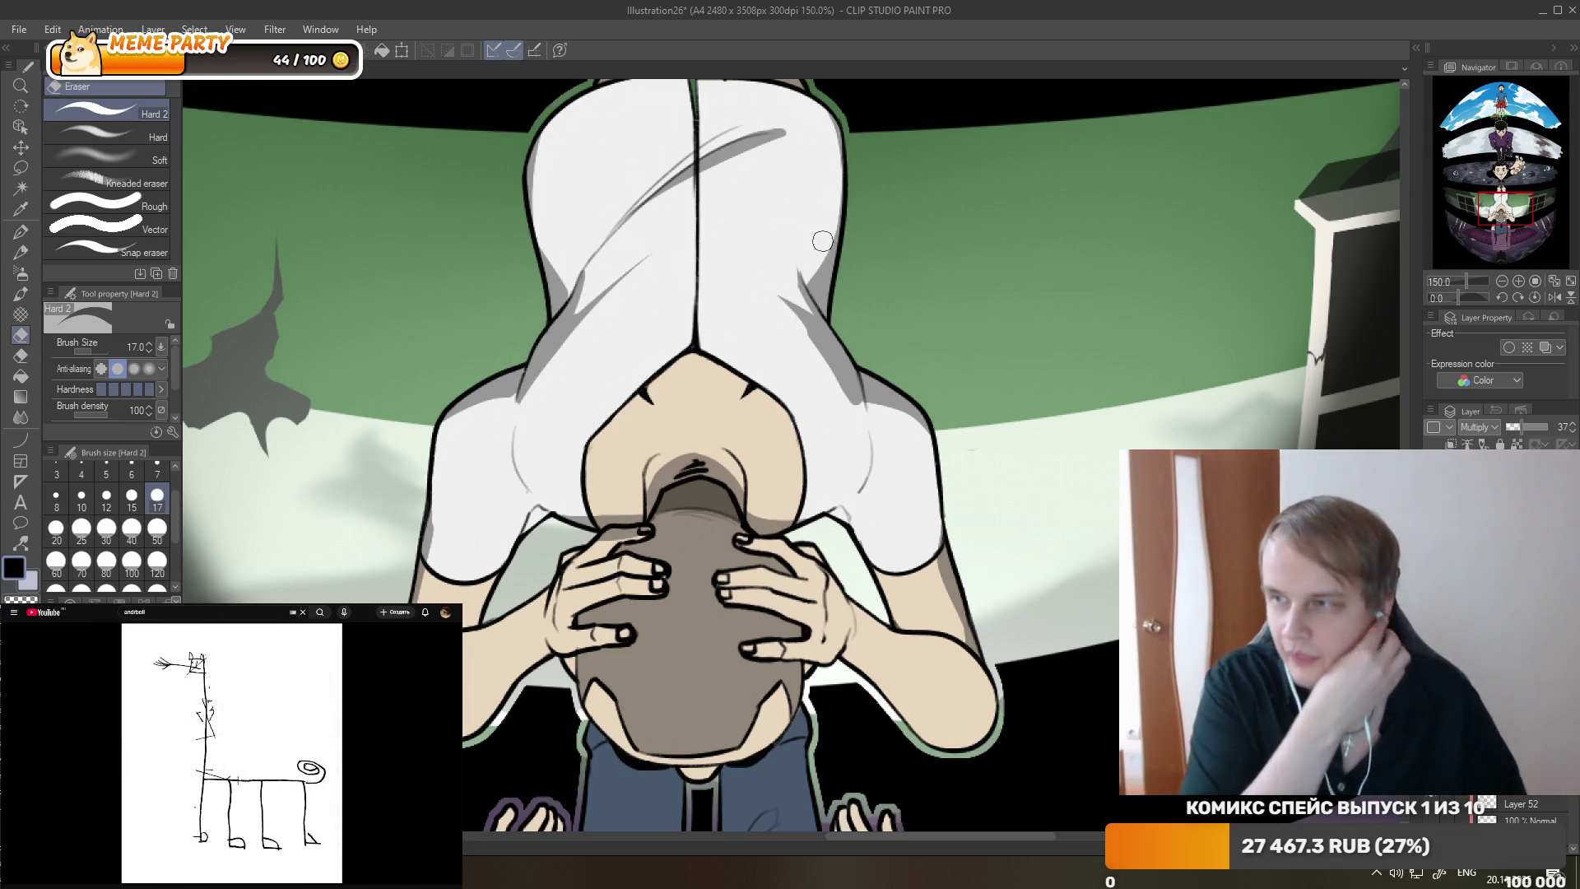
pyautogui.scroll(-3, 822, 240)
pyautogui.scroll(-2, 822, 240)
pyautogui.scroll(-4, 822, 240)
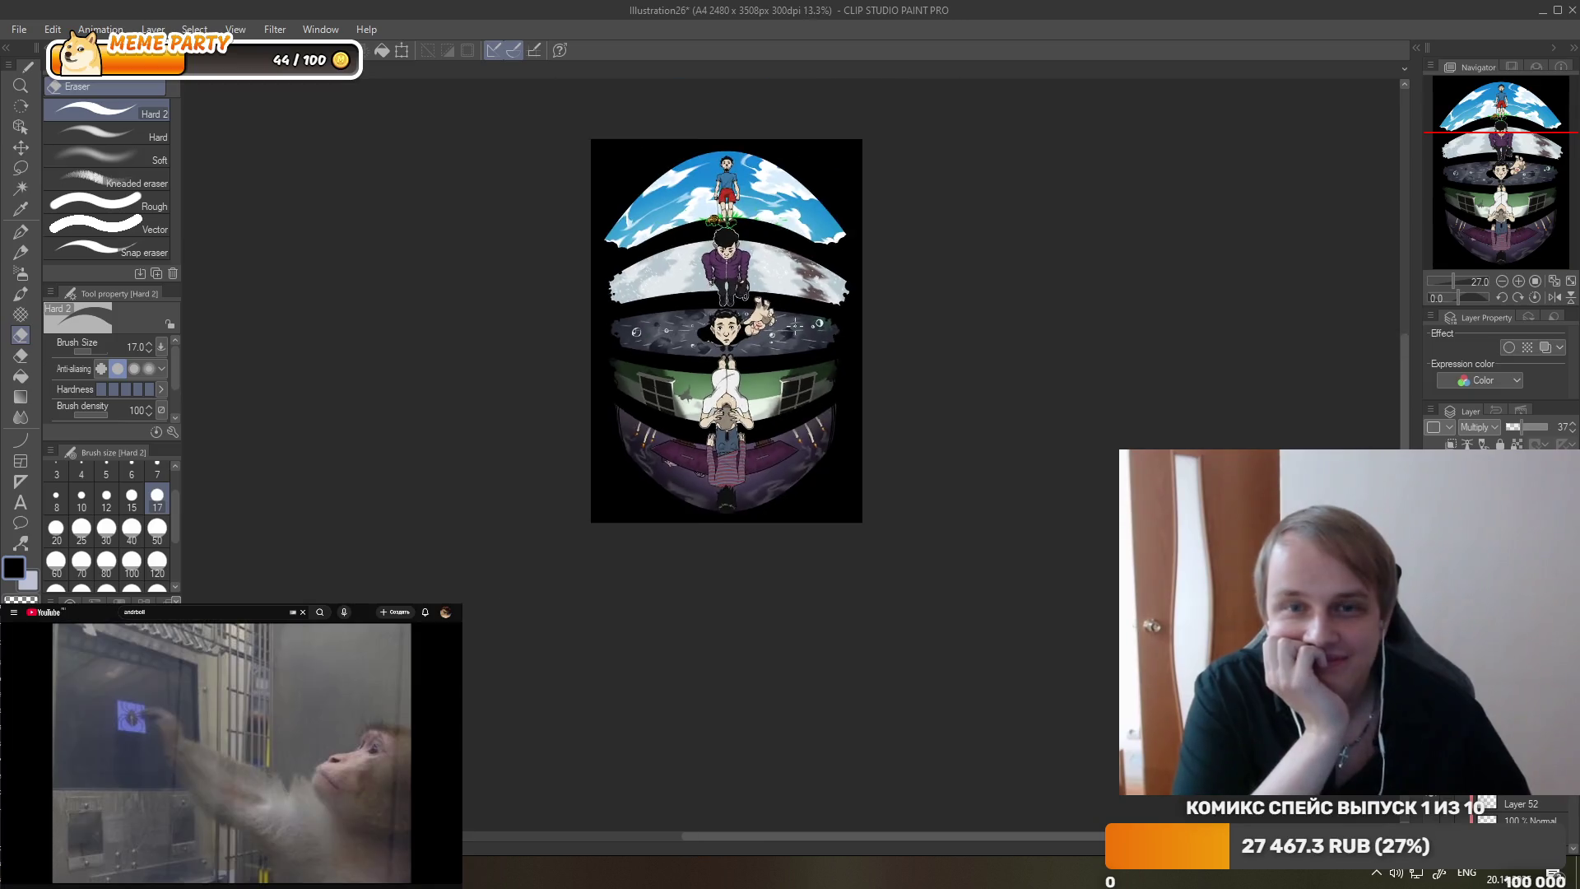
pyautogui.scroll(2, 794, 326)
pyautogui.scroll(1, 757, 199)
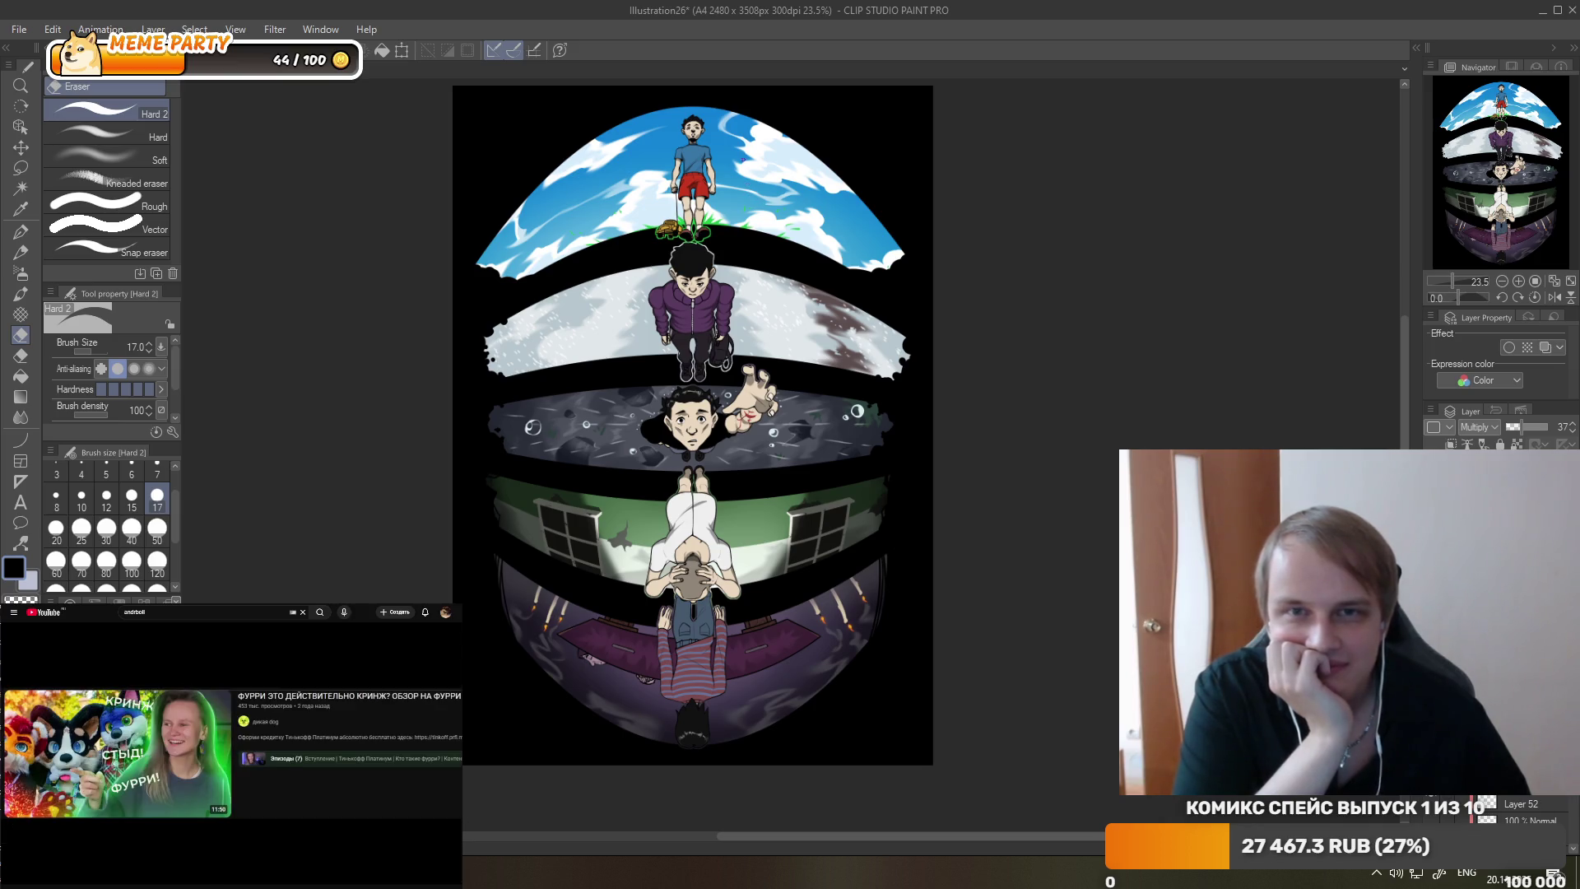
pyautogui.scroll(2, 710, 542)
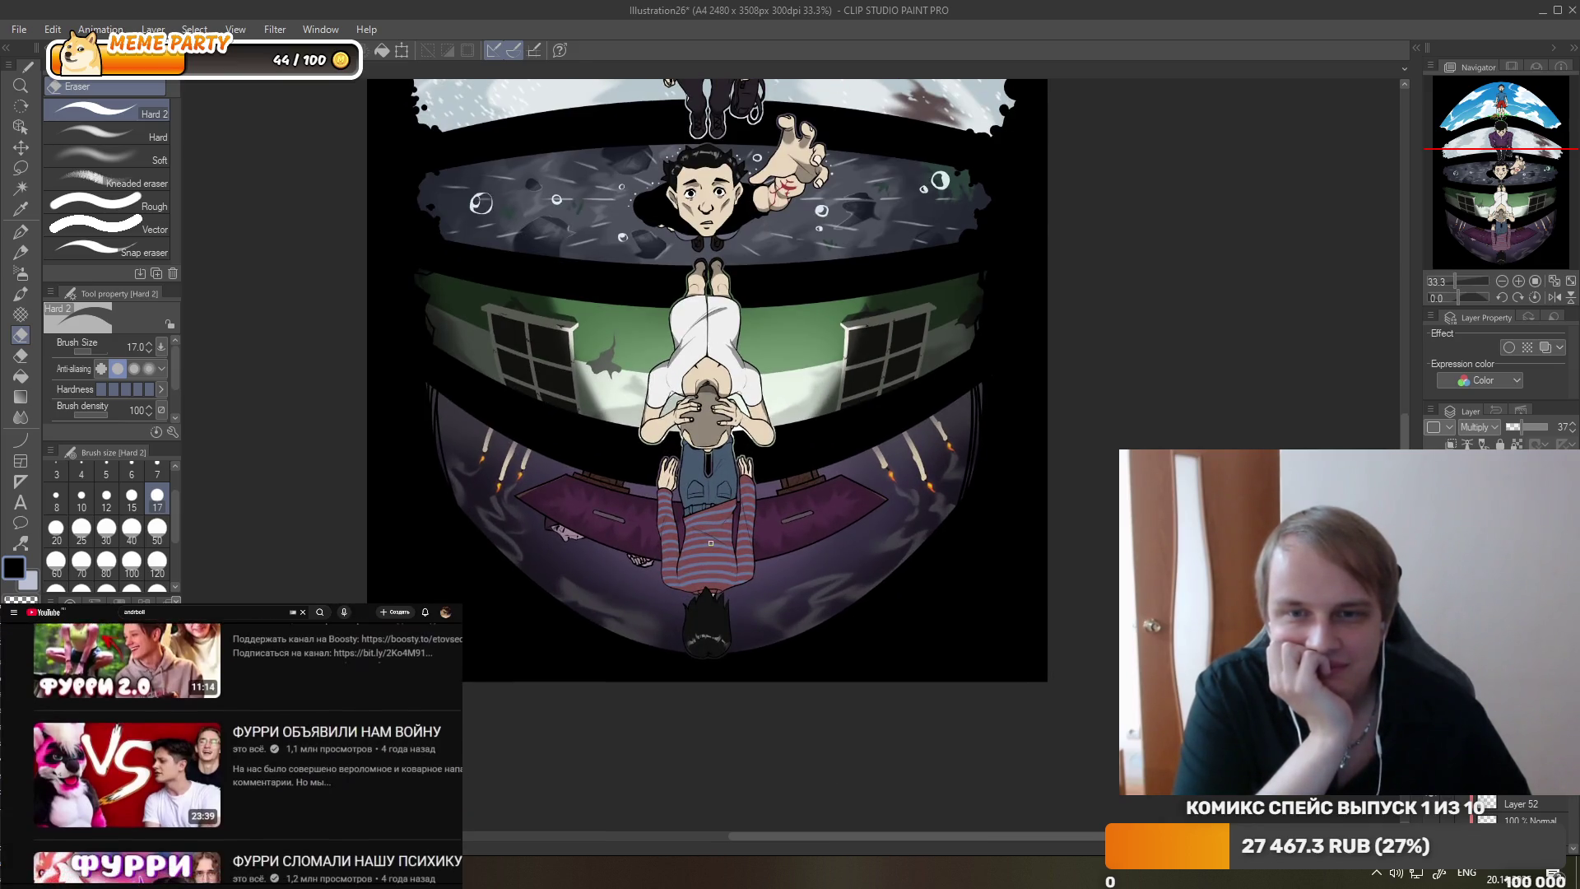
pyautogui.scroll(1, 704, 524)
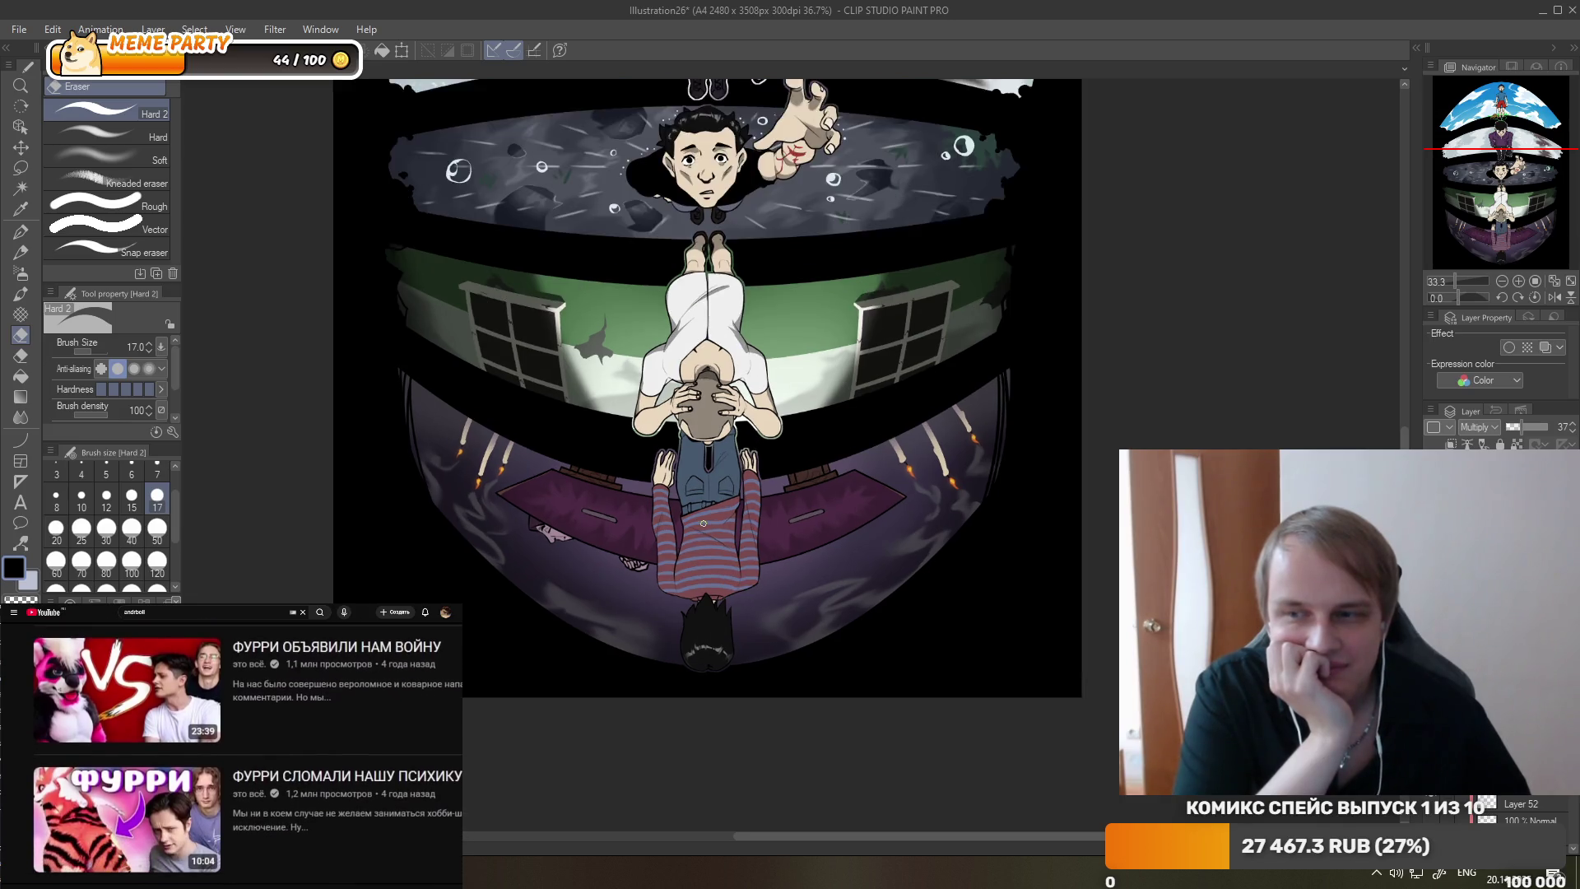
pyautogui.scroll(-1, 703, 524)
pyautogui.scroll(-1, 704, 524)
pyautogui.scroll(-2, 703, 523)
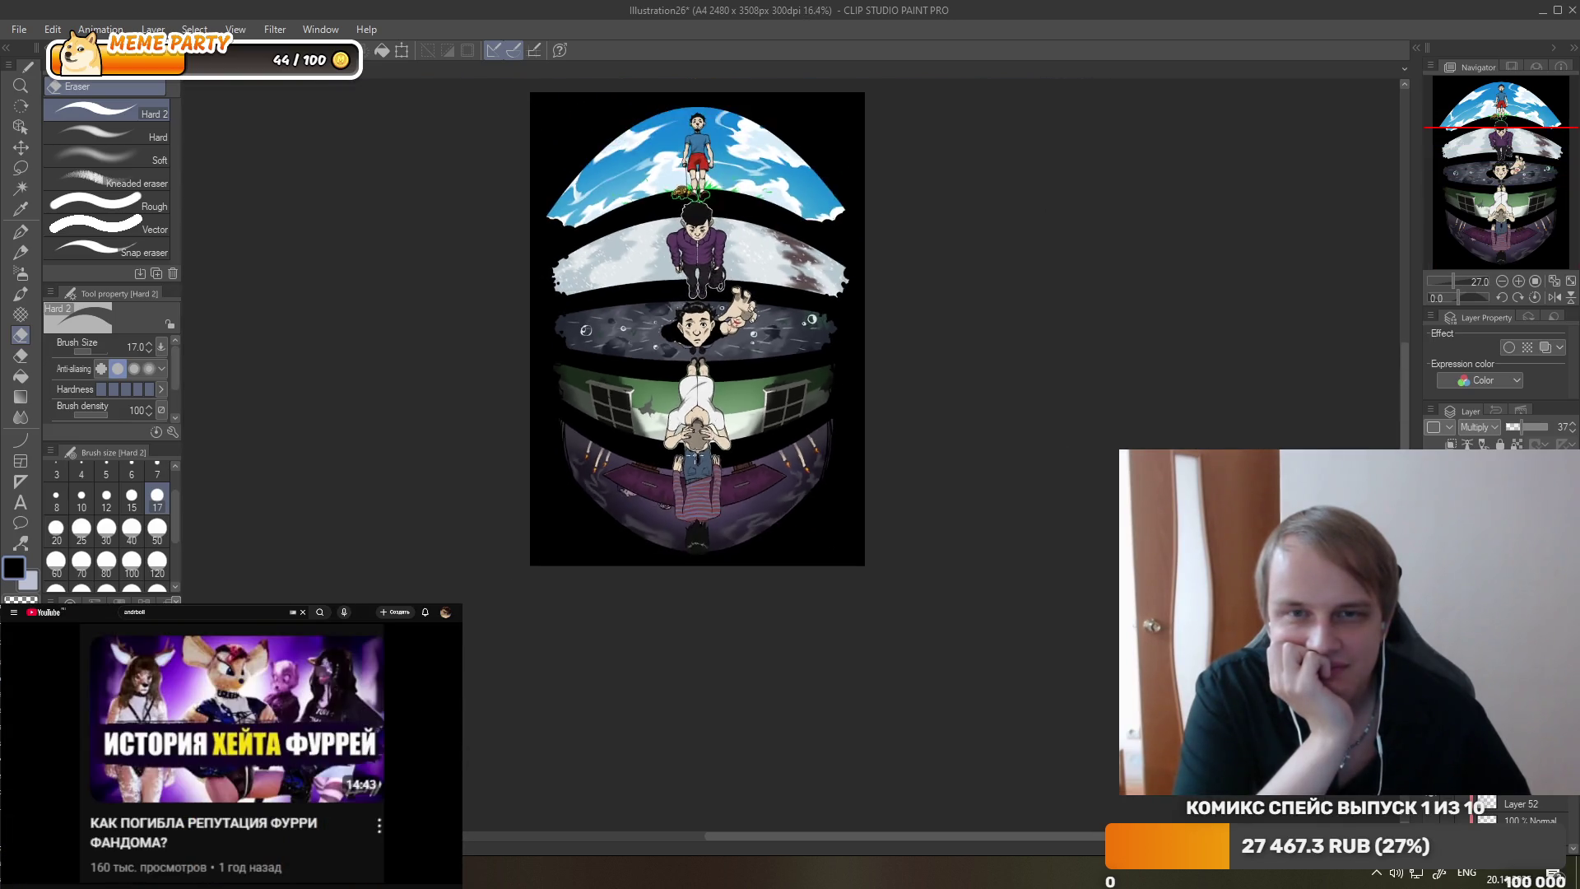
pyautogui.scroll(2, 698, 380)
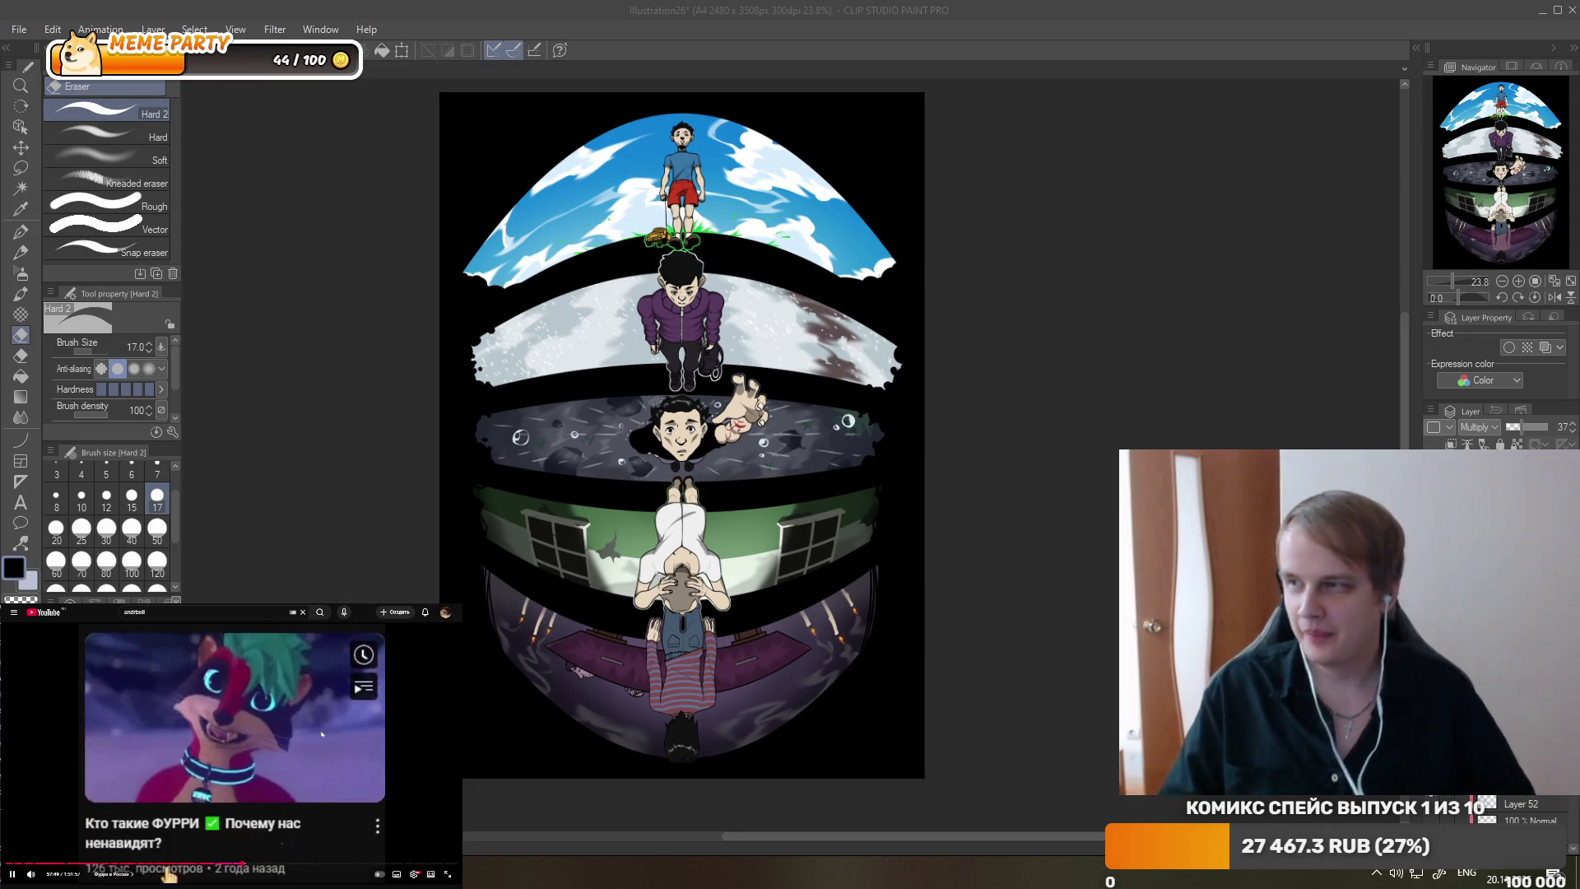
pyautogui.scroll(-5, 321, 734)
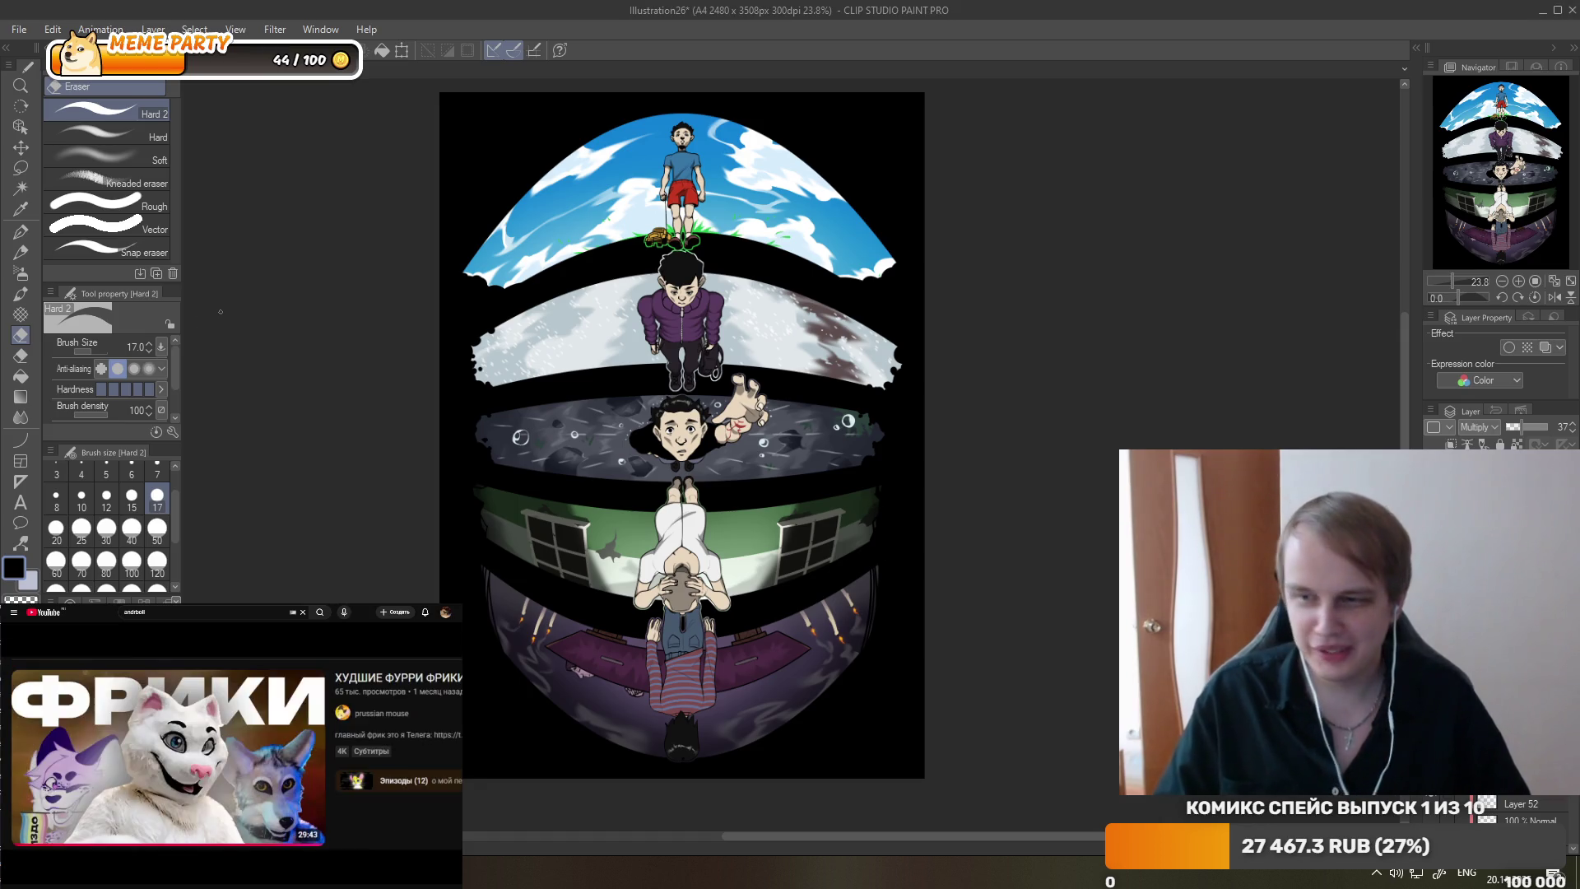
pyautogui.scroll(5, 744, 542)
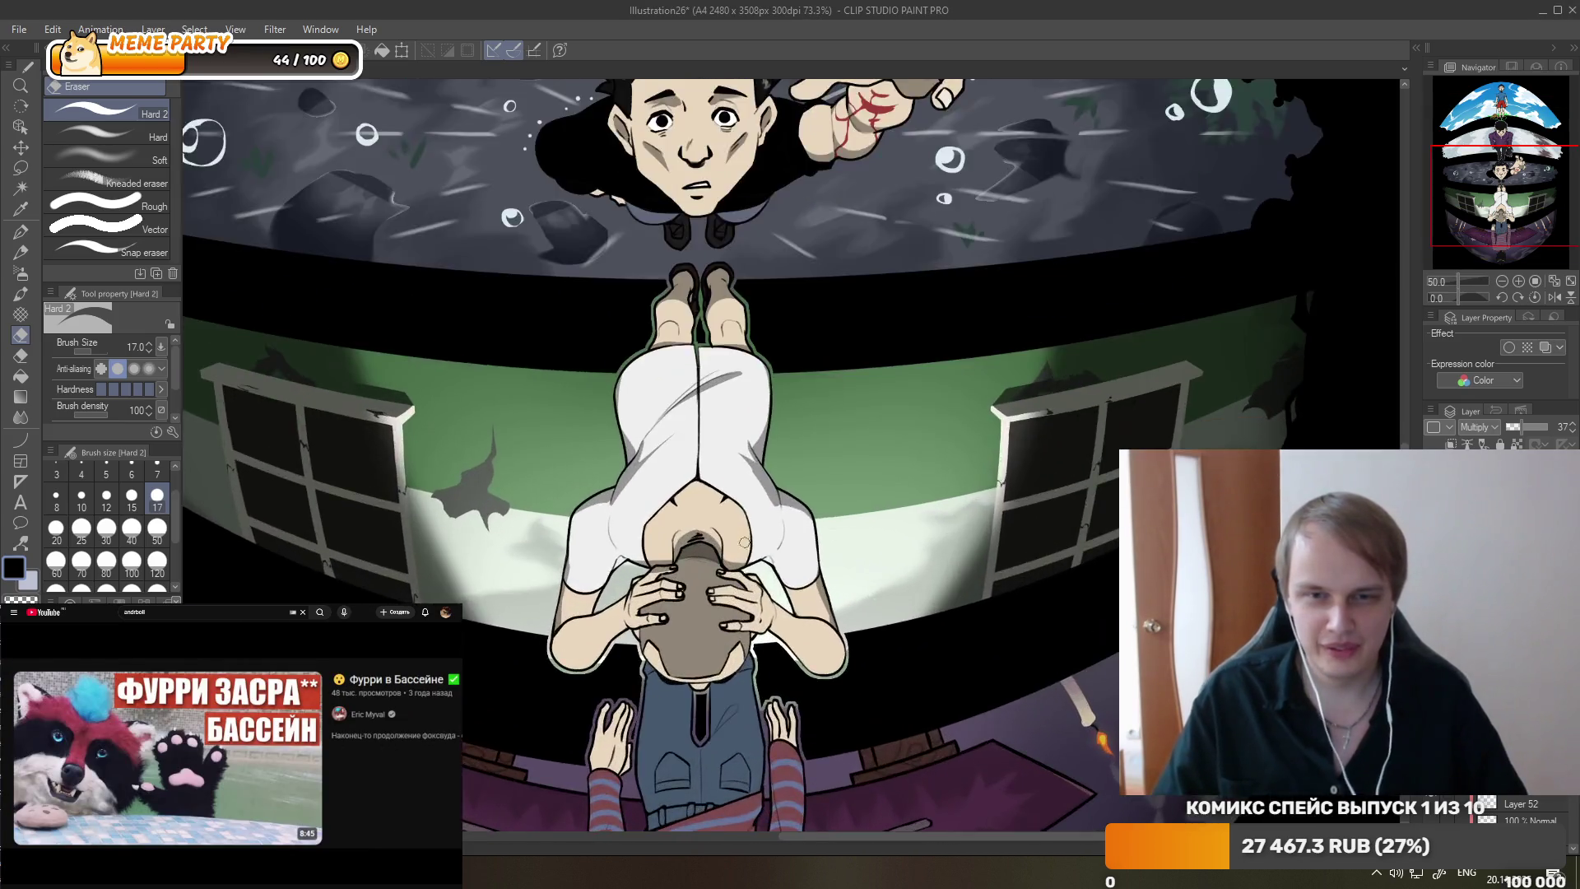
pyautogui.scroll(2, 743, 542)
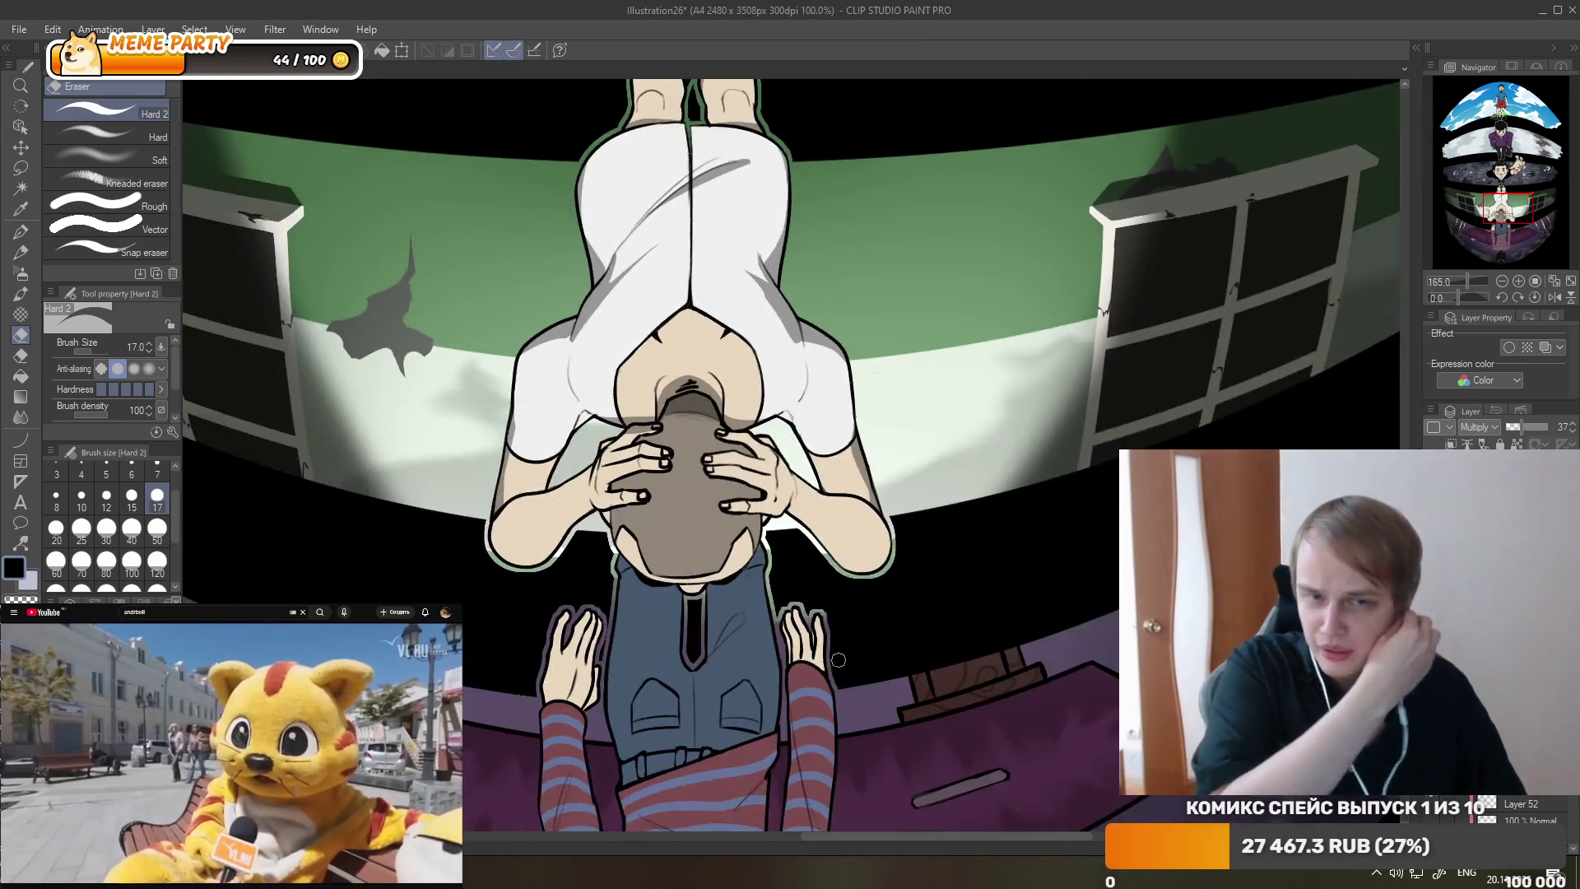
pyautogui.scroll(3, 838, 660)
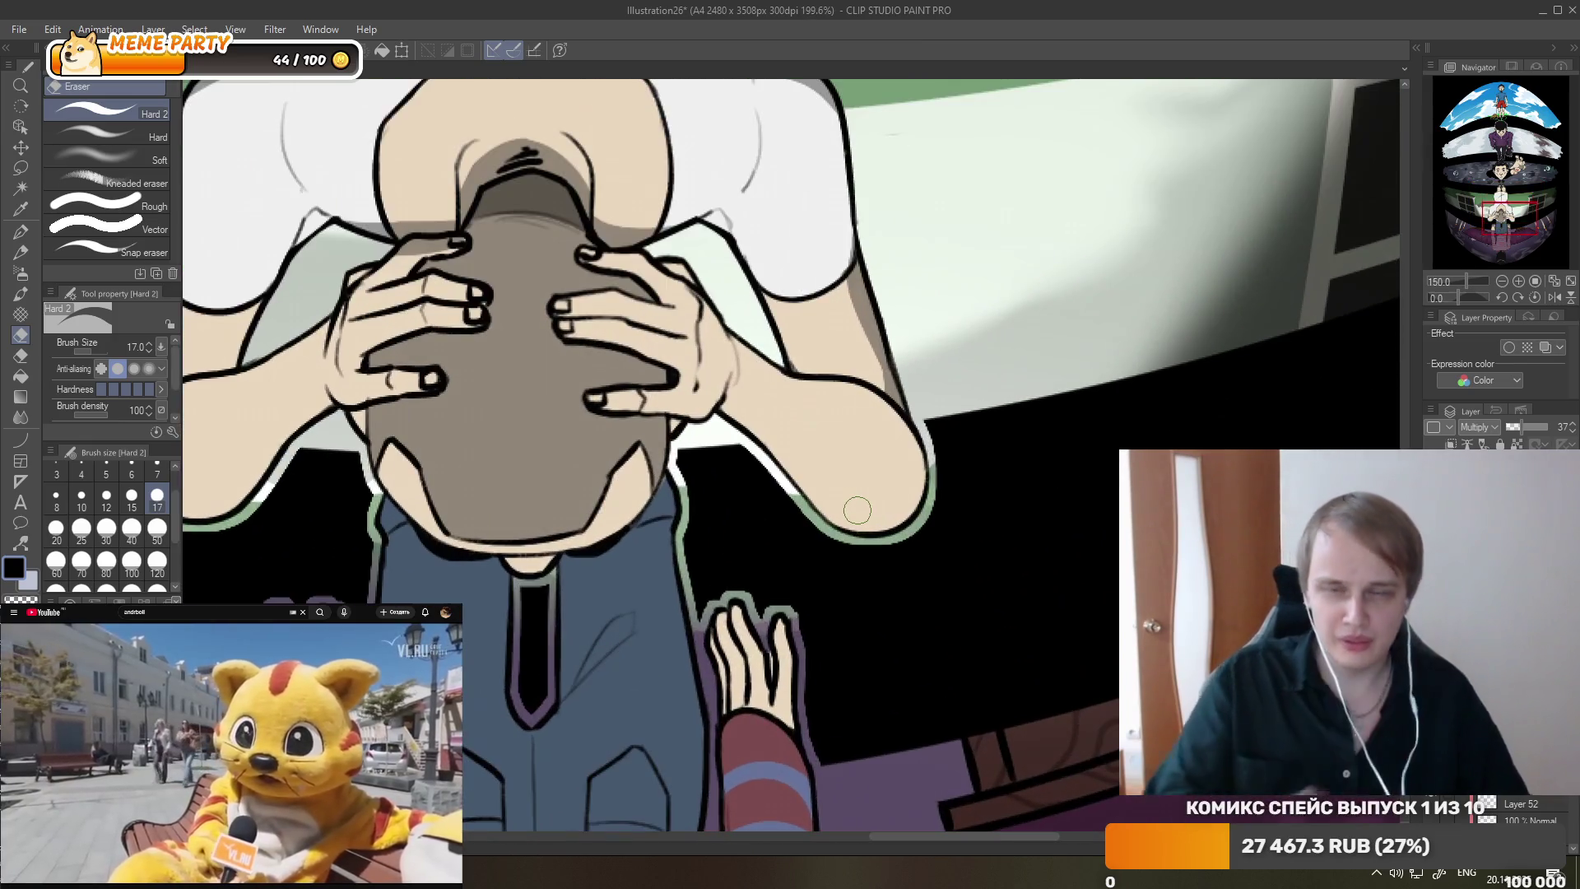
pyautogui.click(24, 236)
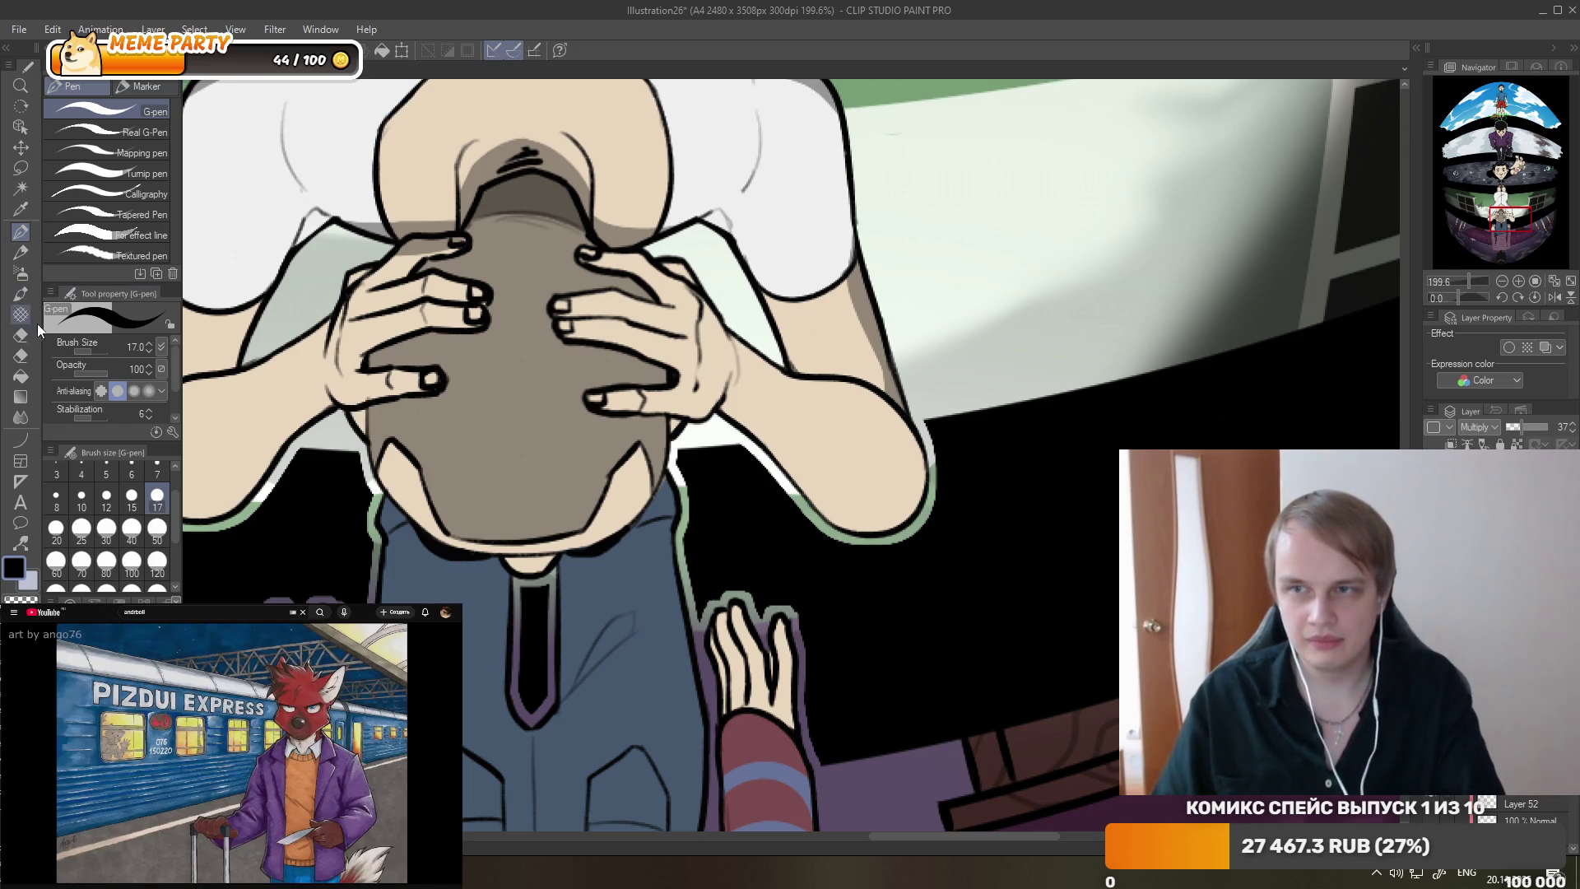
pyautogui.click(20, 334)
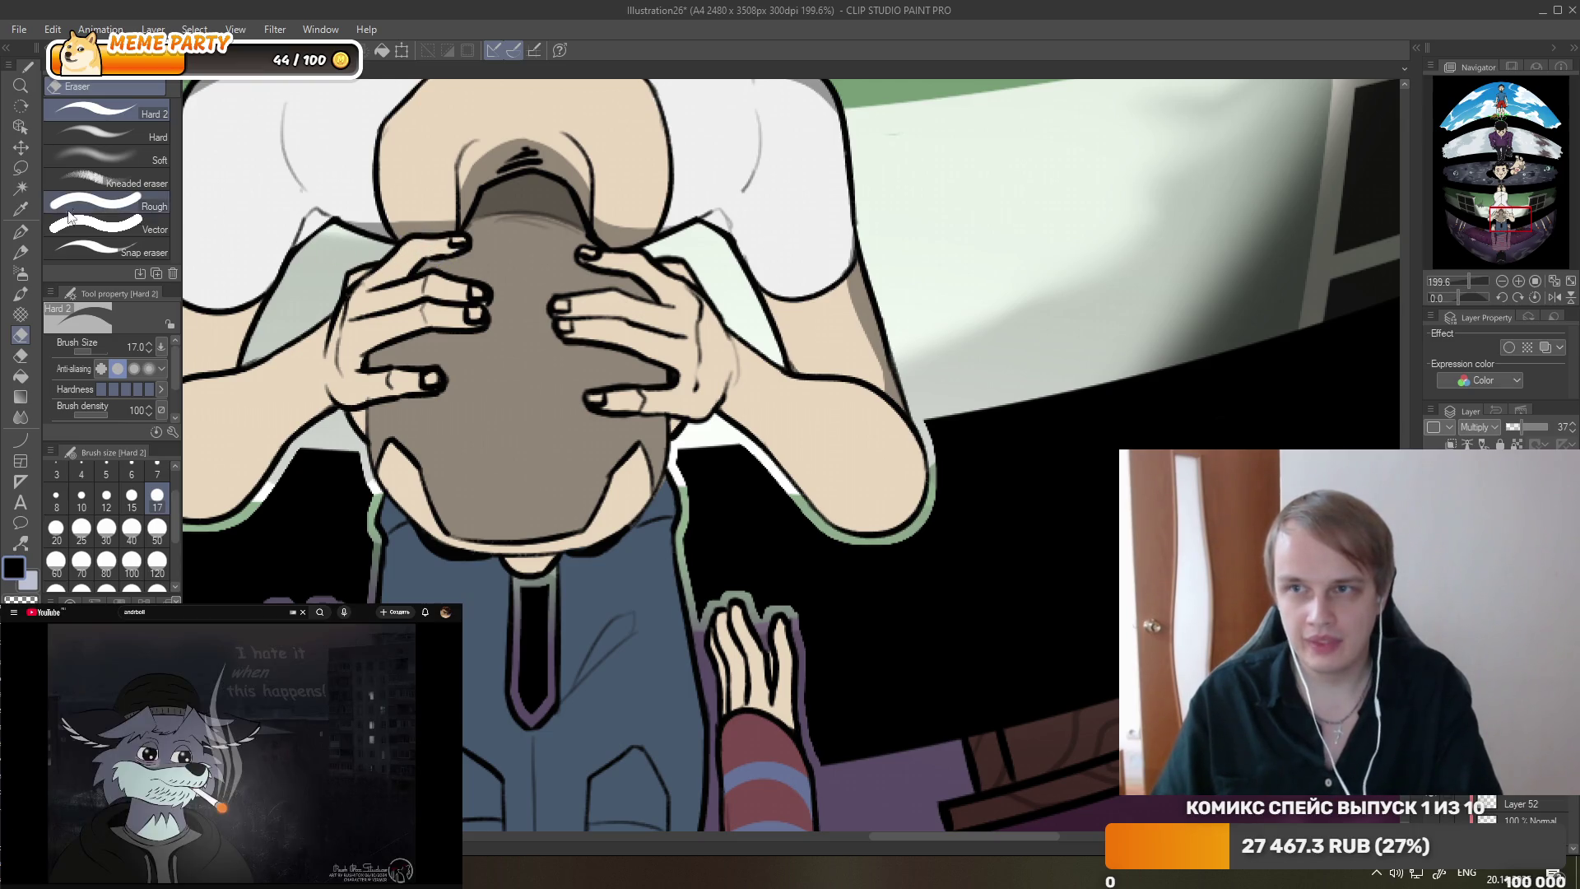
pyautogui.click(20, 232)
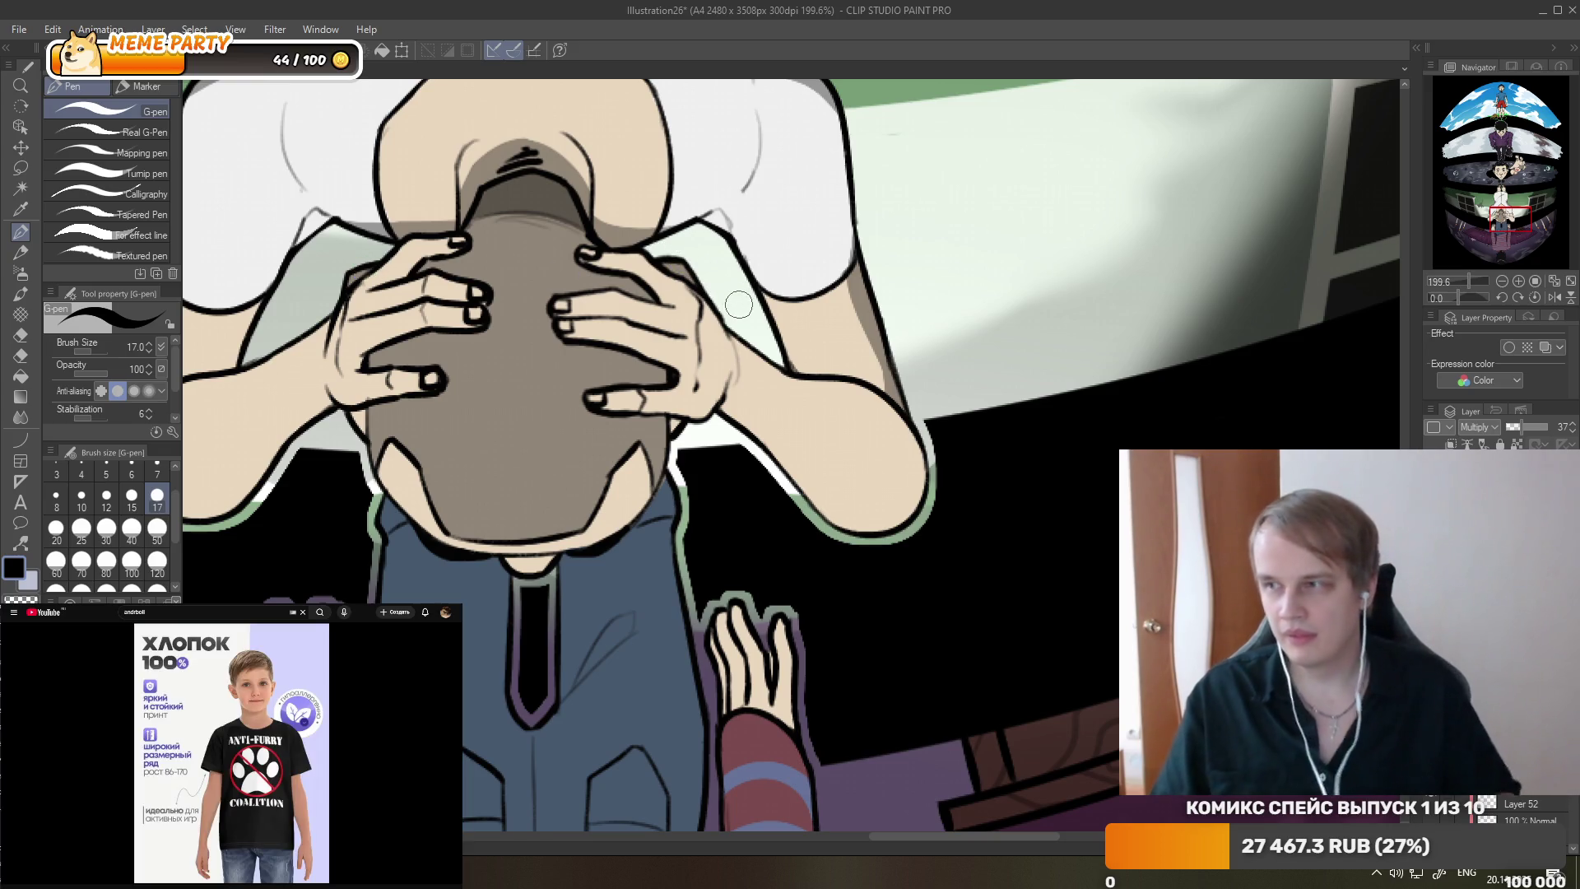
pyautogui.scroll(2, 741, 309)
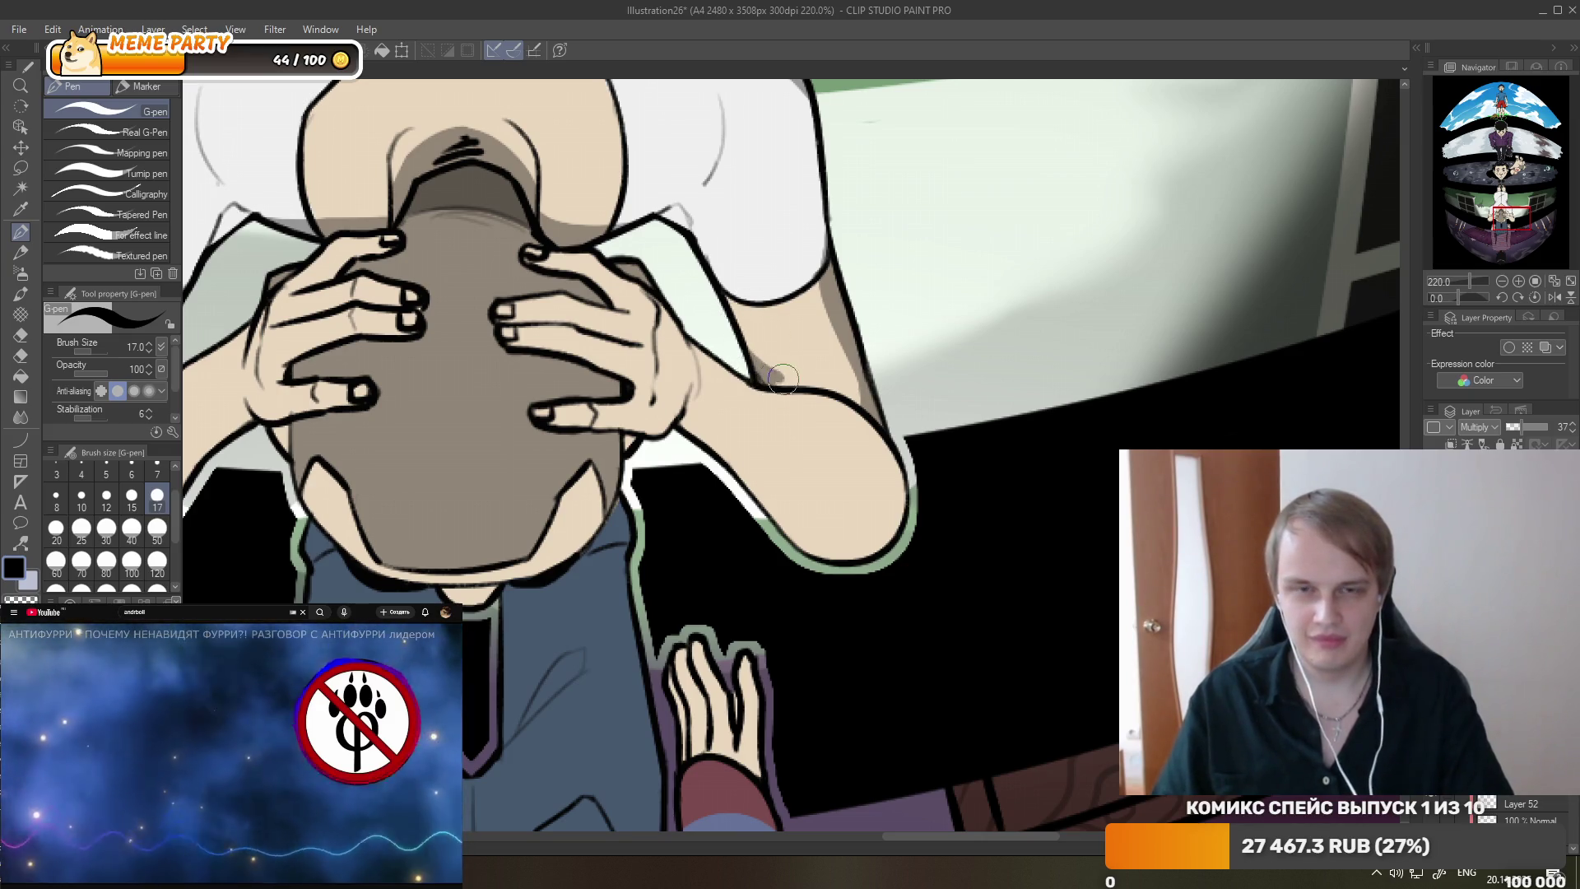
pyautogui.scroll(-3, 753, 338)
pyautogui.scroll(-2, 480, 340)
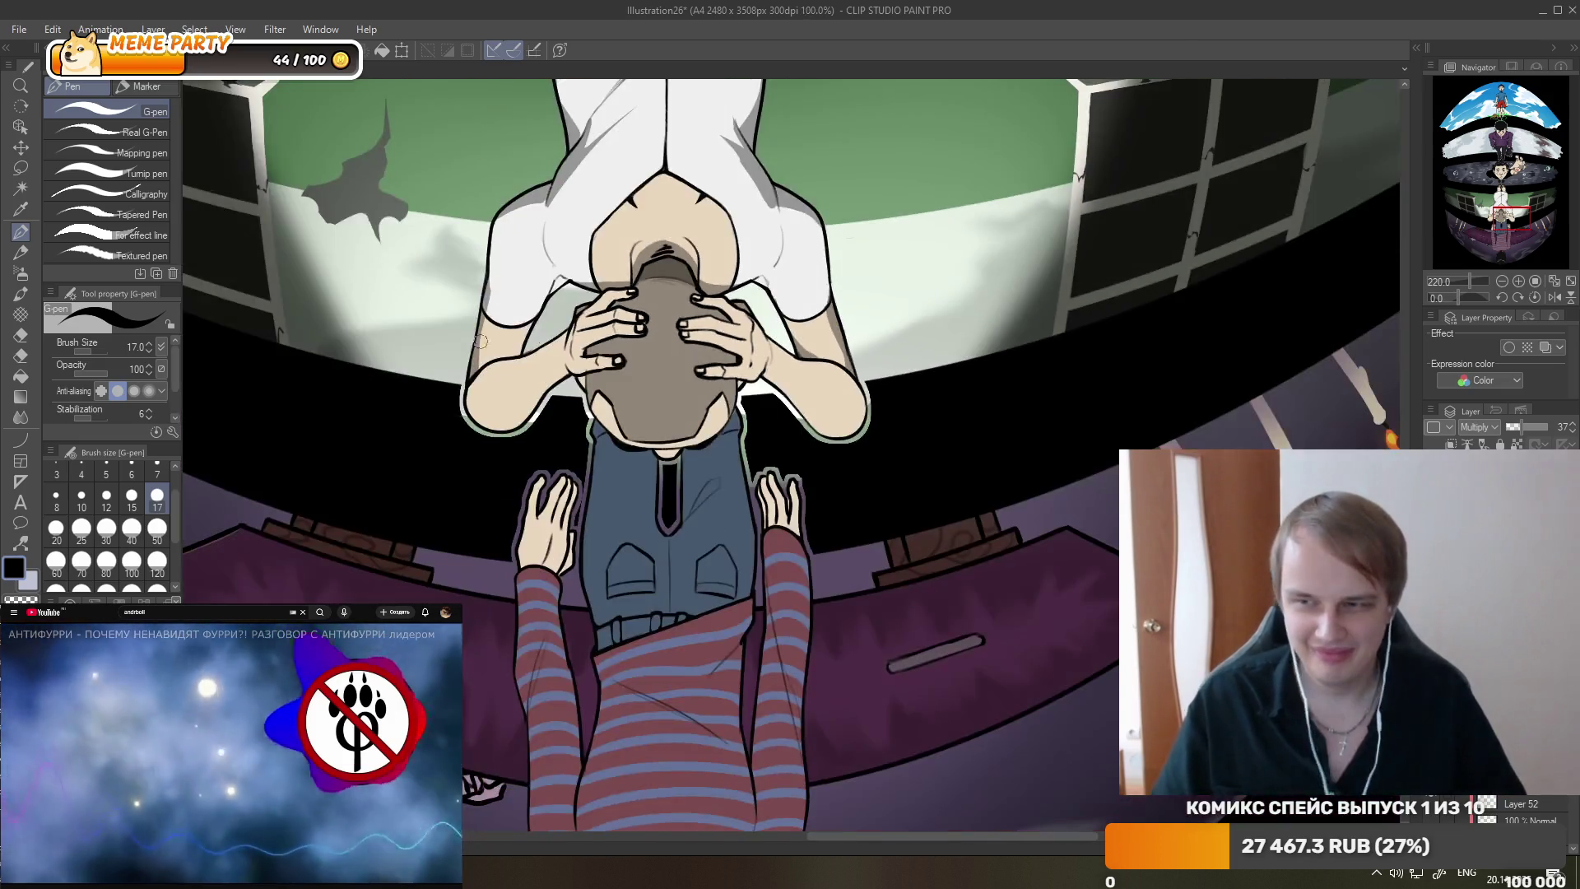
pyautogui.scroll(3, 481, 340)
pyautogui.scroll(2, 576, 387)
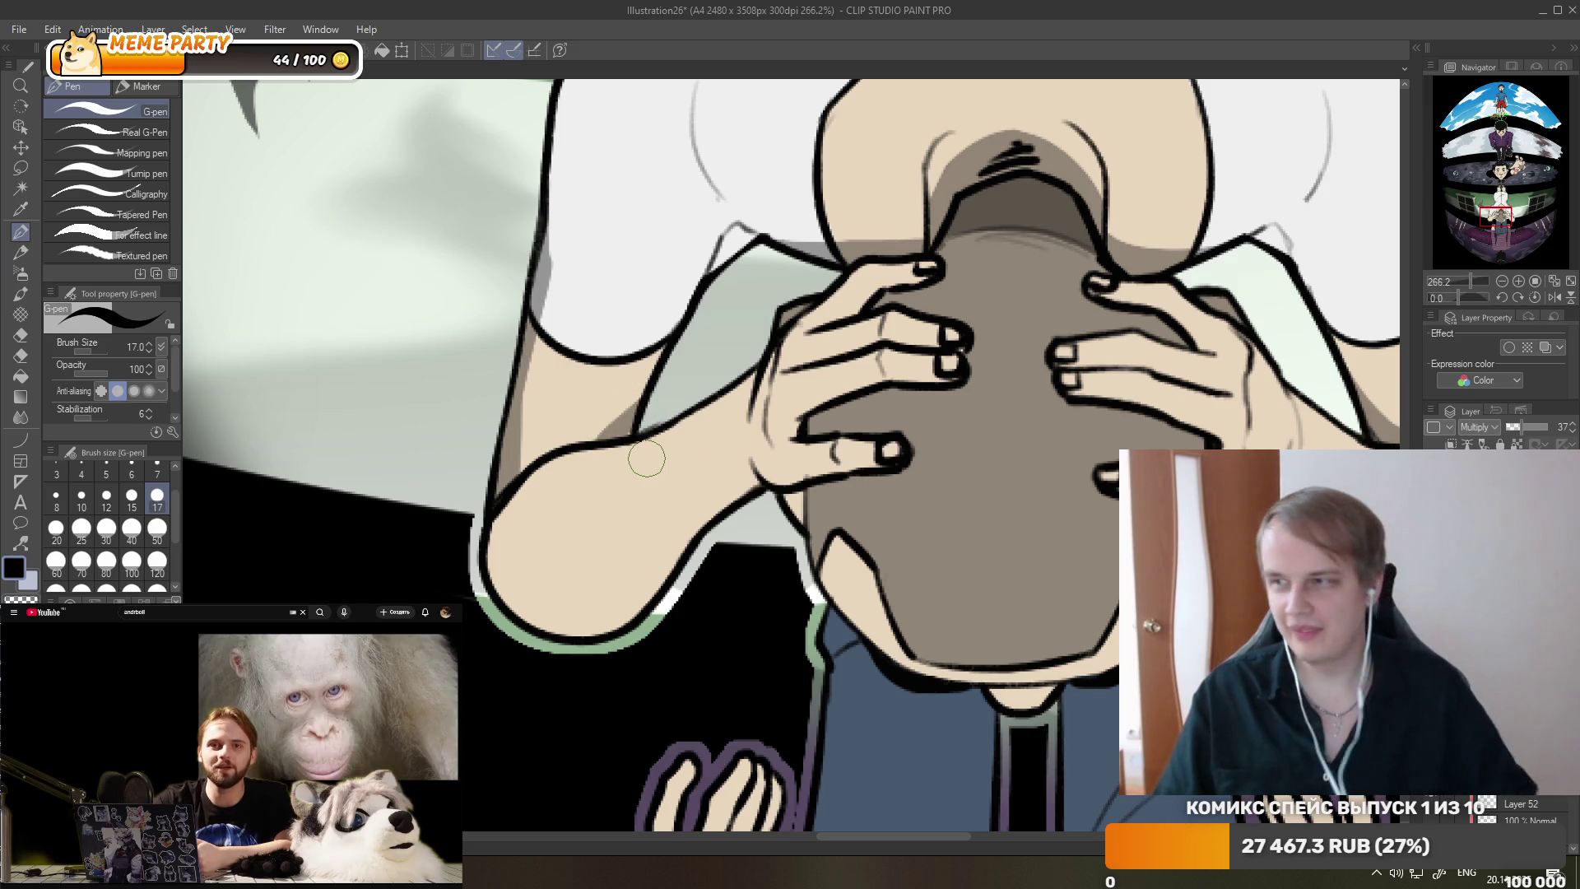
pyautogui.click(363, 735)
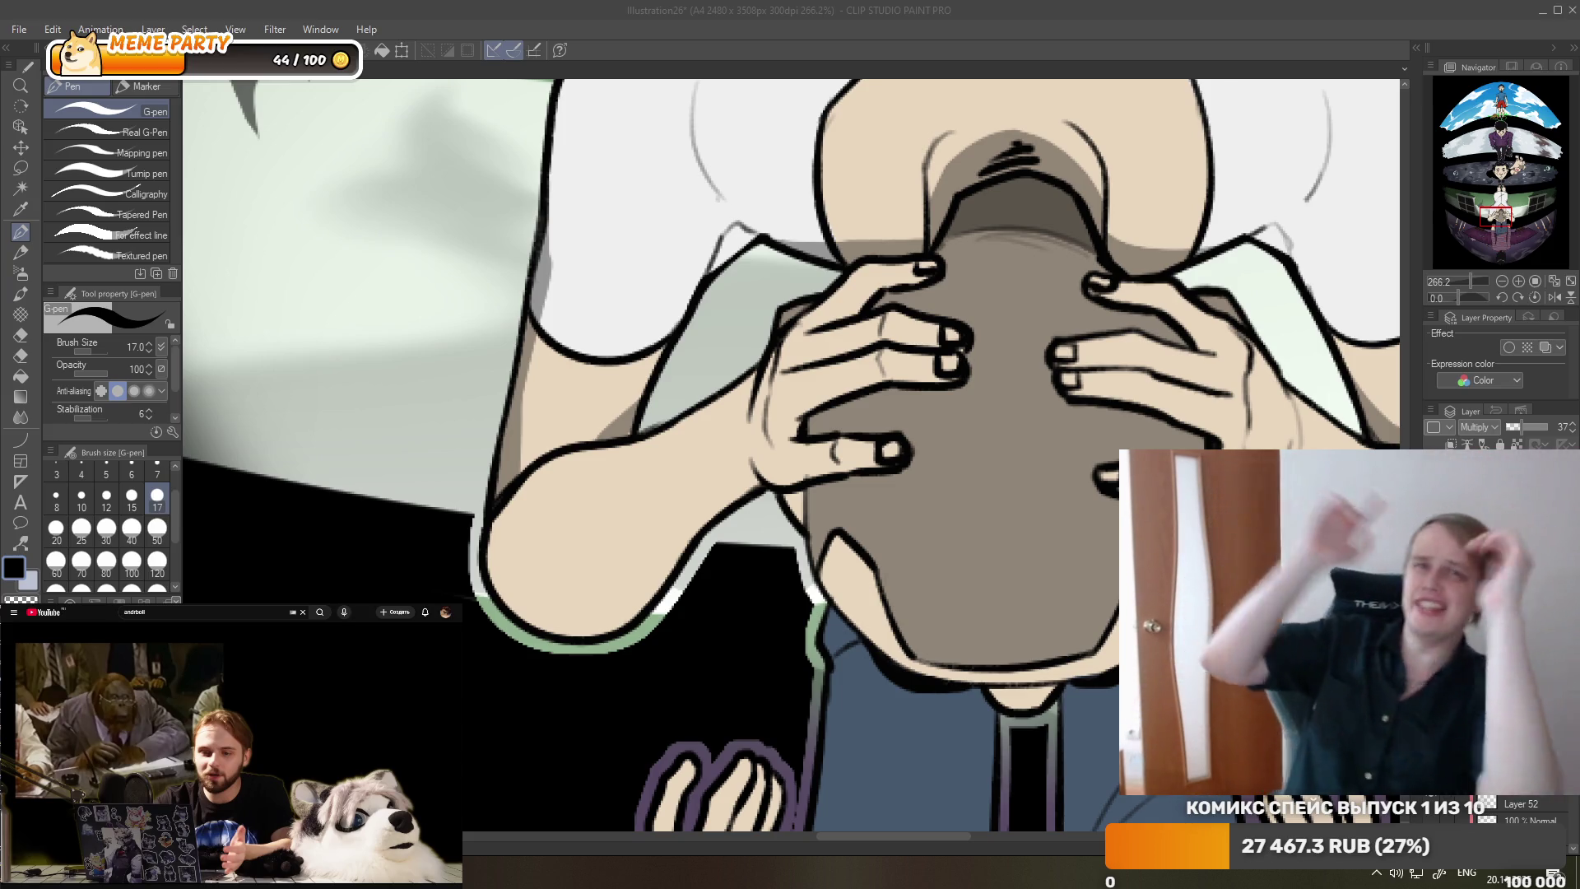
pyautogui.moveTo(390, 734)
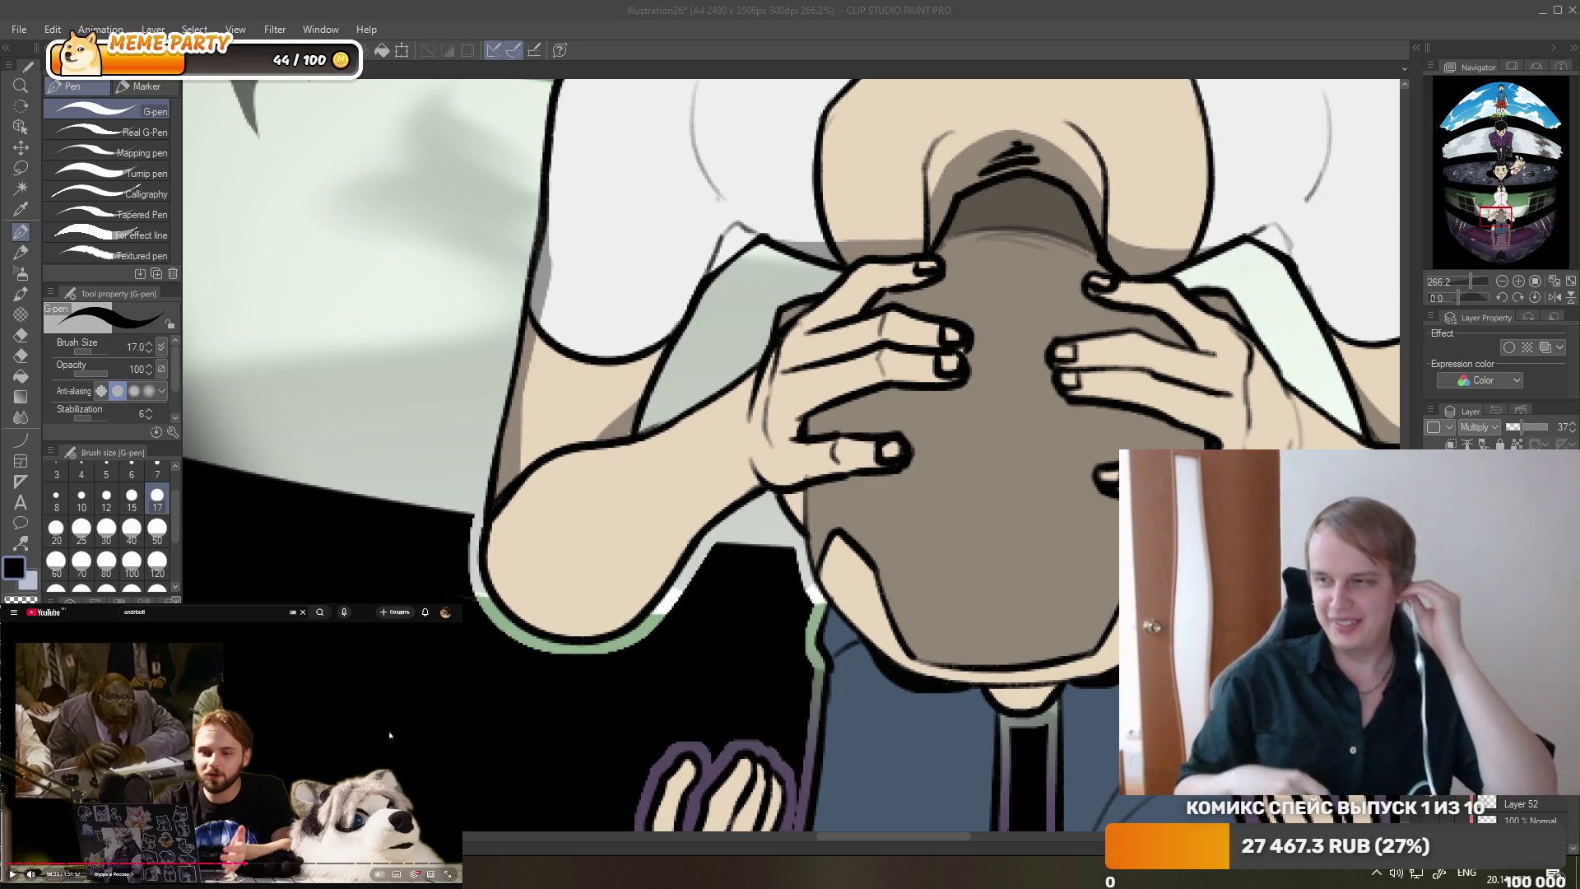
pyautogui.click(358, 744)
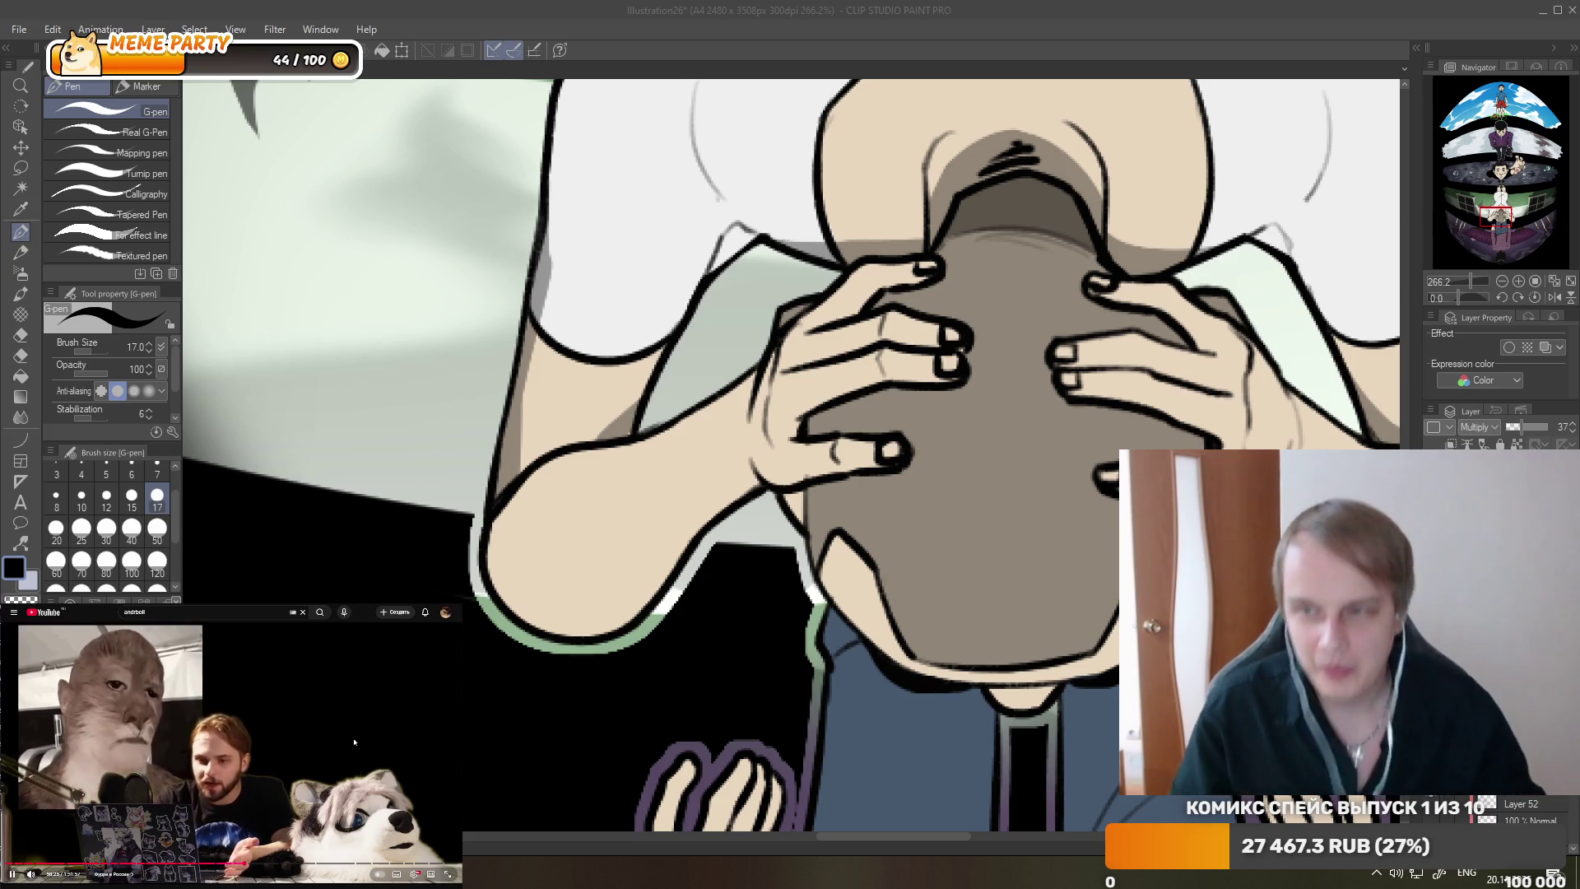
pyautogui.scroll(-3, 839, 337)
pyautogui.scroll(-3, 839, 338)
pyautogui.scroll(-3, 839, 337)
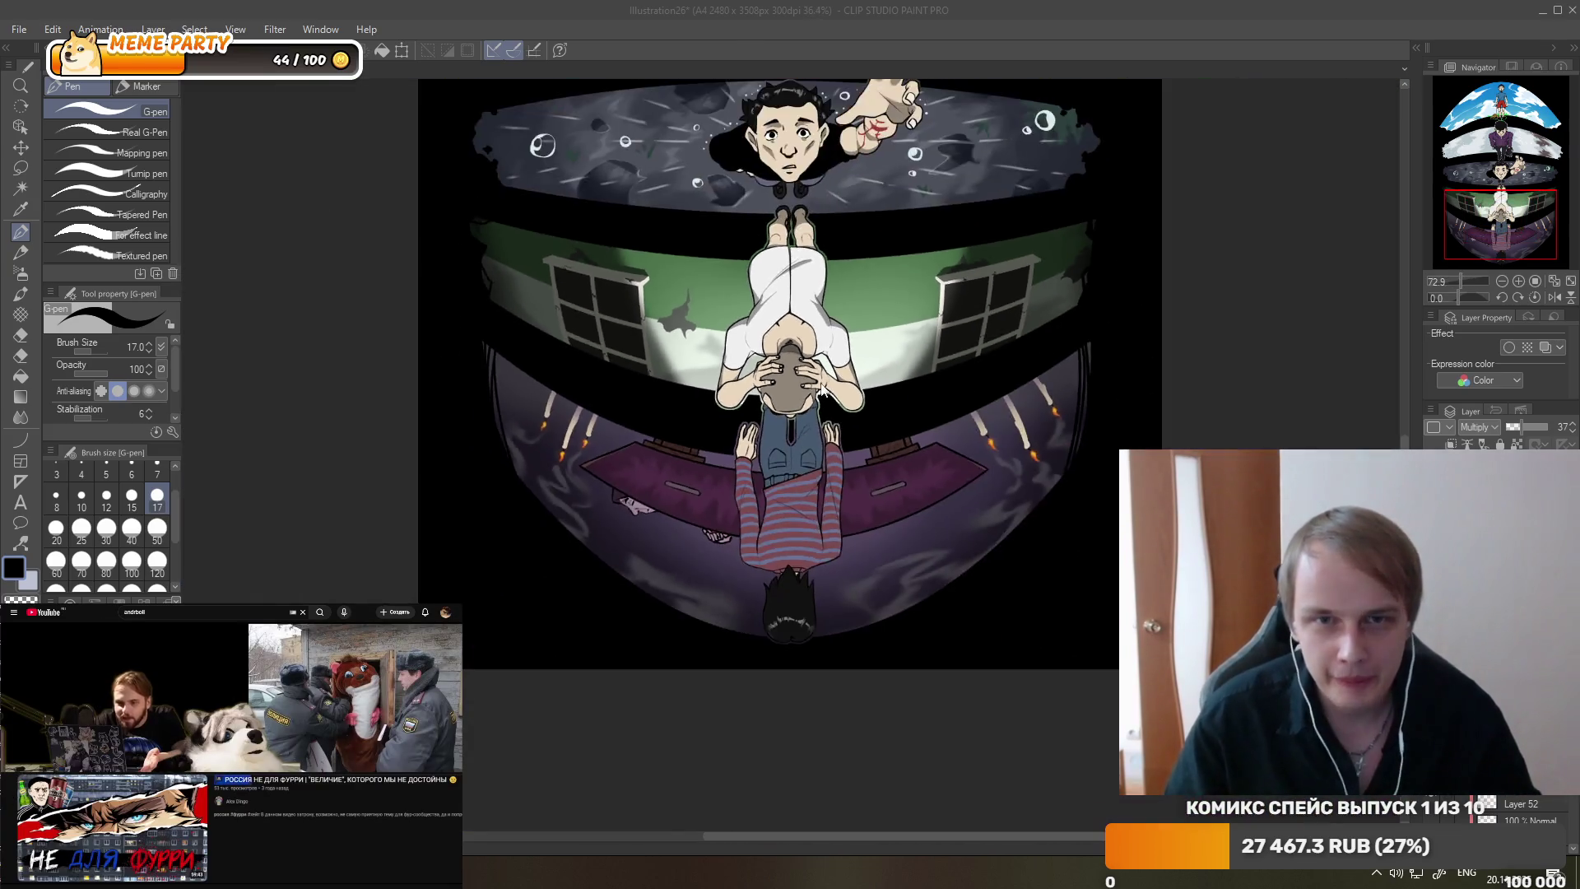
pyautogui.scroll(-2, 856, 205)
pyautogui.scroll(4, 736, 422)
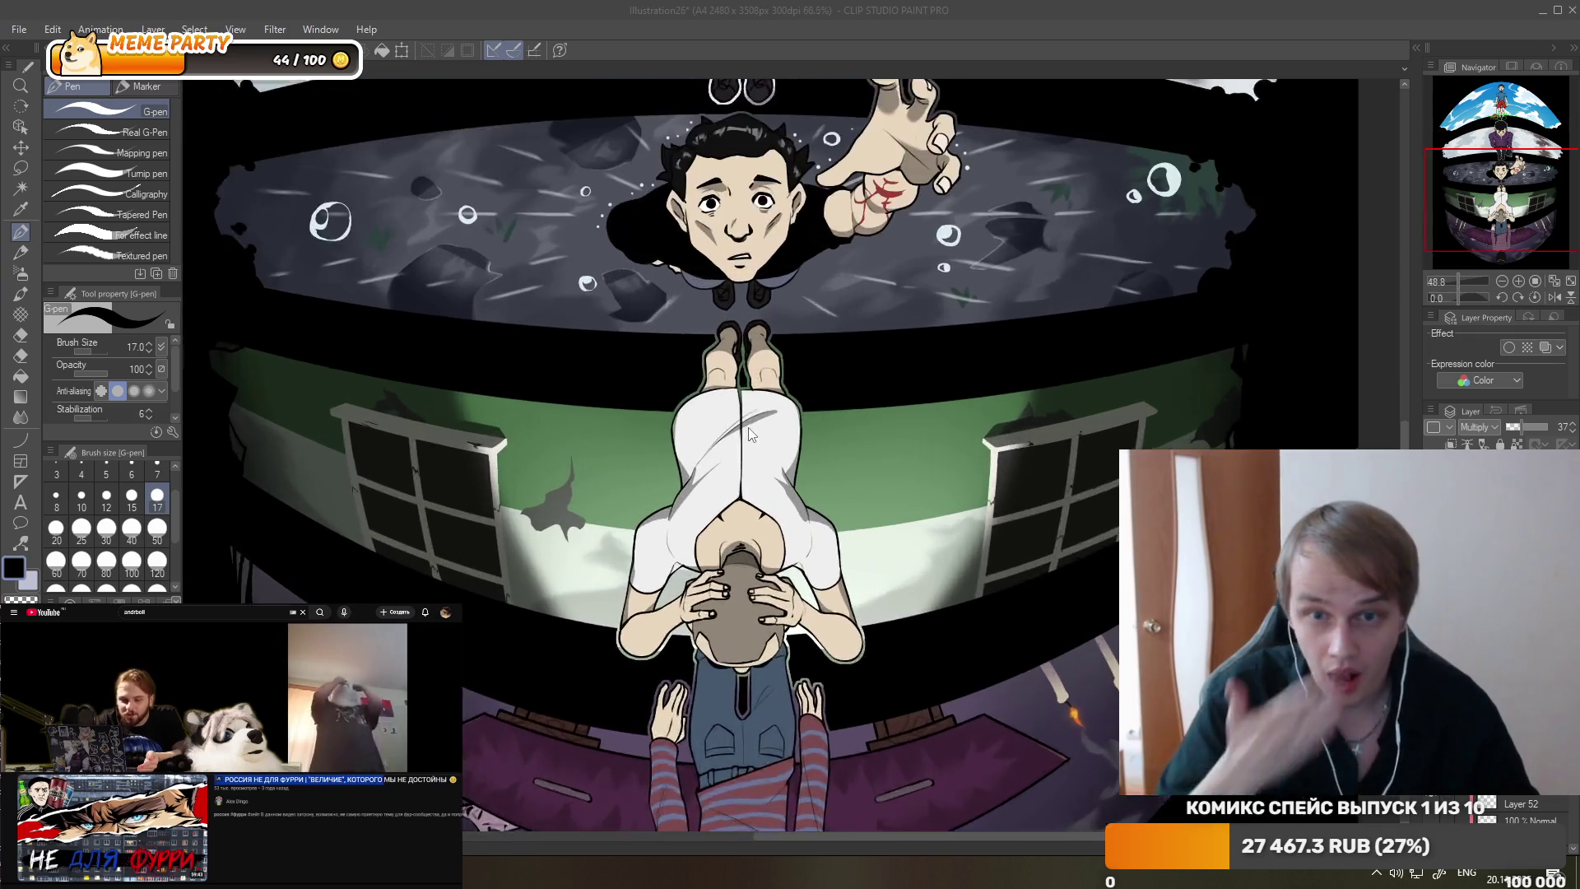
pyautogui.scroll(2, 737, 422)
pyautogui.scroll(2, 736, 422)
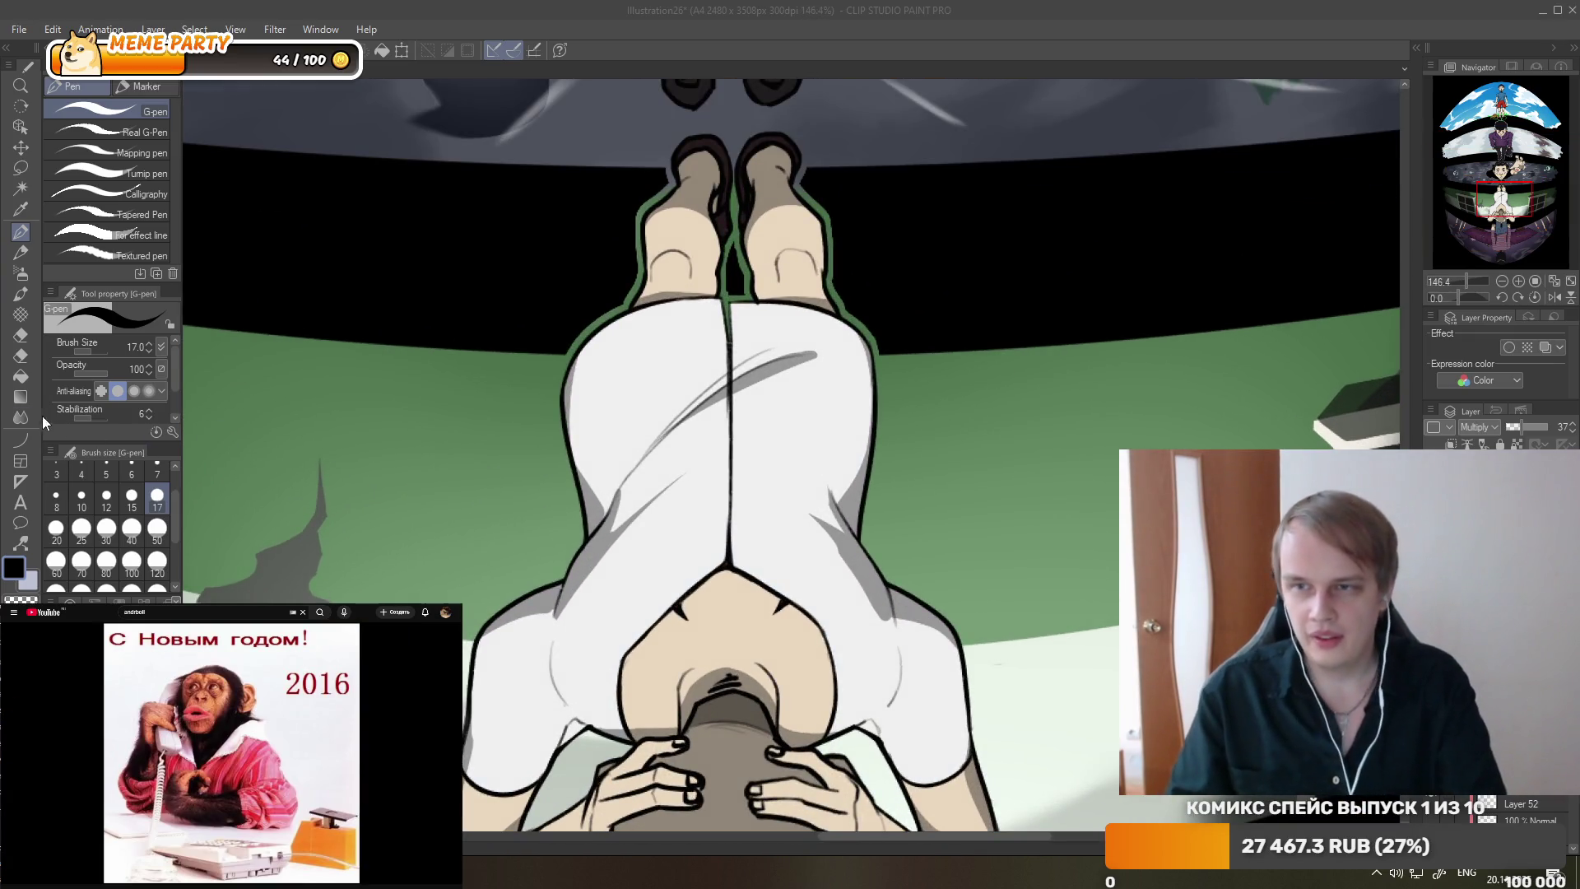
pyautogui.click(21, 417)
pyautogui.moveTo(659, 449); pyautogui.dragTo(817, 353)
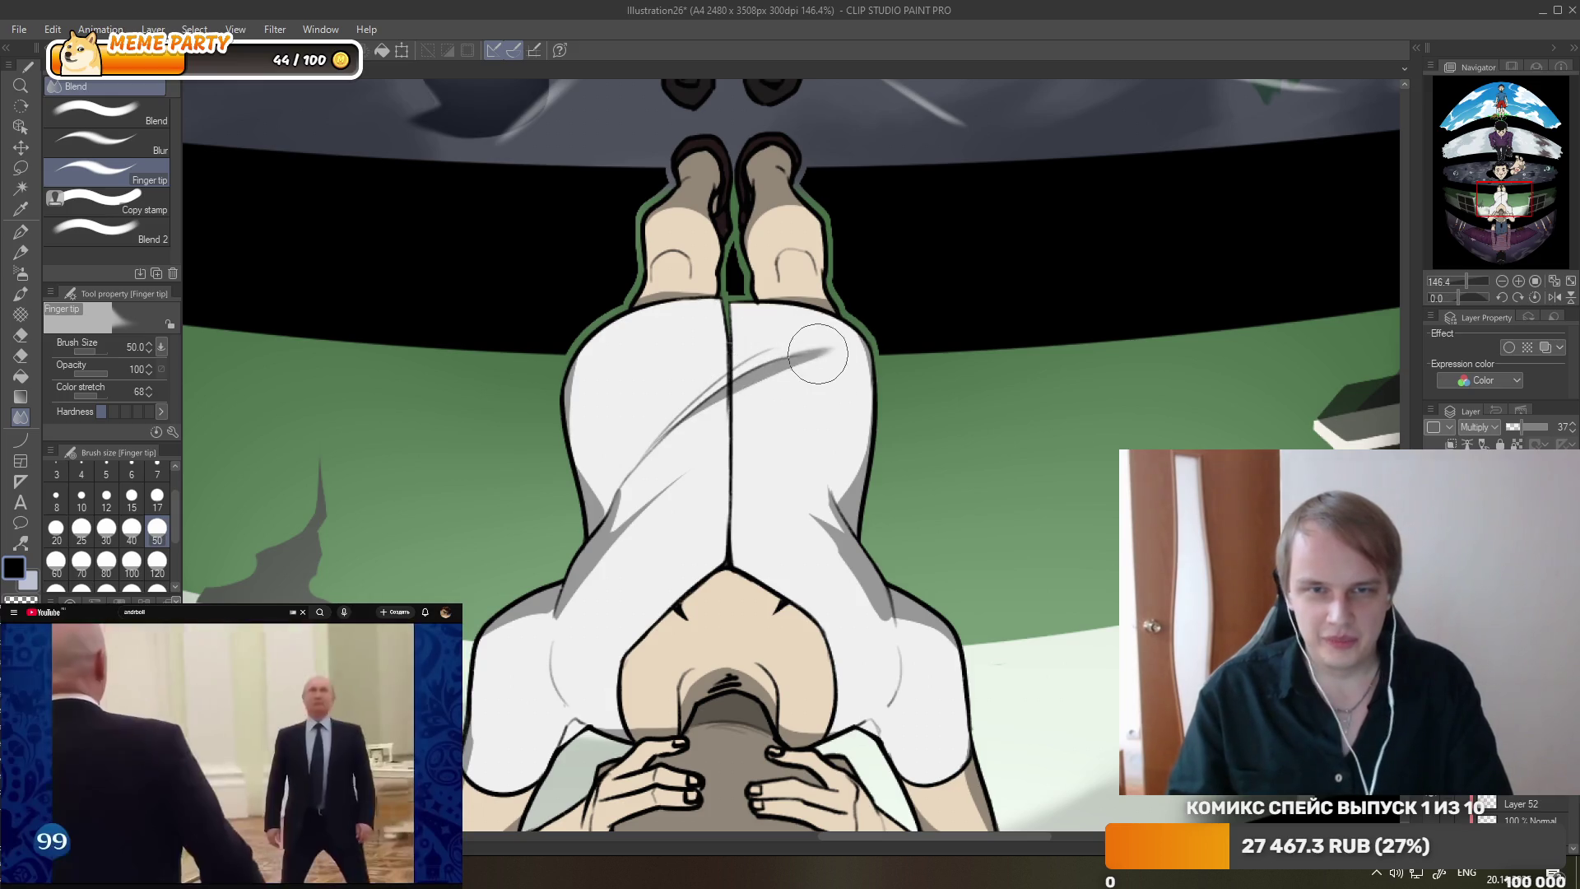
pyautogui.moveTo(705, 458)
pyautogui.mouseDown()
pyautogui.moveTo(612, 512)
pyautogui.moveTo(574, 448)
pyautogui.mouseUp()
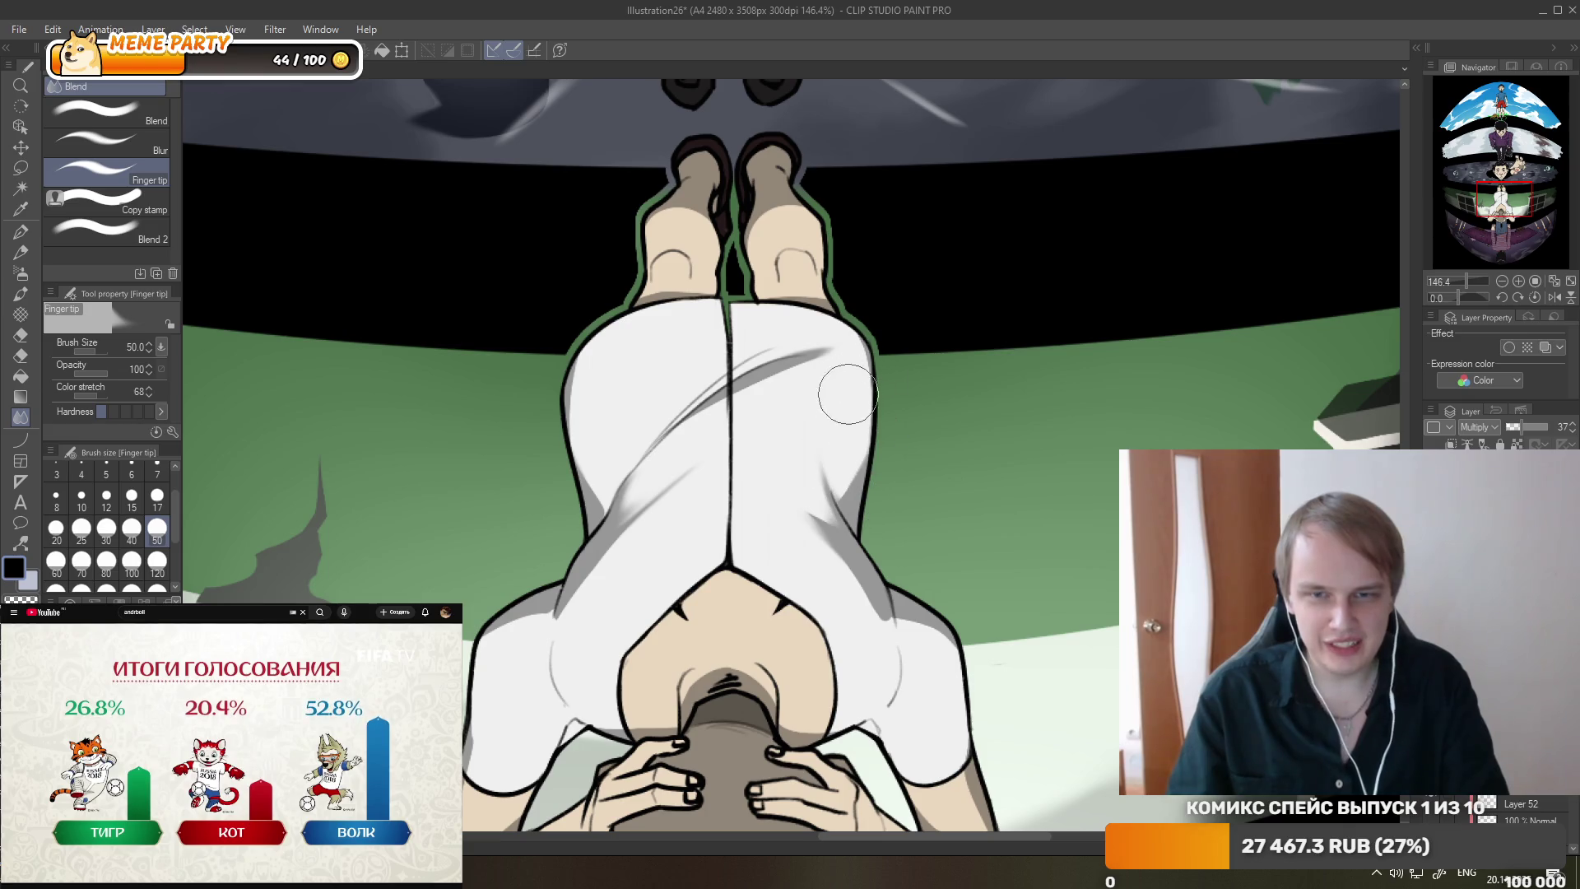
pyautogui.scroll(-2, 815, 412)
pyautogui.scroll(-3, 758, 284)
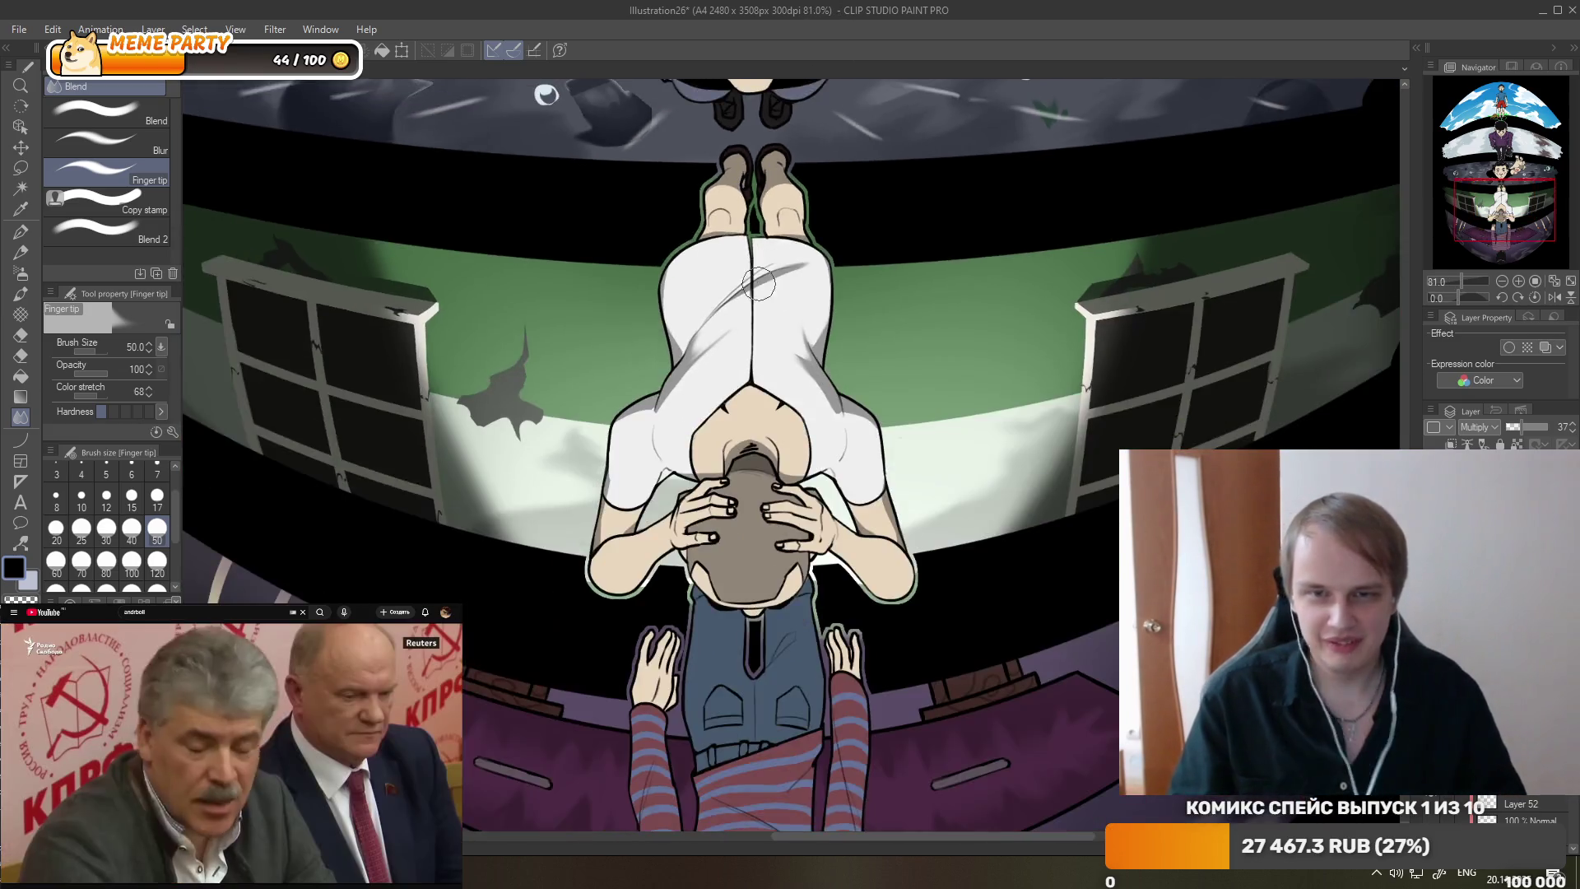
pyautogui.scroll(1, 683, 329)
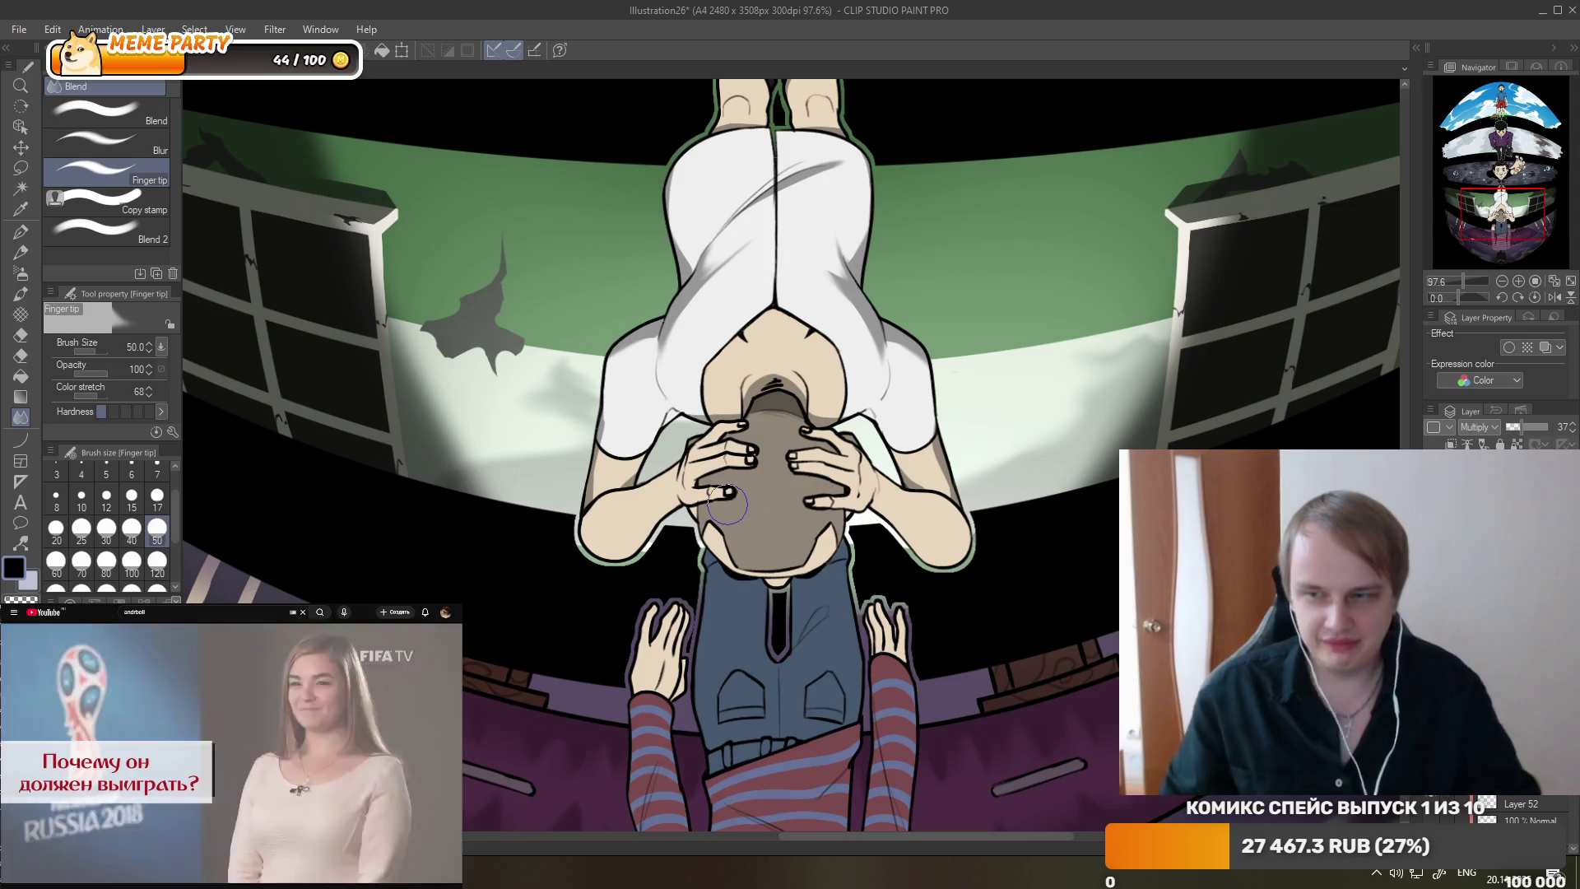
pyautogui.scroll(-1, 631, 326)
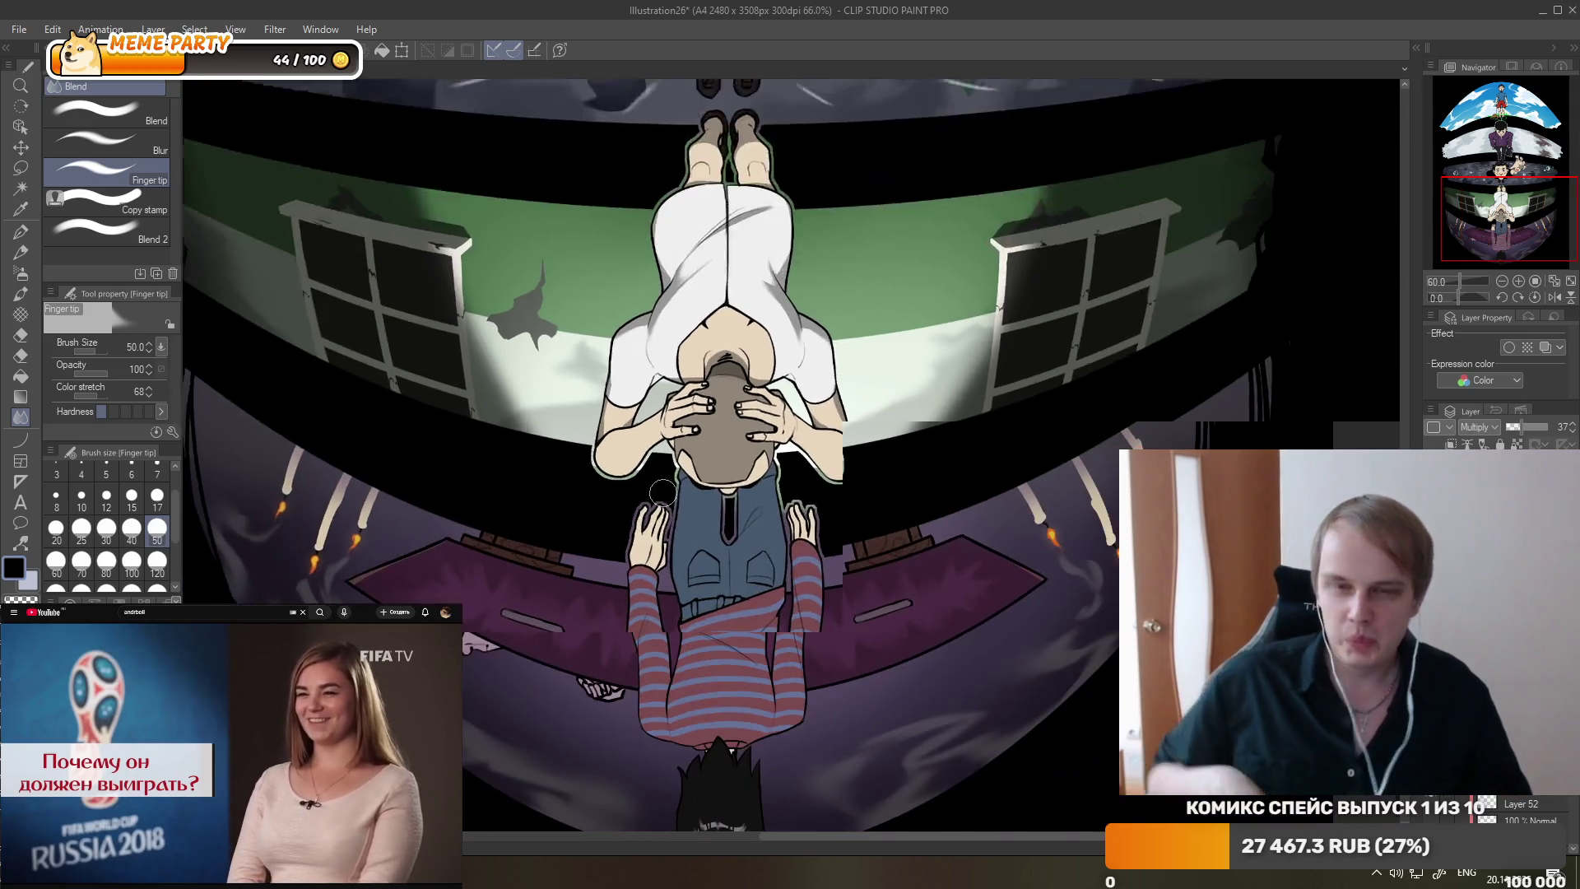
pyautogui.scroll(2, 733, 304)
pyautogui.scroll(-2, 790, 292)
pyautogui.scroll(3, 837, 282)
pyautogui.scroll(3, 836, 282)
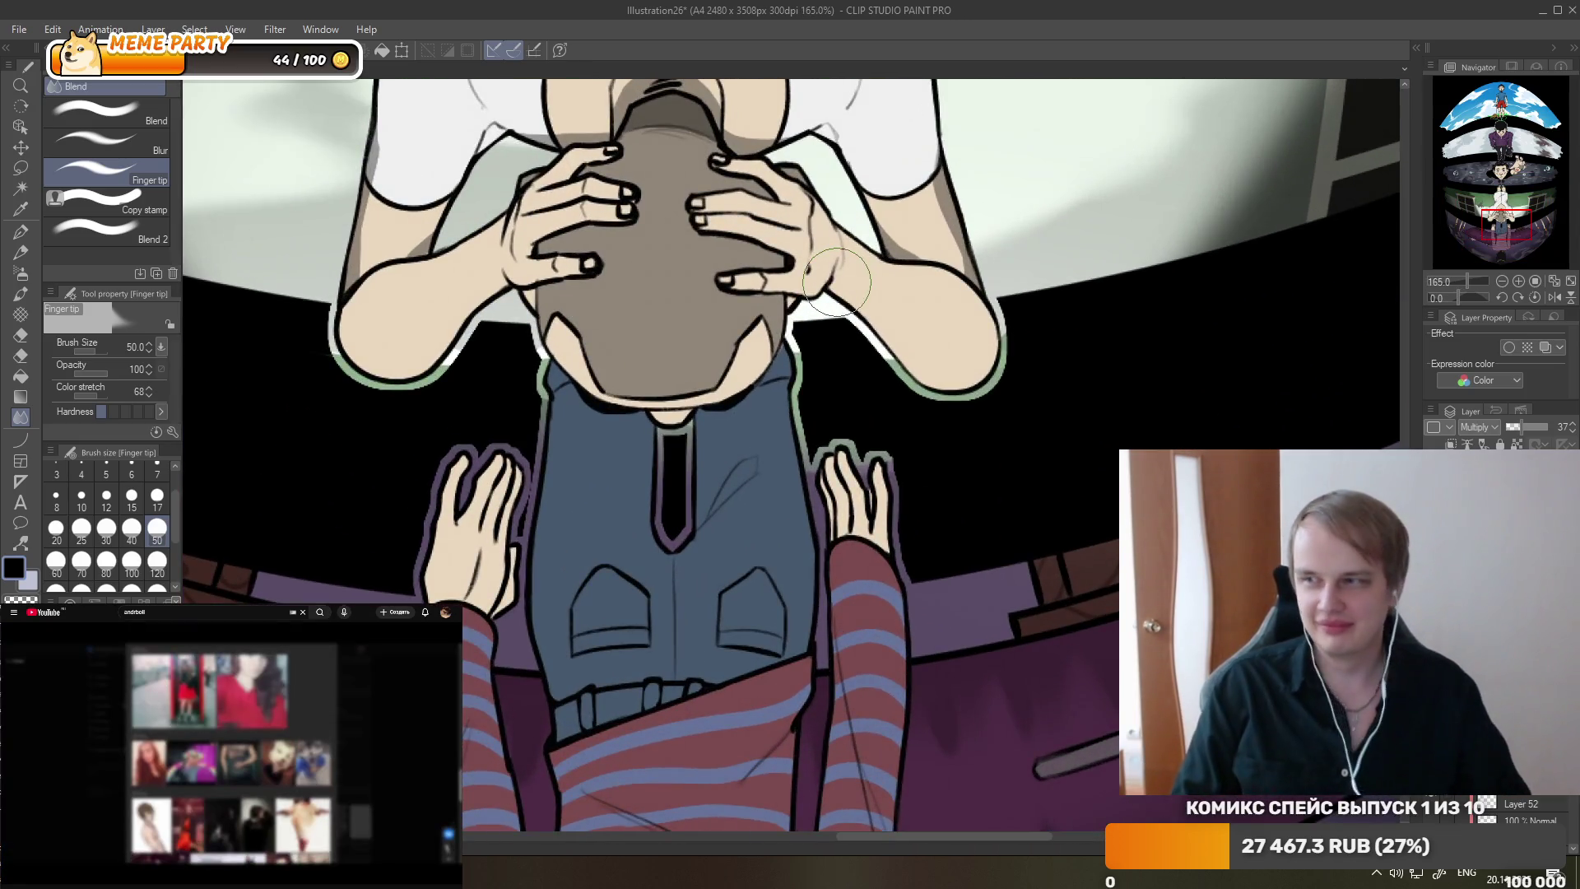
# - Paint and blend darker shadows on the blue vest beneath the collar and above the pockets
pyautogui.press('p')
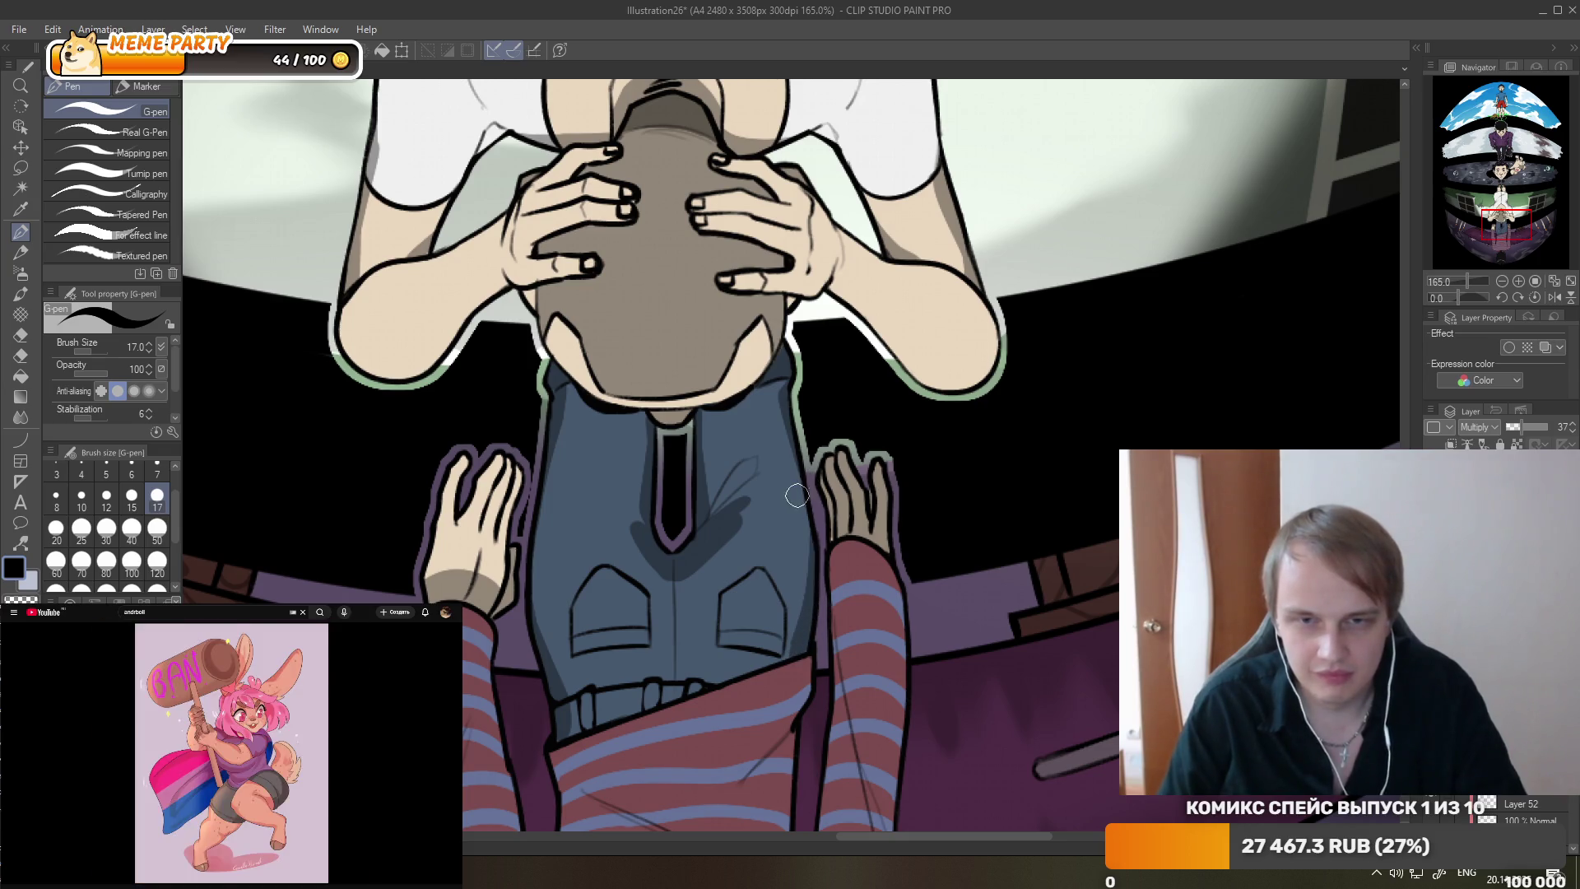
pyautogui.press('e')
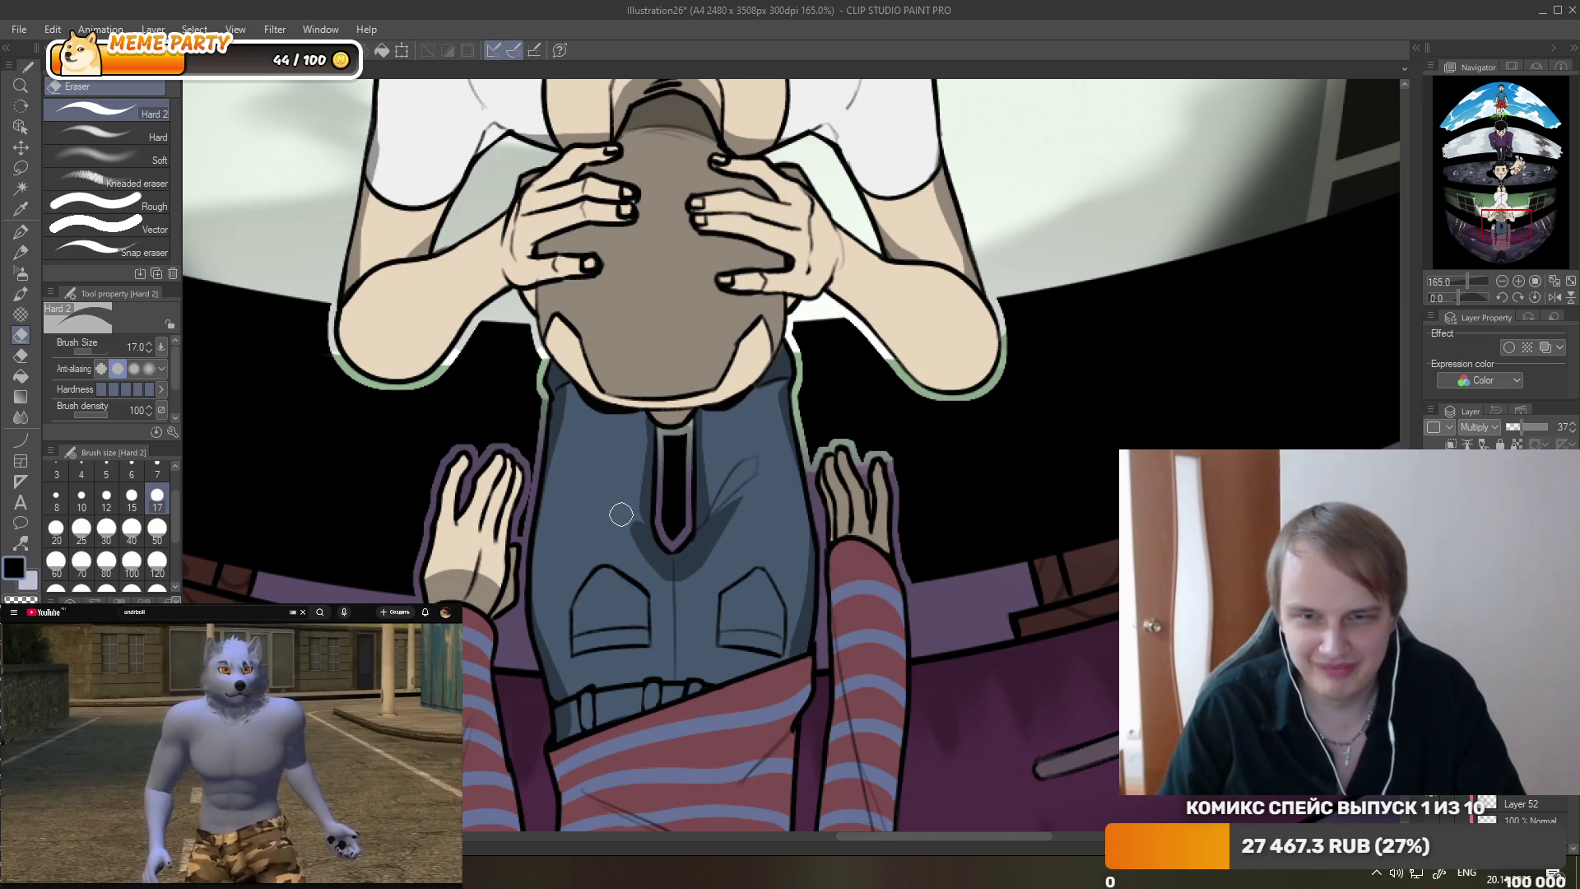
pyautogui.press('p')
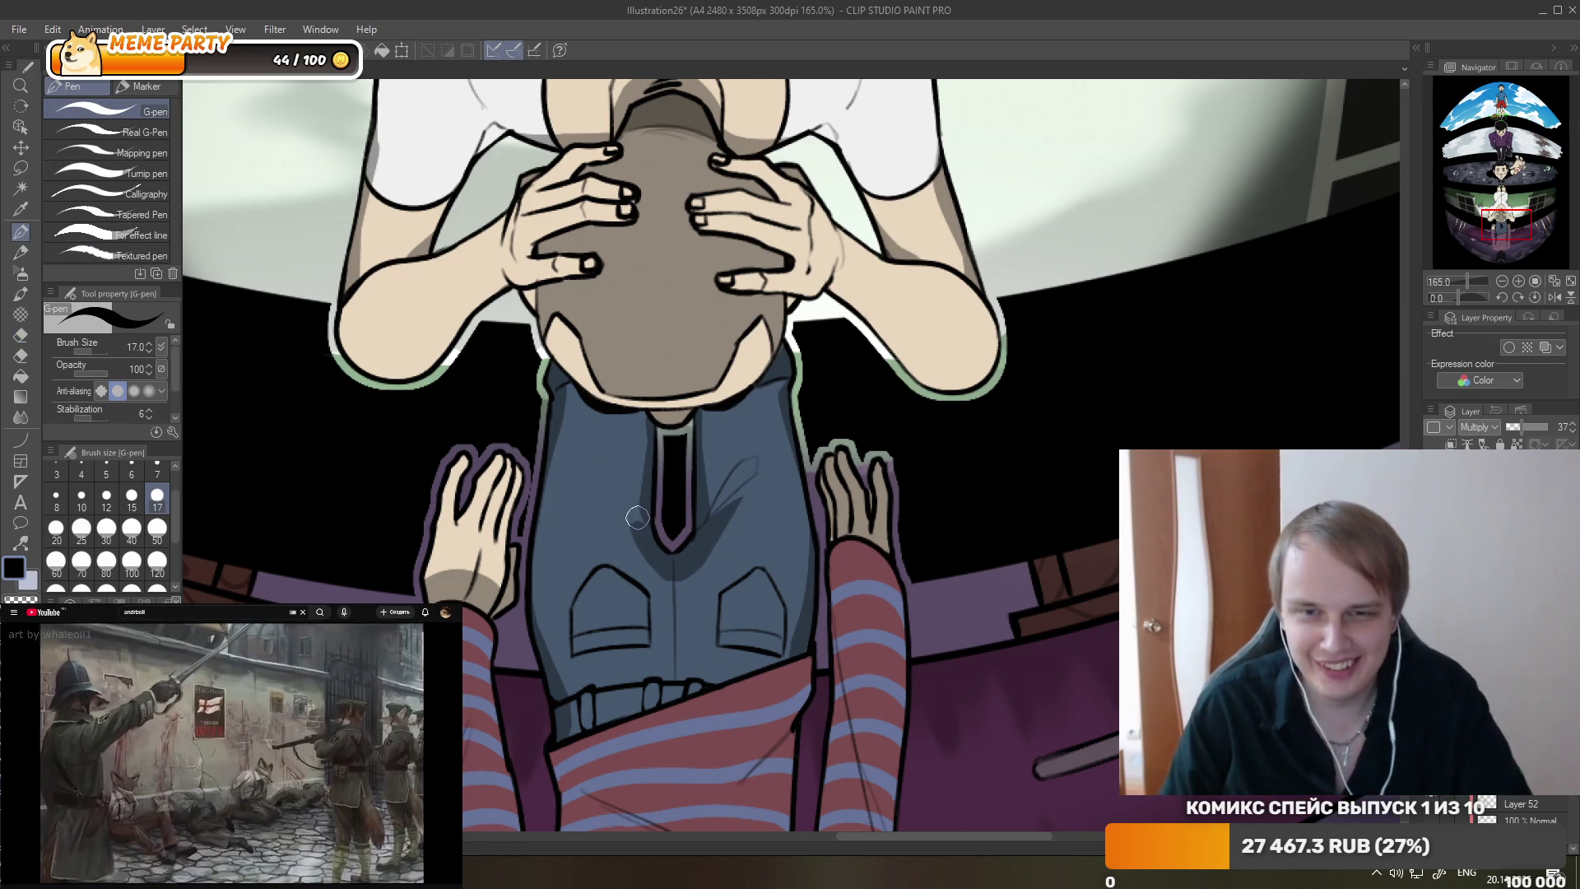
pyautogui.press('j')
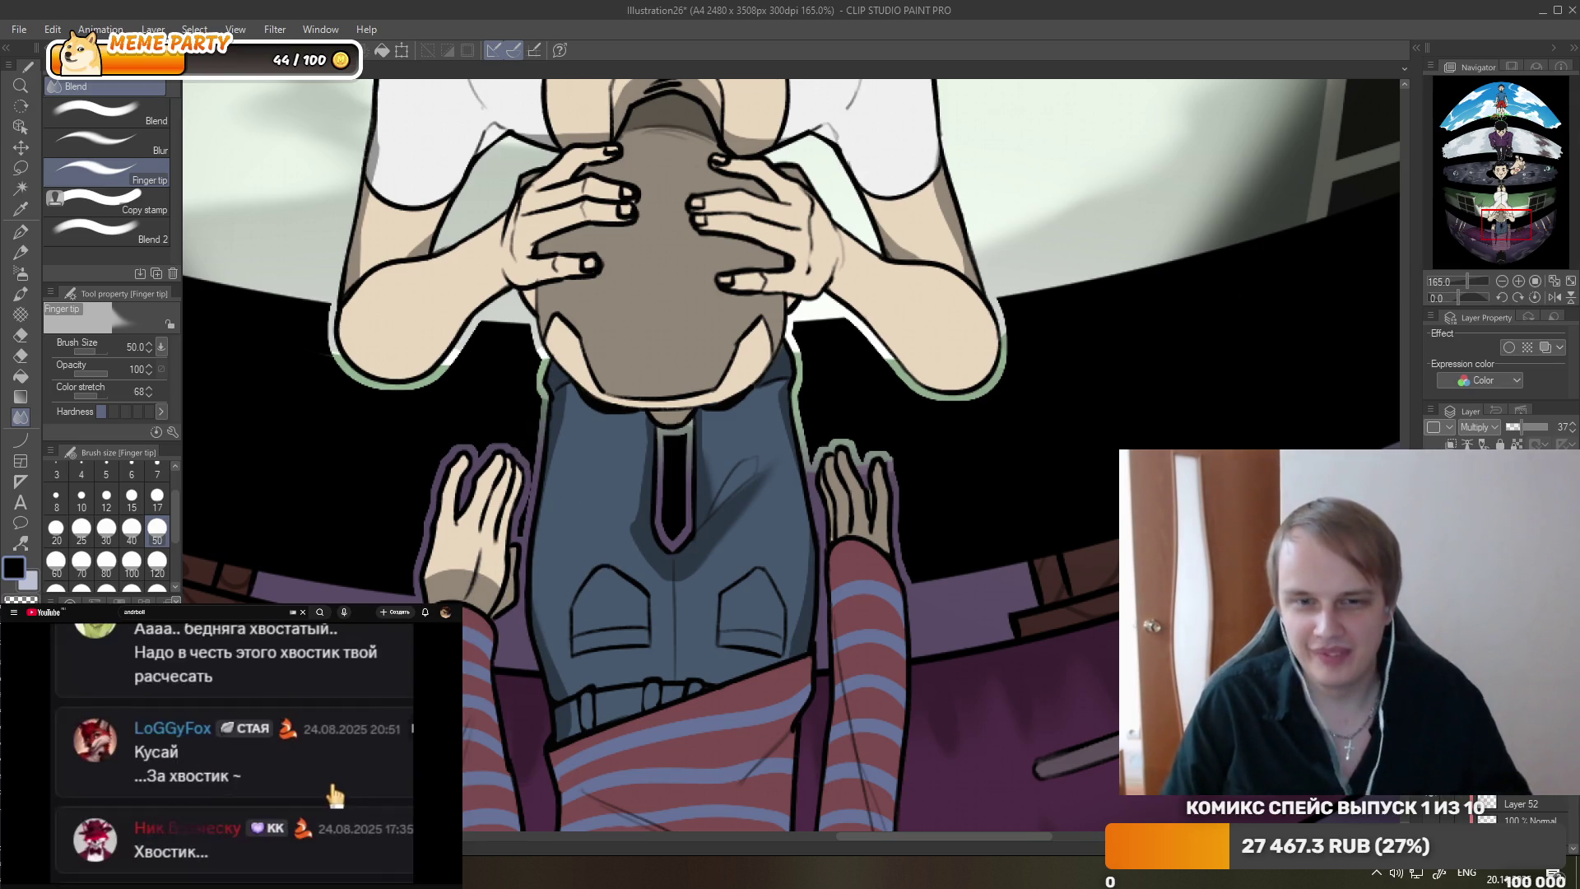
pyautogui.scroll(-5, 799, 348)
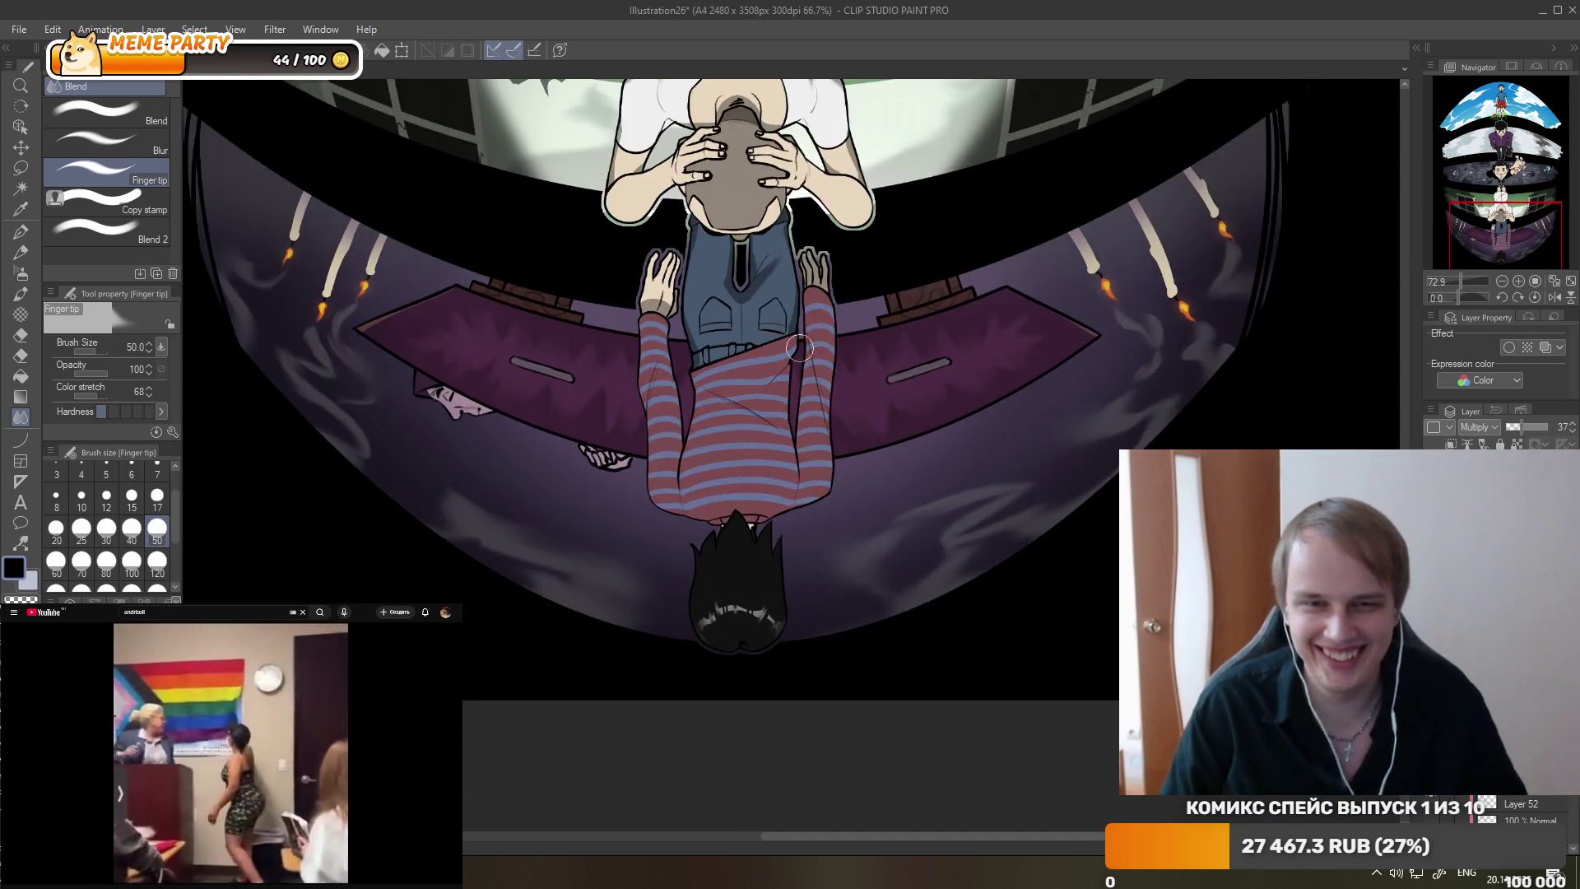
pyautogui.scroll(4, 798, 348)
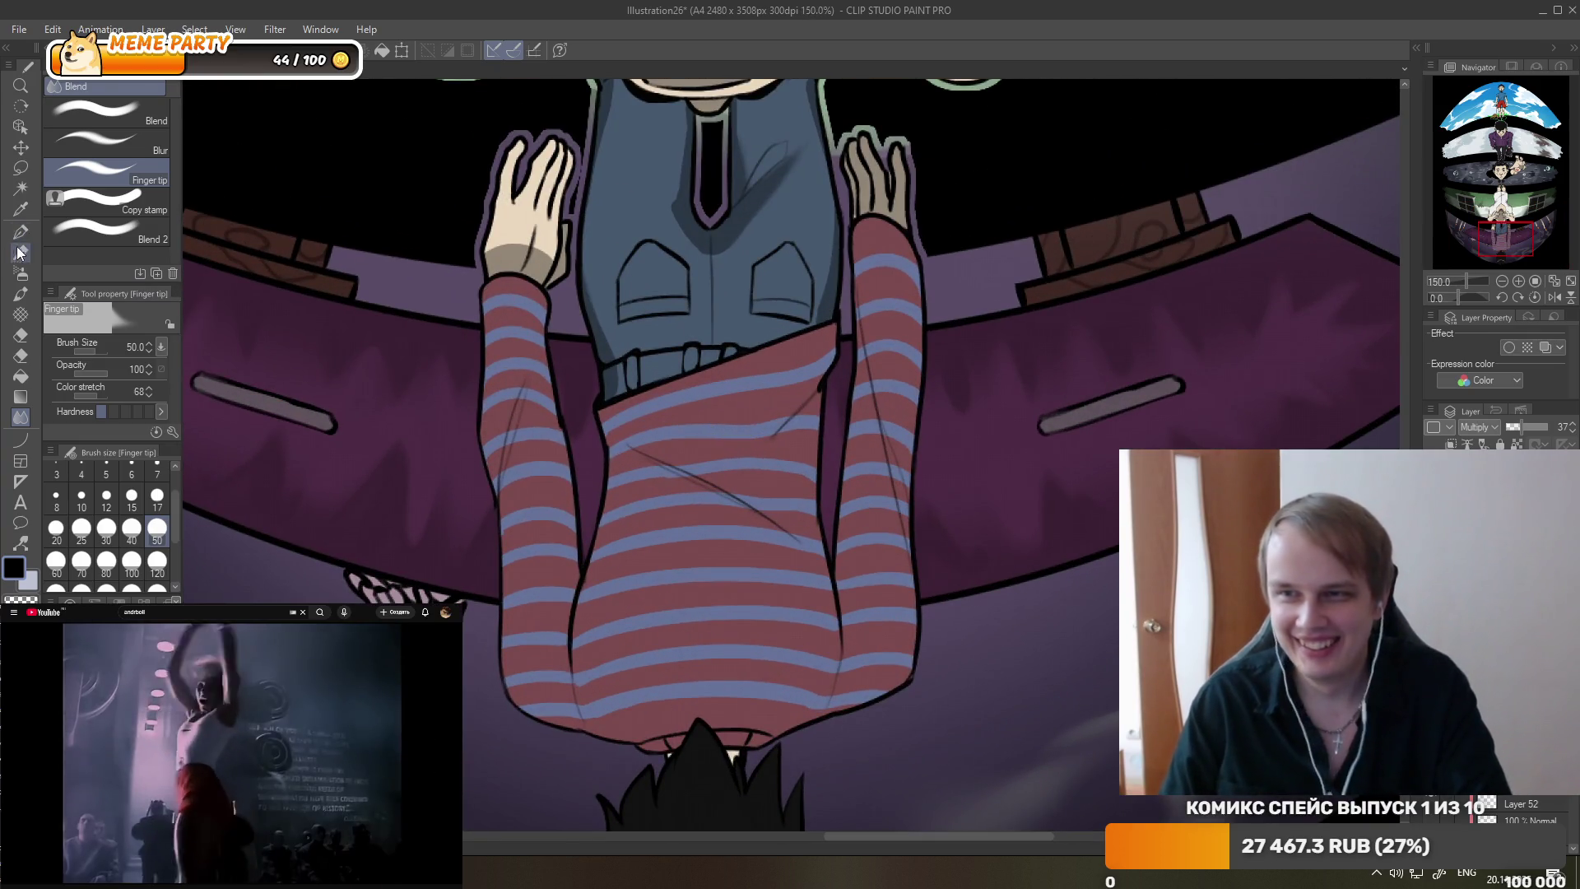
# - Shade up the striped sweater's left side with dark G-pen strokes
pyautogui.click(20, 232)
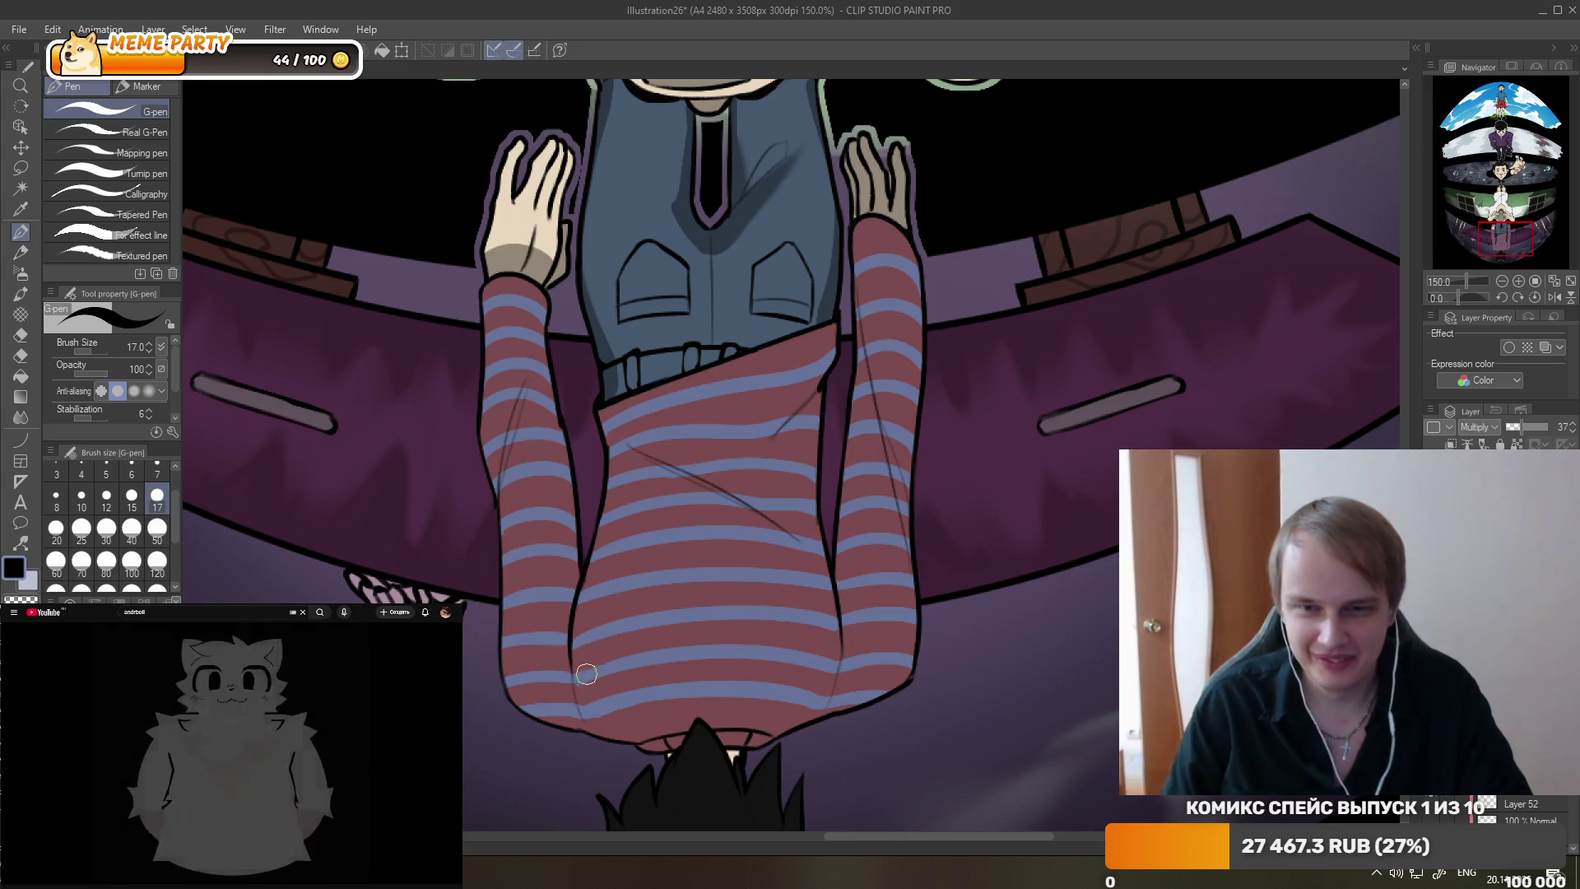
pyautogui.moveTo(583, 676)
pyautogui.mouseDown()
pyautogui.moveTo(617, 557)
pyautogui.moveTo(605, 469)
pyautogui.moveTo(623, 455)
pyautogui.moveTo(608, 533)
pyautogui.mouseUp()
pyautogui.moveTo(630, 448); pyautogui.dragTo(581, 687)
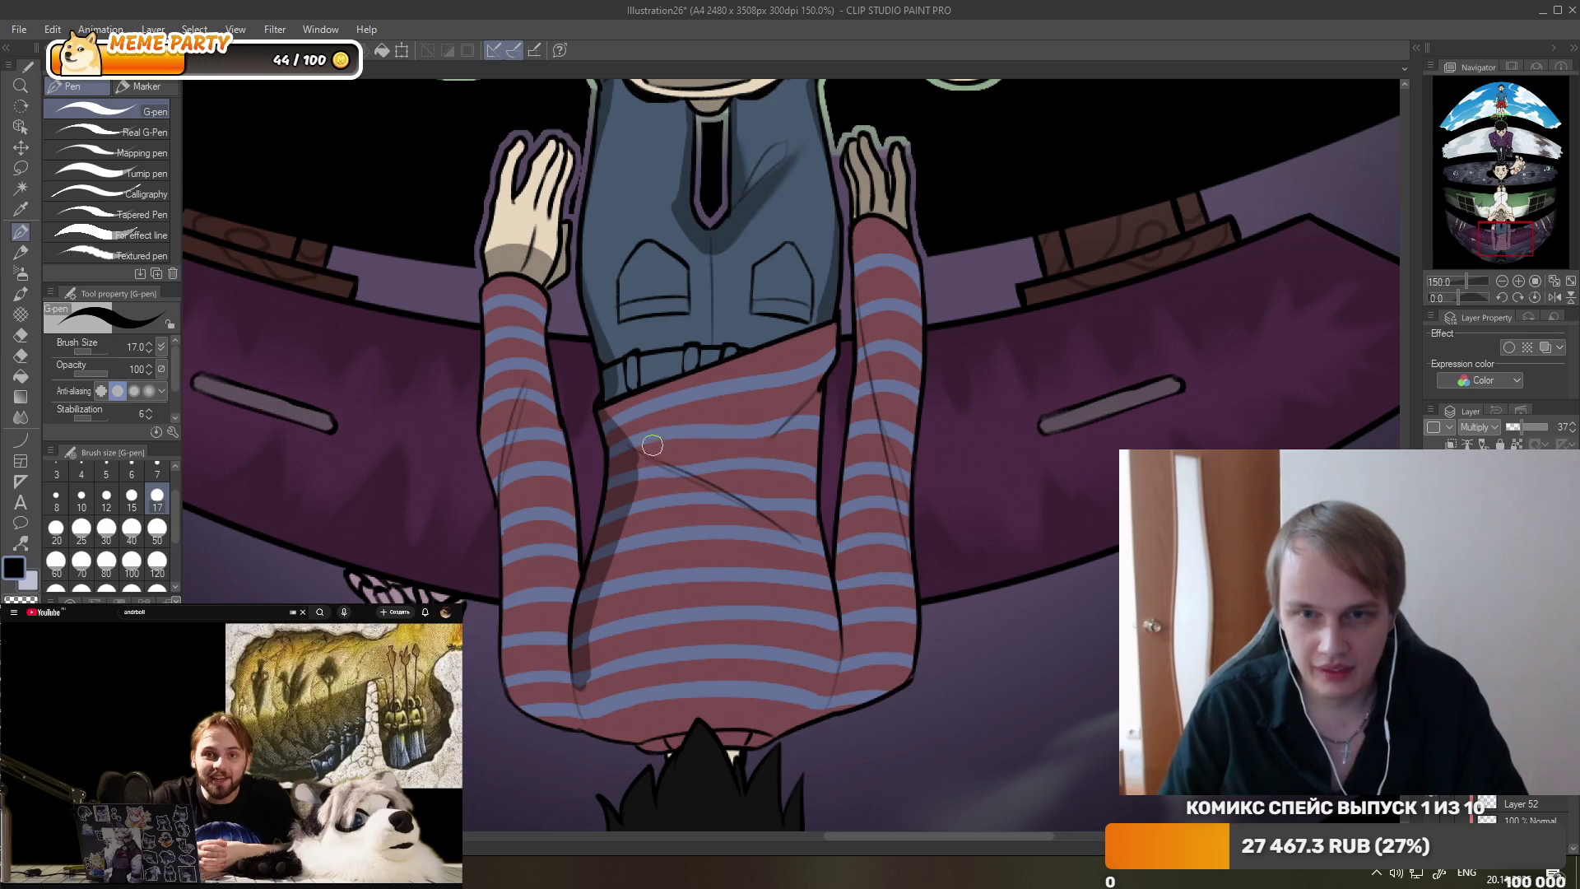
# - Draw diagonal shadows across the sweater, curving down right, plus a stroke on its right side
pyautogui.moveTo(632, 442); pyautogui.dragTo(741, 503)
pyautogui.moveTo(637, 451)
pyautogui.mouseDown()
pyautogui.moveTo(744, 506)
pyautogui.moveTo(827, 576)
pyautogui.mouseUp()
pyautogui.moveTo(758, 524); pyautogui.dragTo(833, 636)
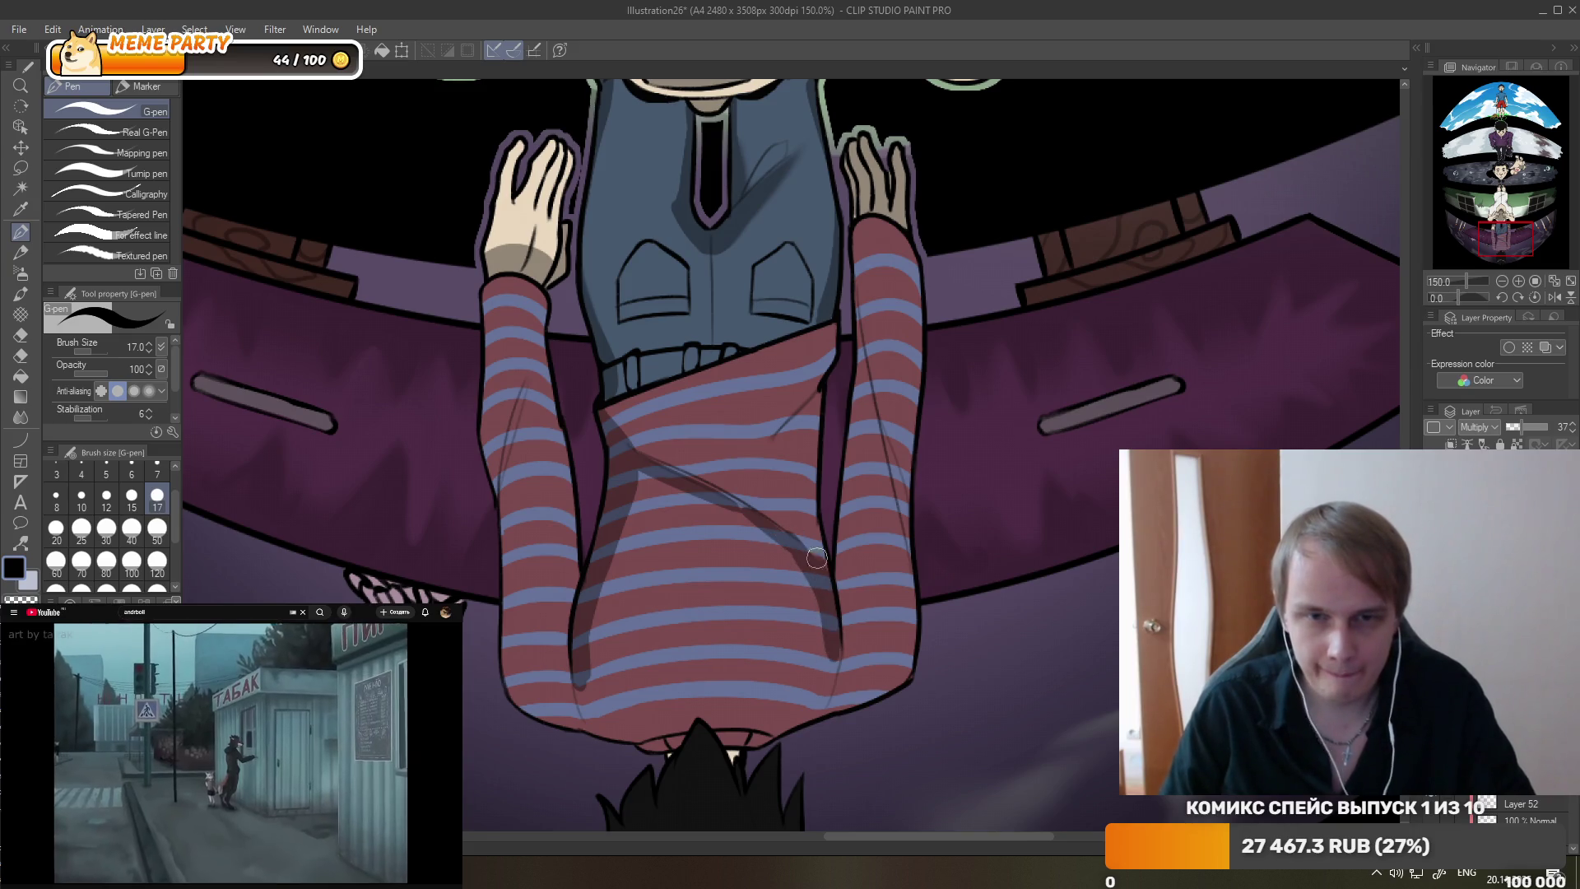
pyautogui.moveTo(825, 473)
pyautogui.mouseDown()
pyautogui.moveTo(811, 526)
pyautogui.moveTo(815, 412)
pyautogui.mouseUp()
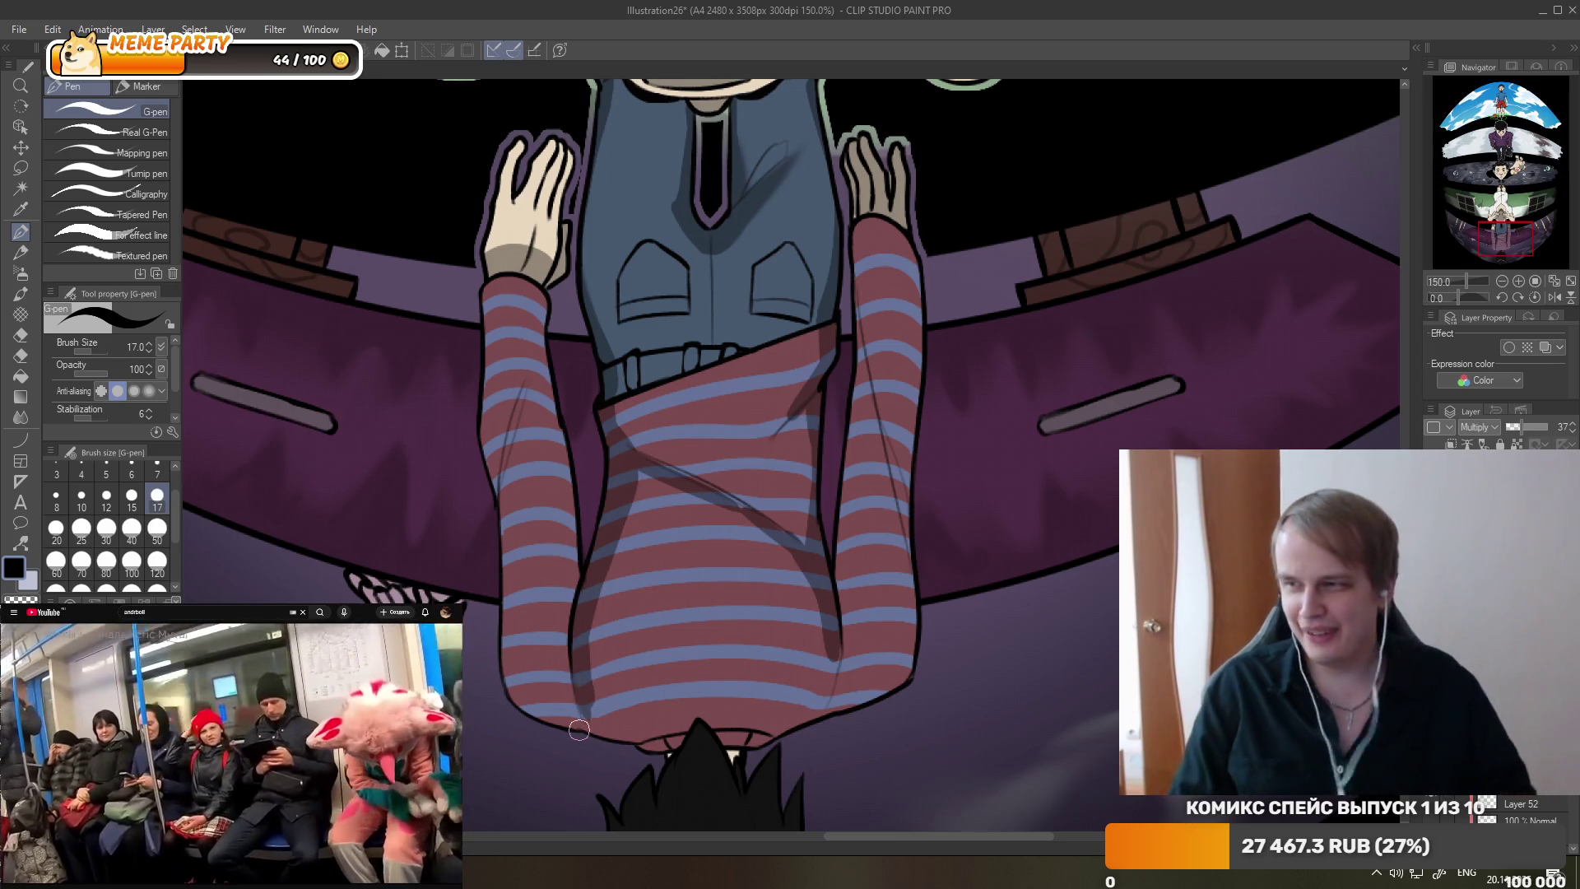
pyautogui.click(352, 788)
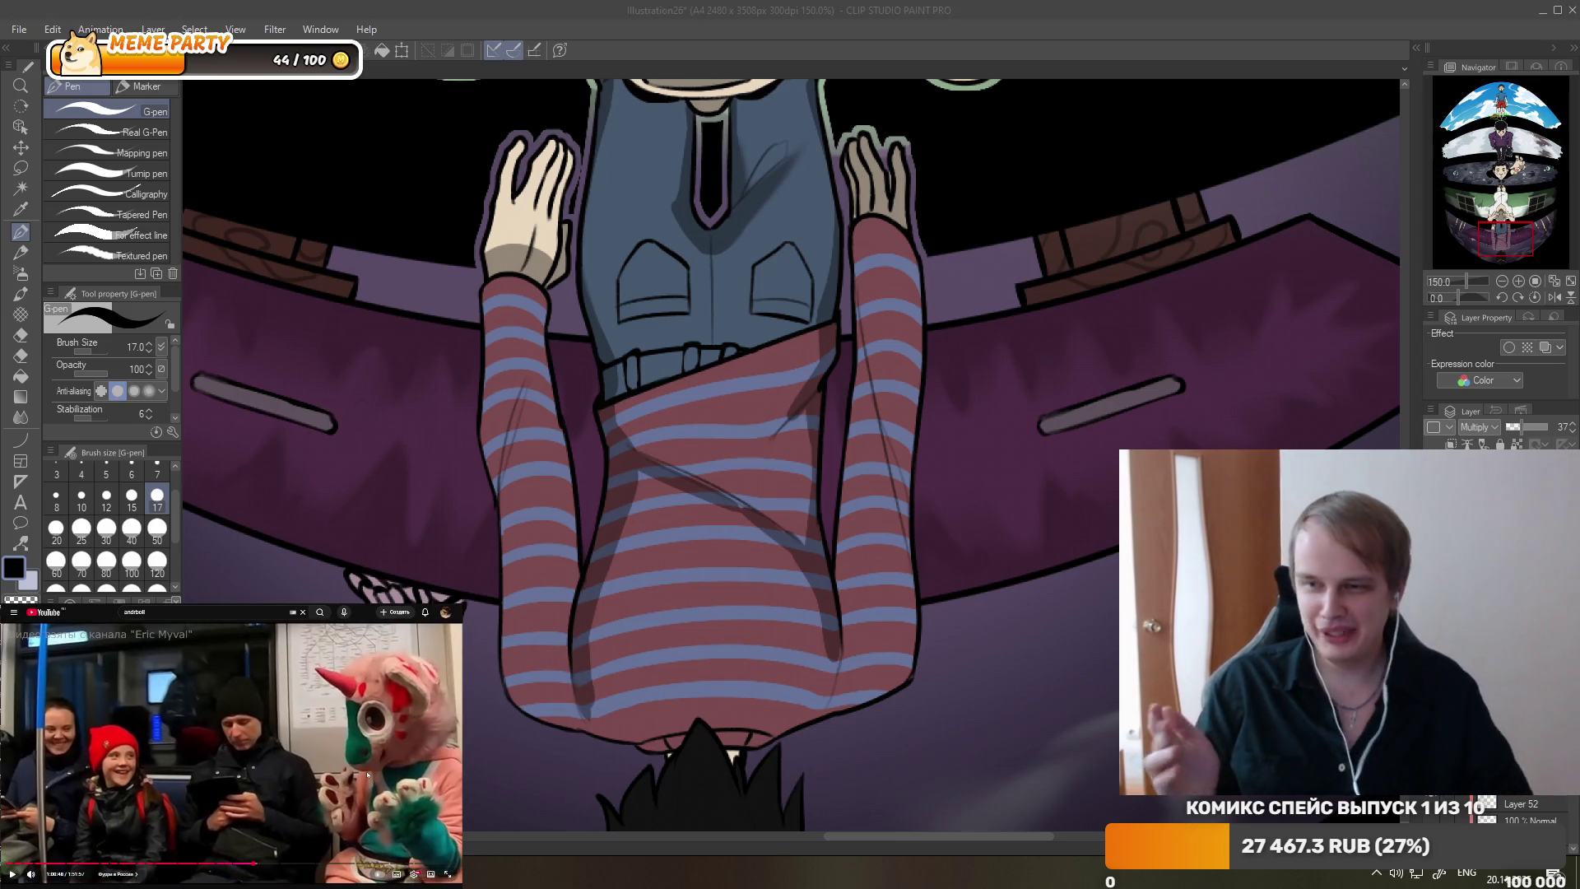
pyautogui.click(831, 628)
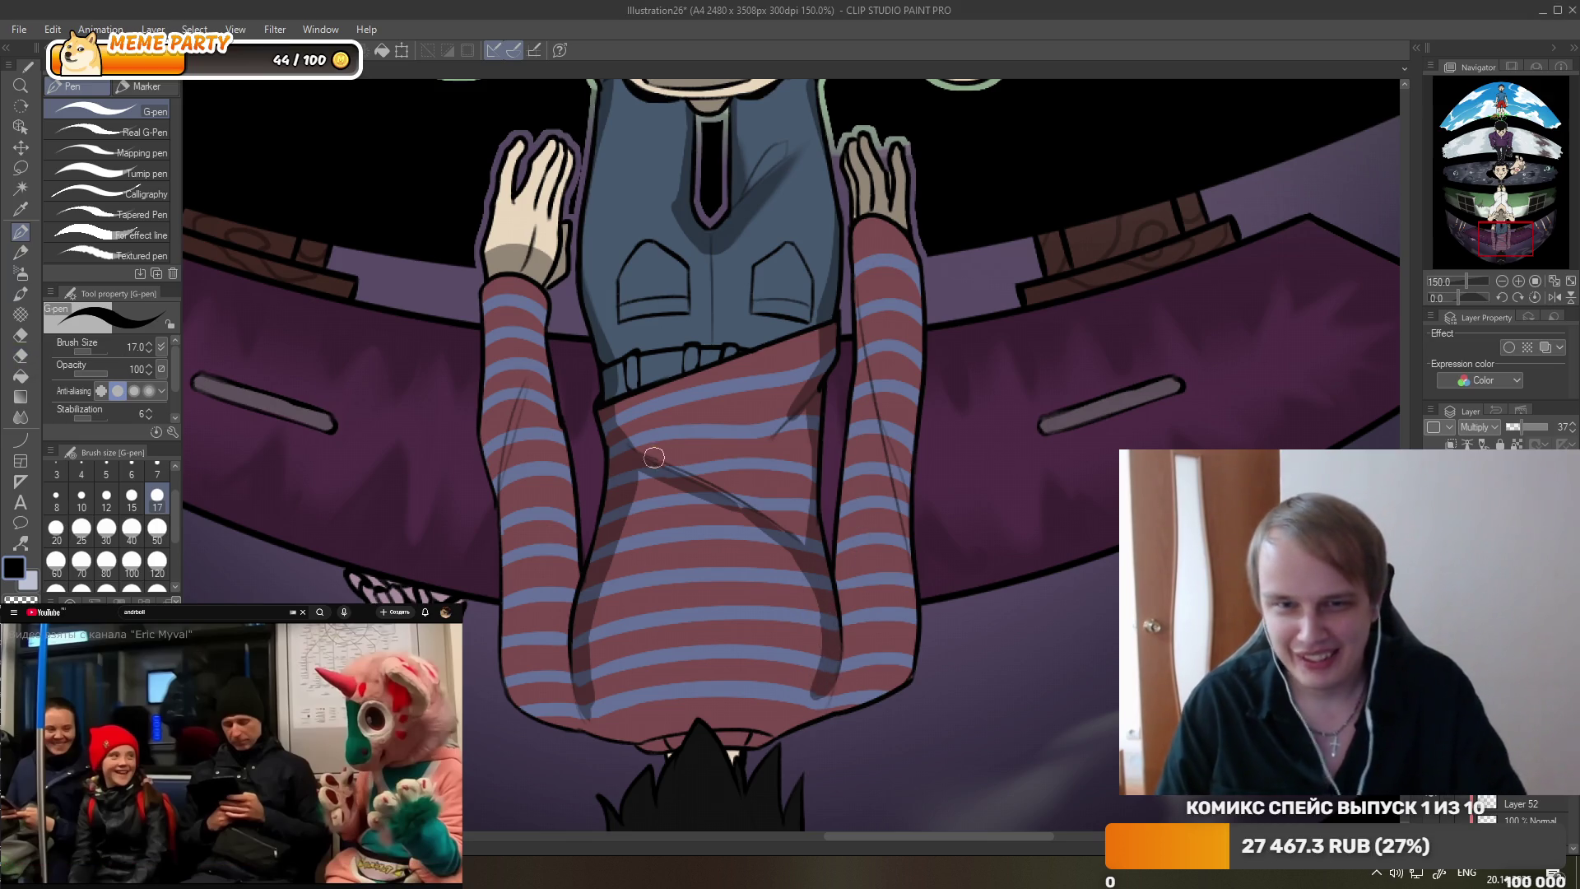
# - Erase the rough diagonal and side shadow lines on the sweater
pyautogui.click(23, 339)
pyautogui.moveTo(774, 539); pyautogui.dragTo(670, 477)
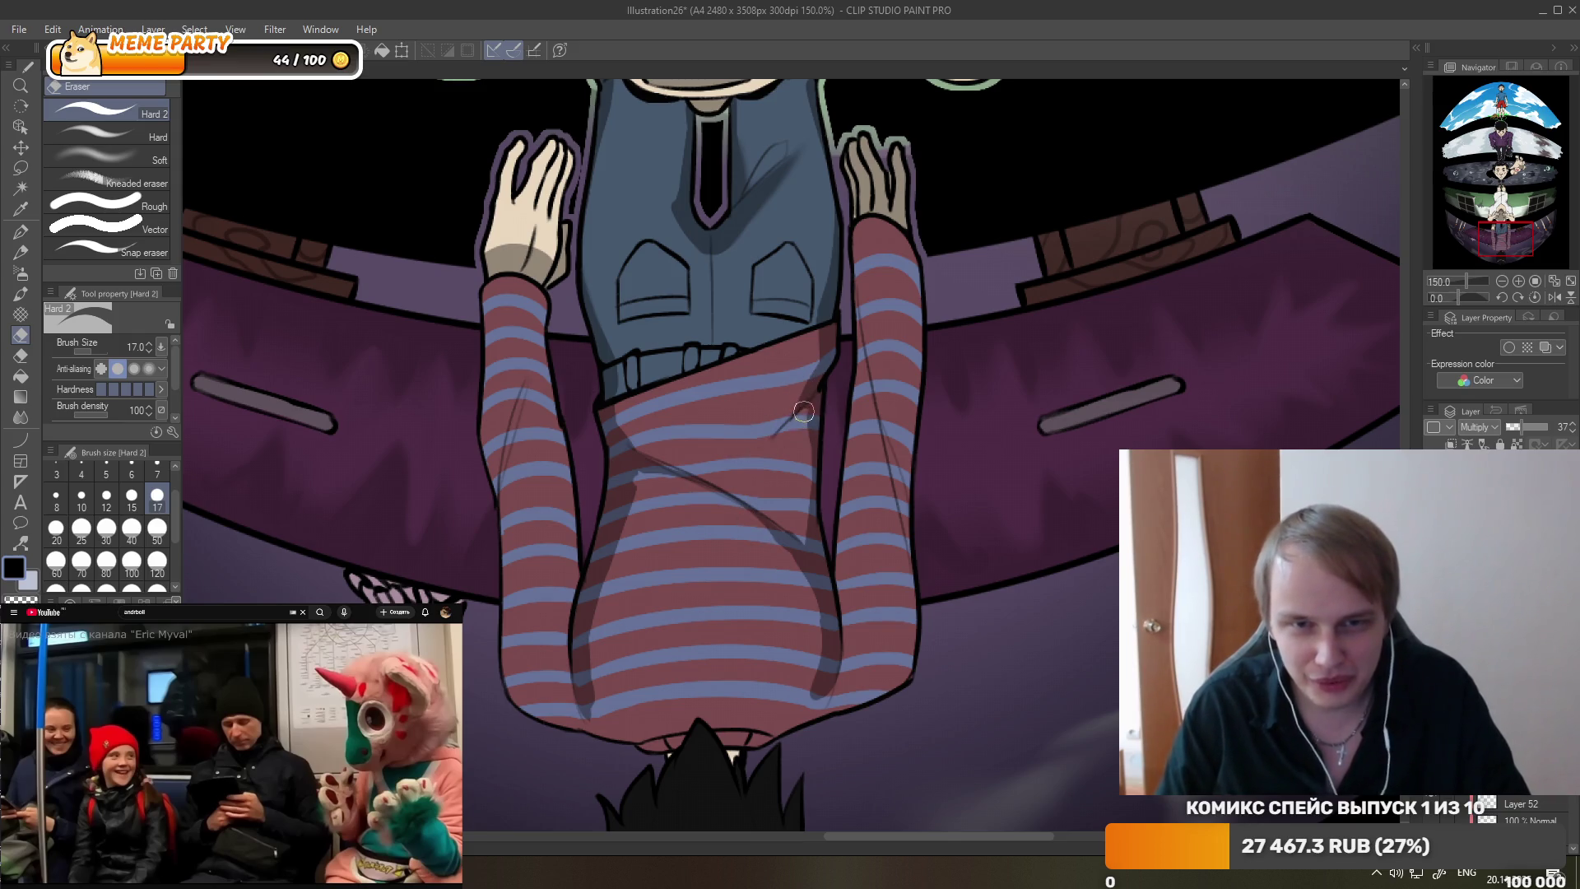
pyautogui.moveTo(603, 596); pyautogui.dragTo(584, 714)
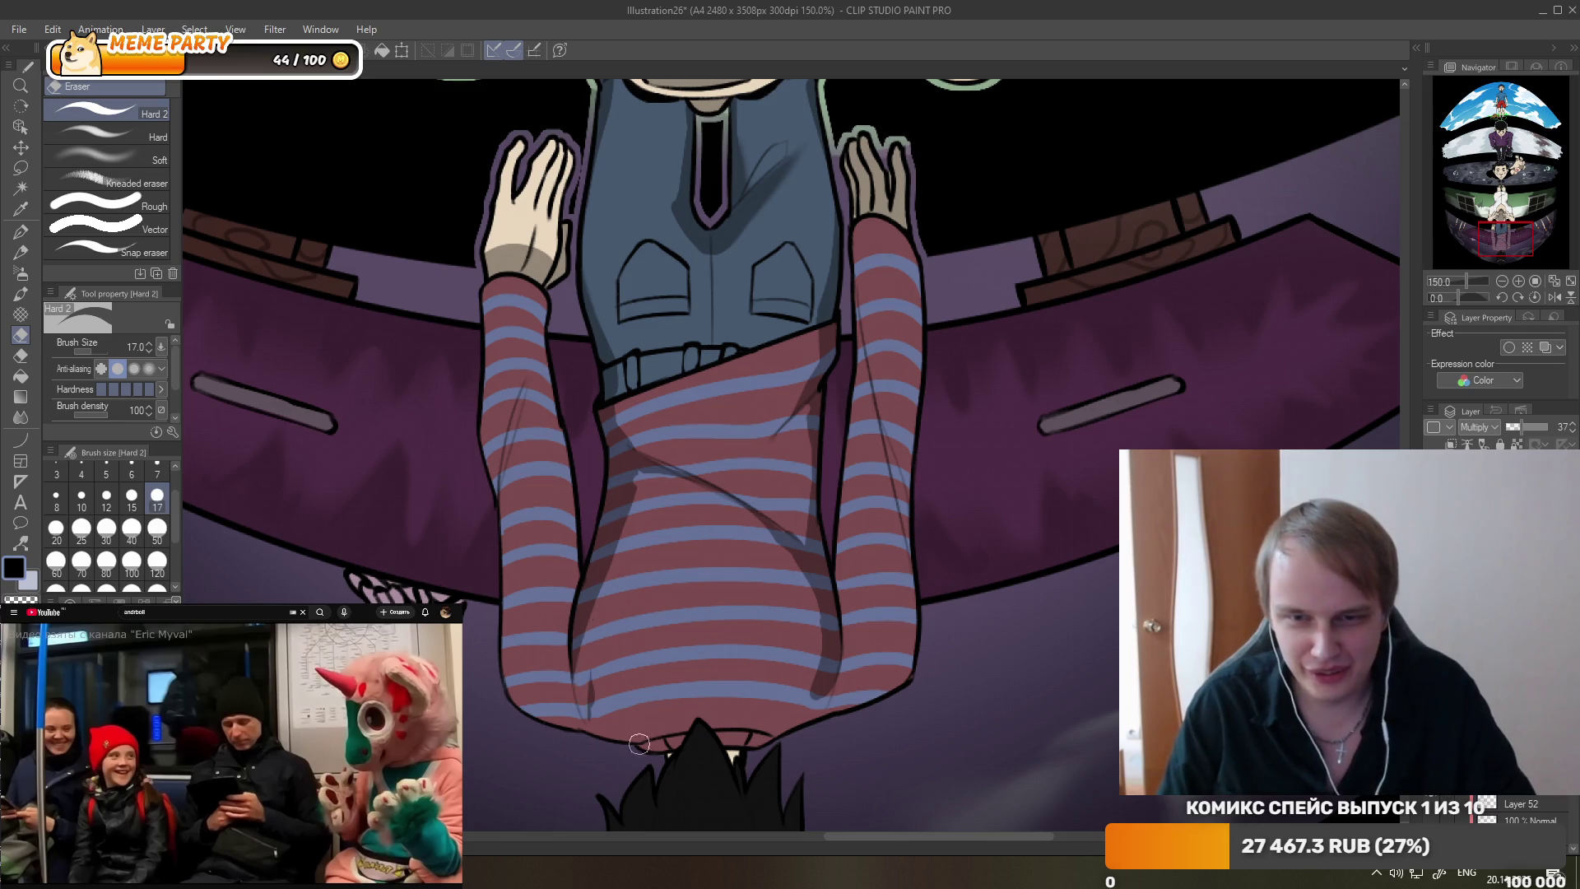
pyautogui.moveTo(790, 606); pyautogui.dragTo(802, 677)
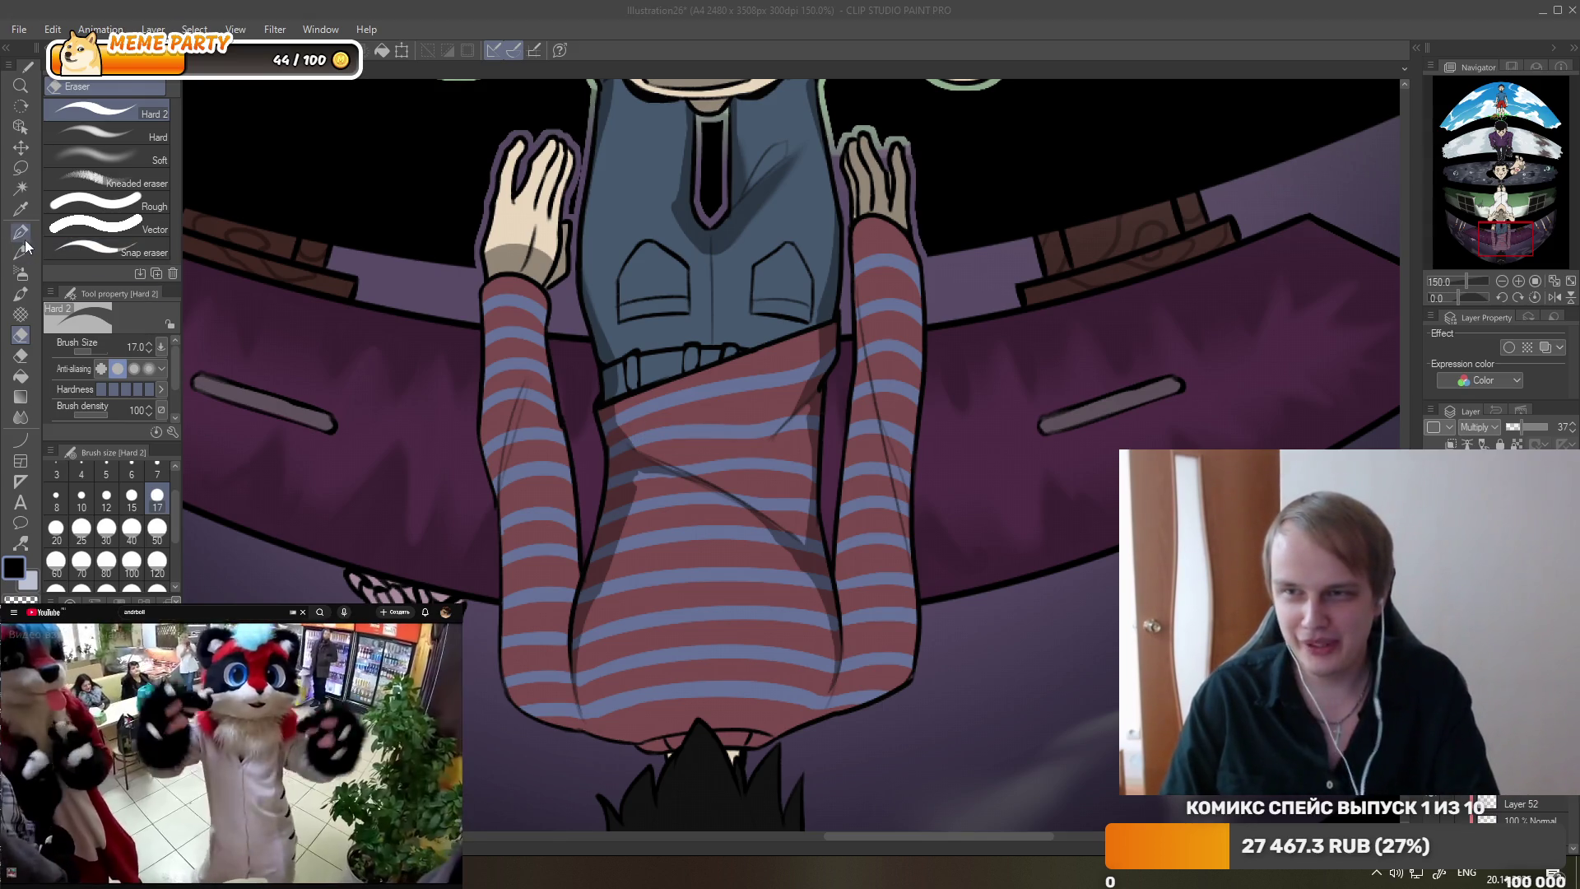
# - Redraw the sweater's left-side shadow with the G-pen, undoing attempts until one fits
pyautogui.click(22, 235)
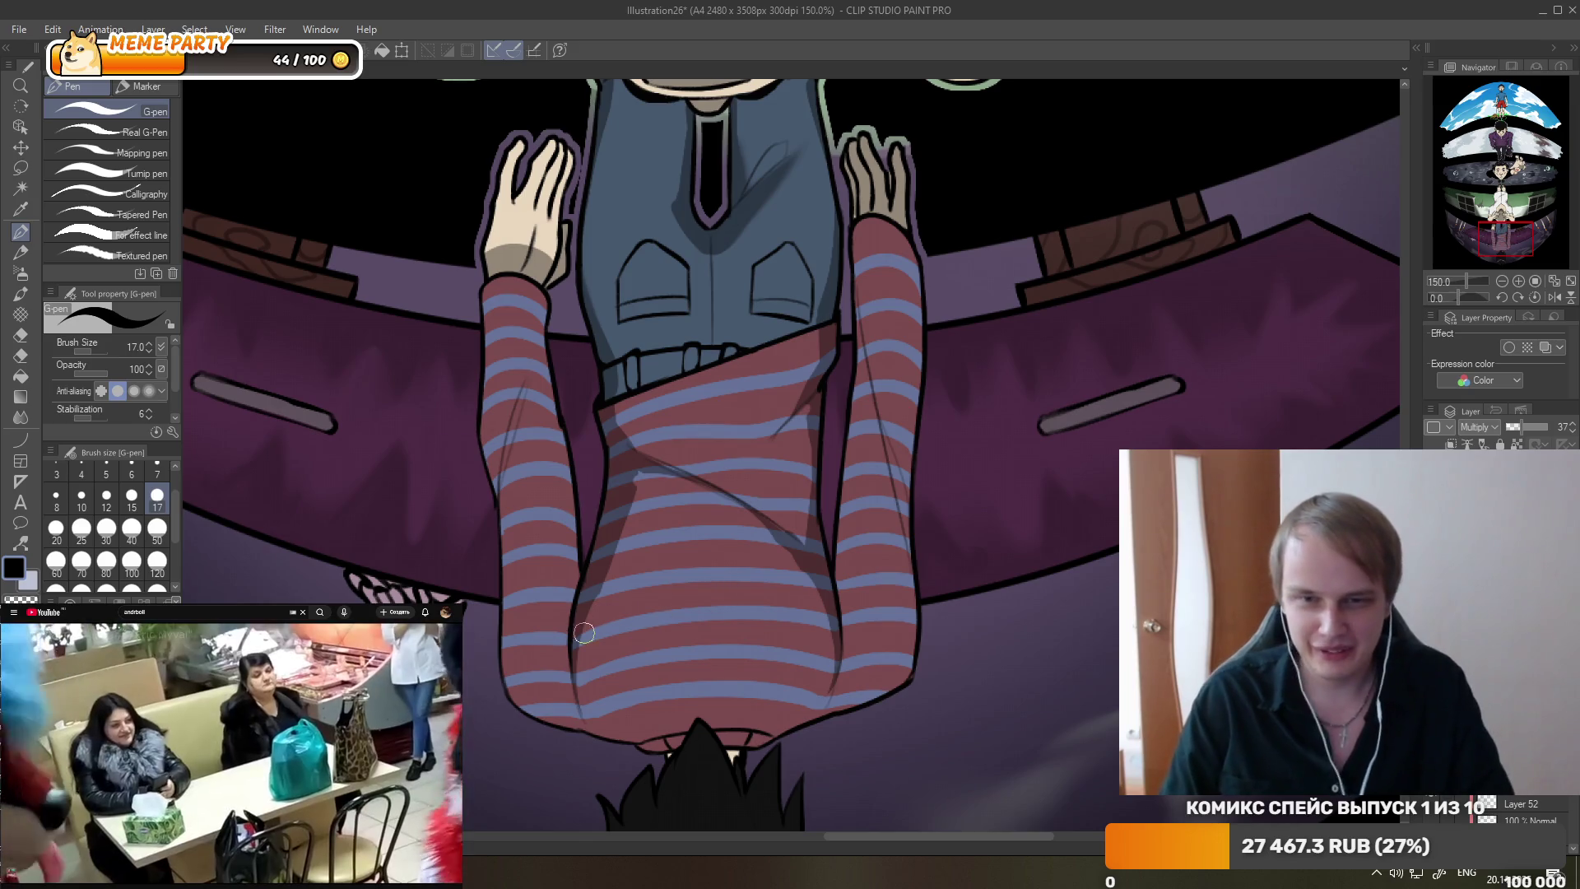
pyautogui.moveTo(588, 629); pyautogui.dragTo(682, 559)
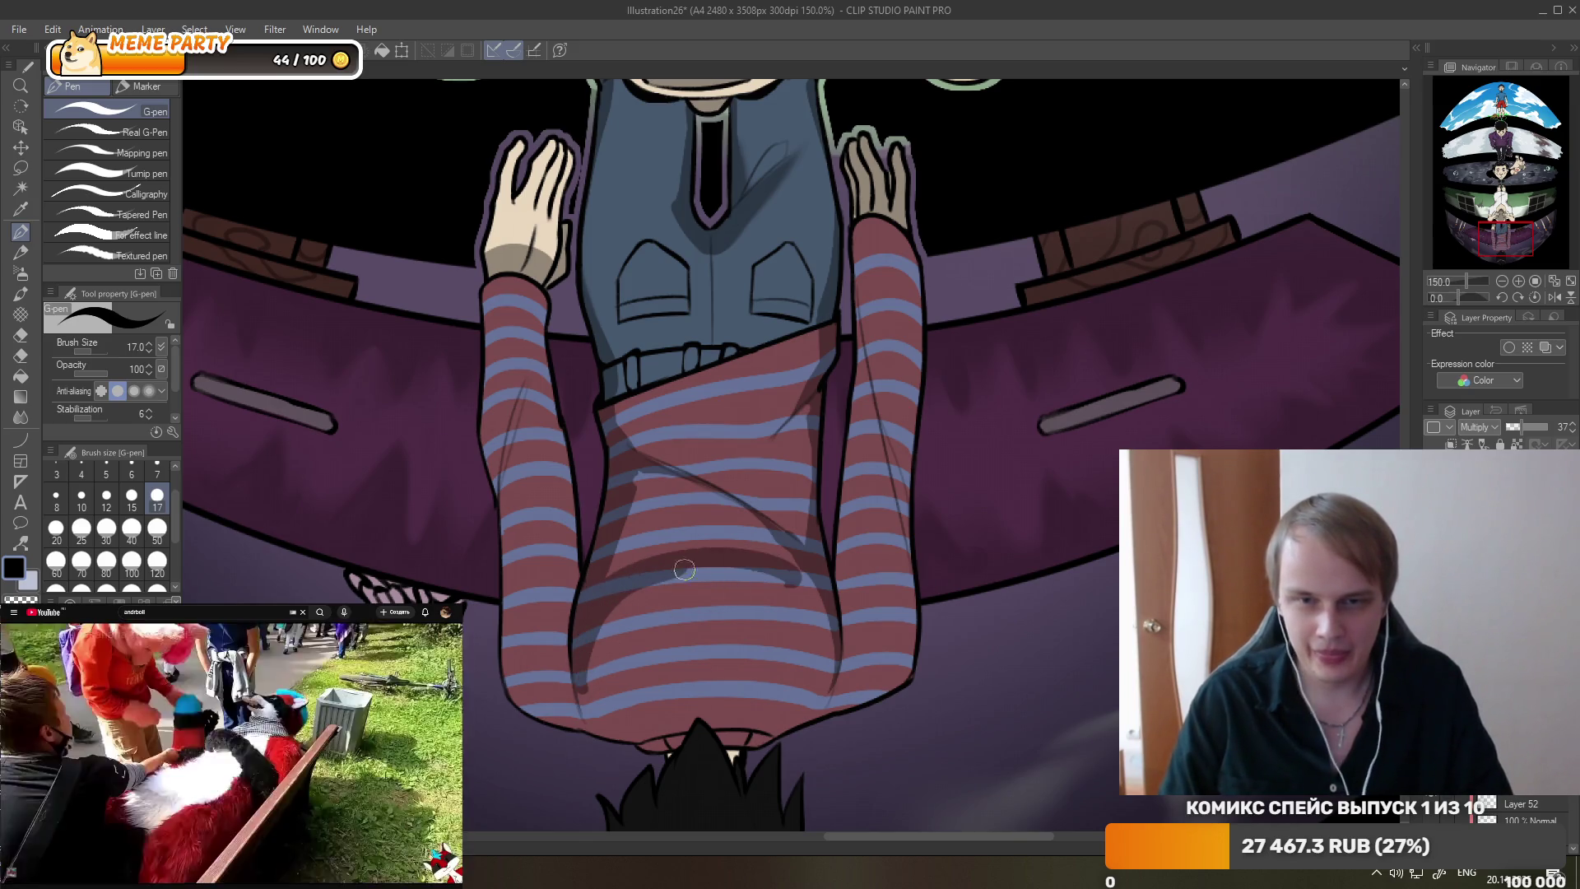
pyautogui.hotkey('ctrl', 'z')
pyautogui.moveTo(580, 687); pyautogui.dragTo(683, 562)
pyautogui.hotkey('ctrl', 'z')
pyautogui.moveTo(588, 728); pyautogui.dragTo(585, 621)
pyautogui.hotkey('ctrl', 'z')
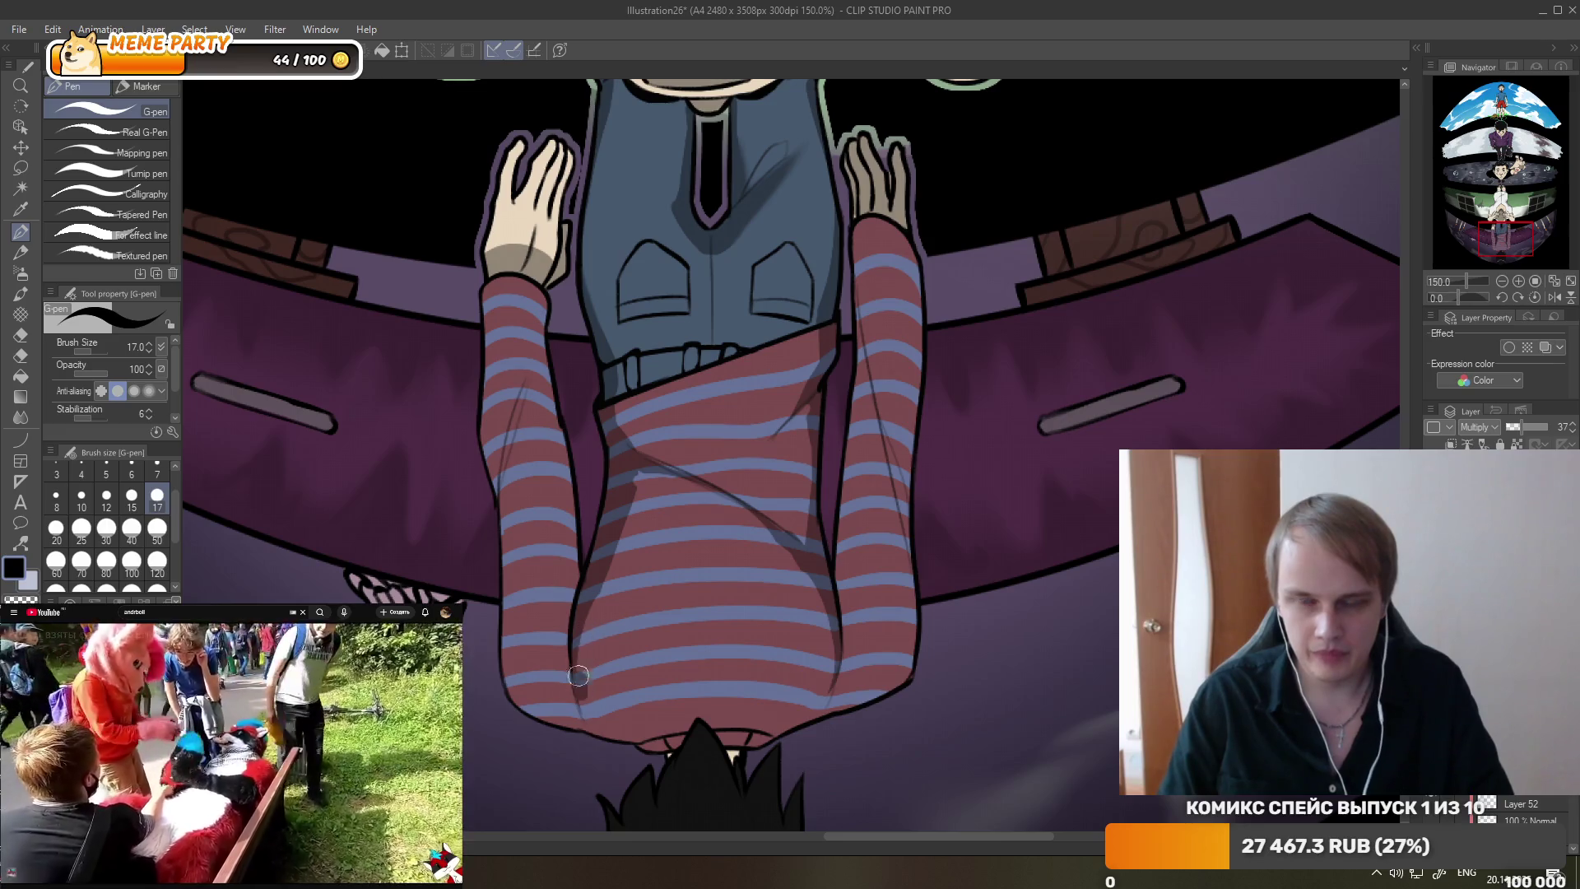
pyautogui.moveTo(576, 683); pyautogui.dragTo(685, 536)
pyautogui.hotkey('ctrl', 'z')
pyautogui.moveTo(583, 683); pyautogui.dragTo(658, 559)
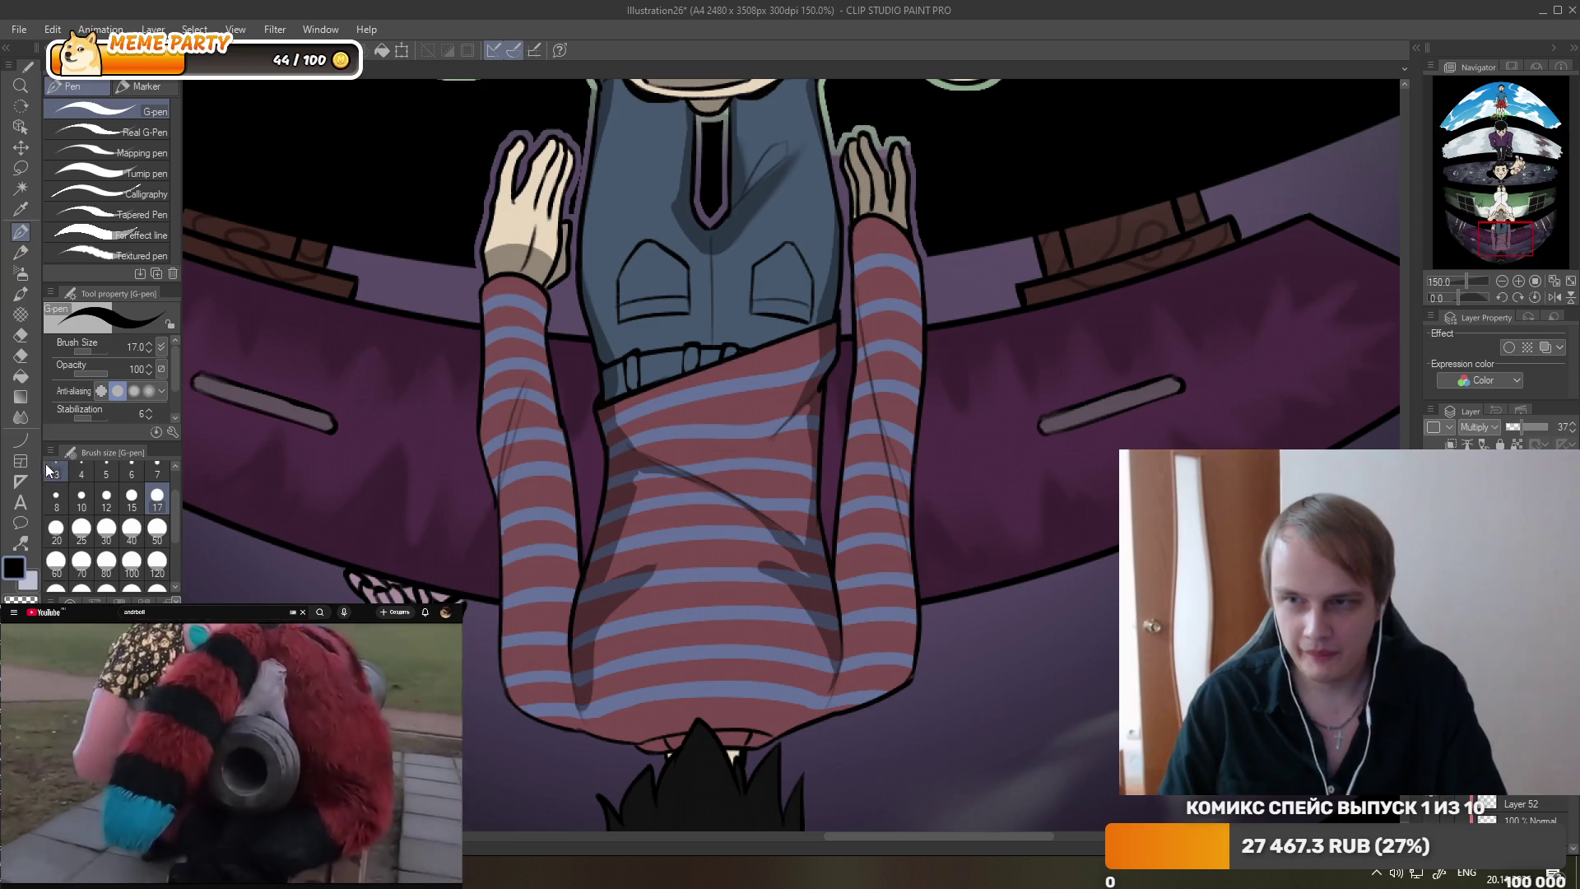
# - Smudge the left-side and diagonal sweater shadows soft with the Blend finger tip
pyautogui.press('j')
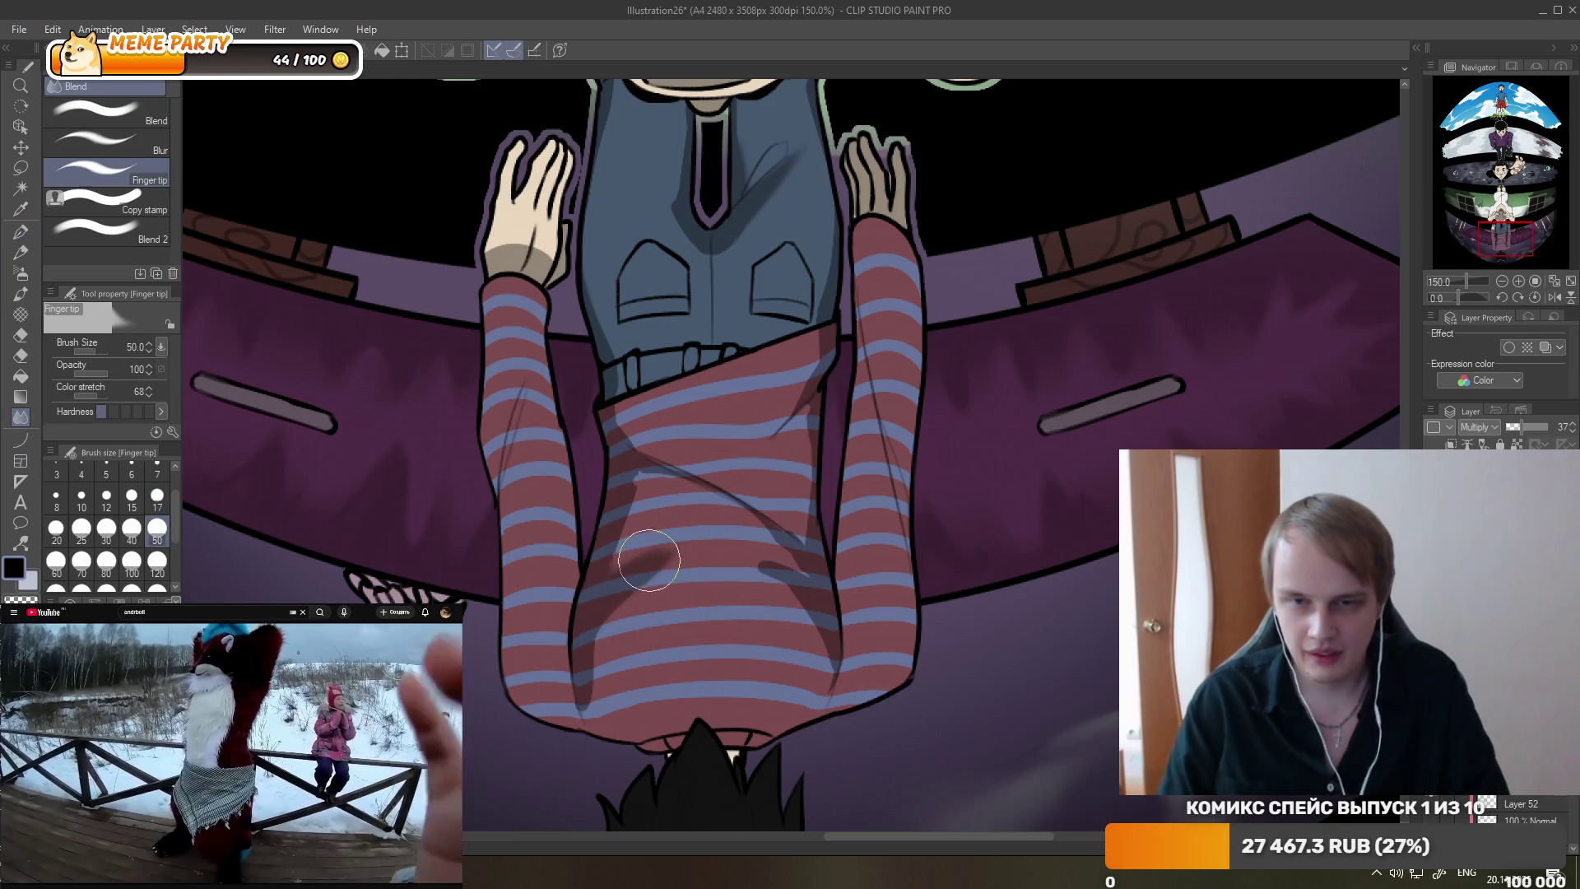
pyautogui.moveTo(649, 560); pyautogui.dragTo(586, 708)
pyautogui.moveTo(724, 643); pyautogui.dragTo(800, 680)
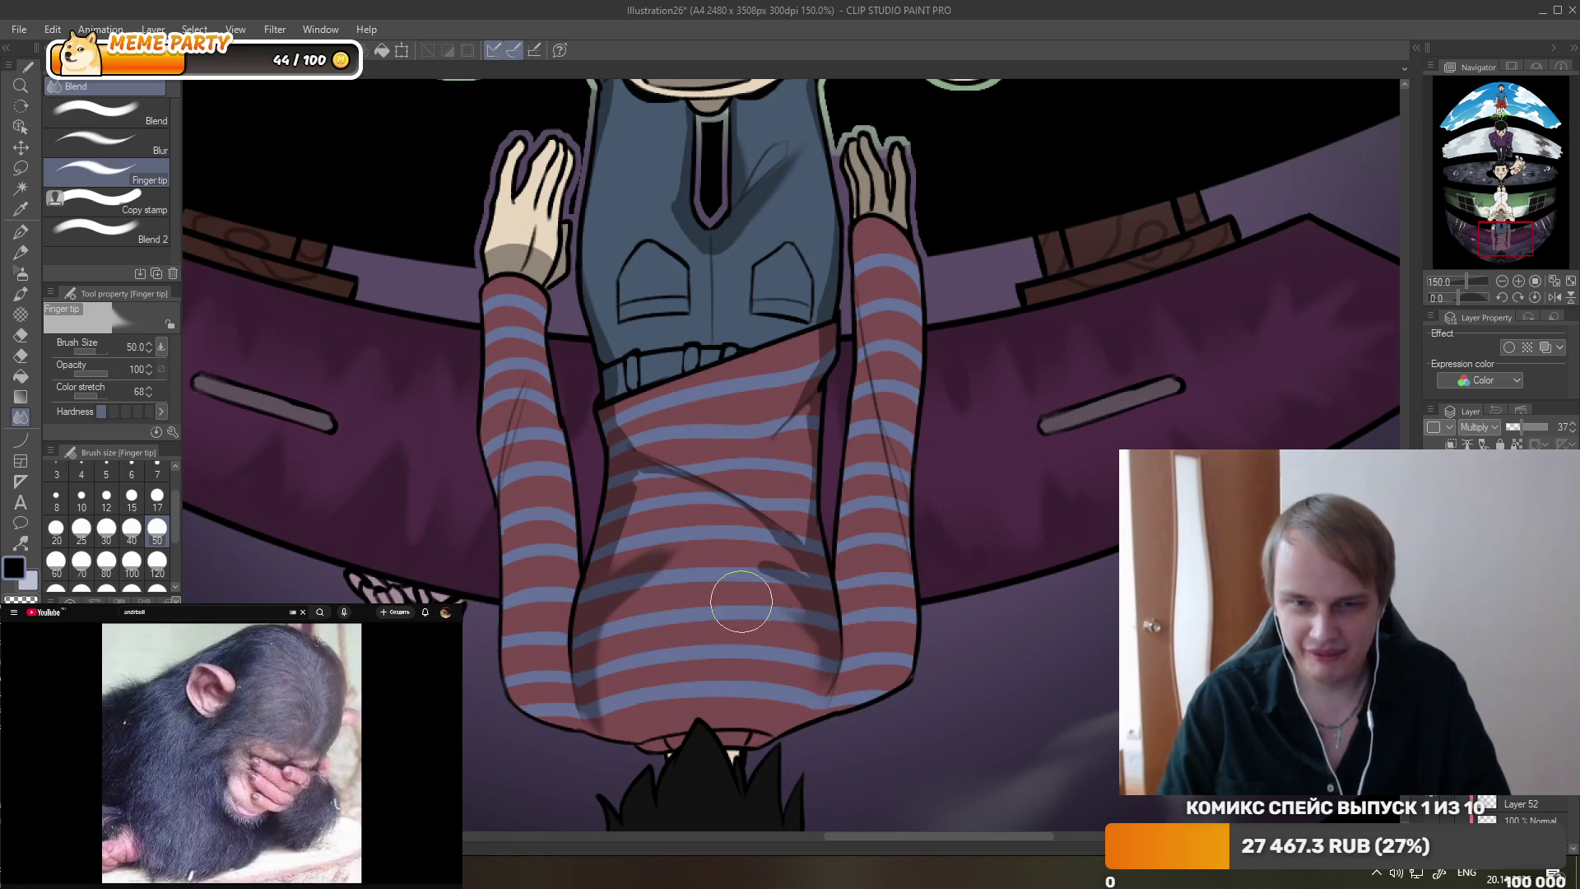
pyautogui.moveTo(739, 521); pyautogui.dragTo(775, 533)
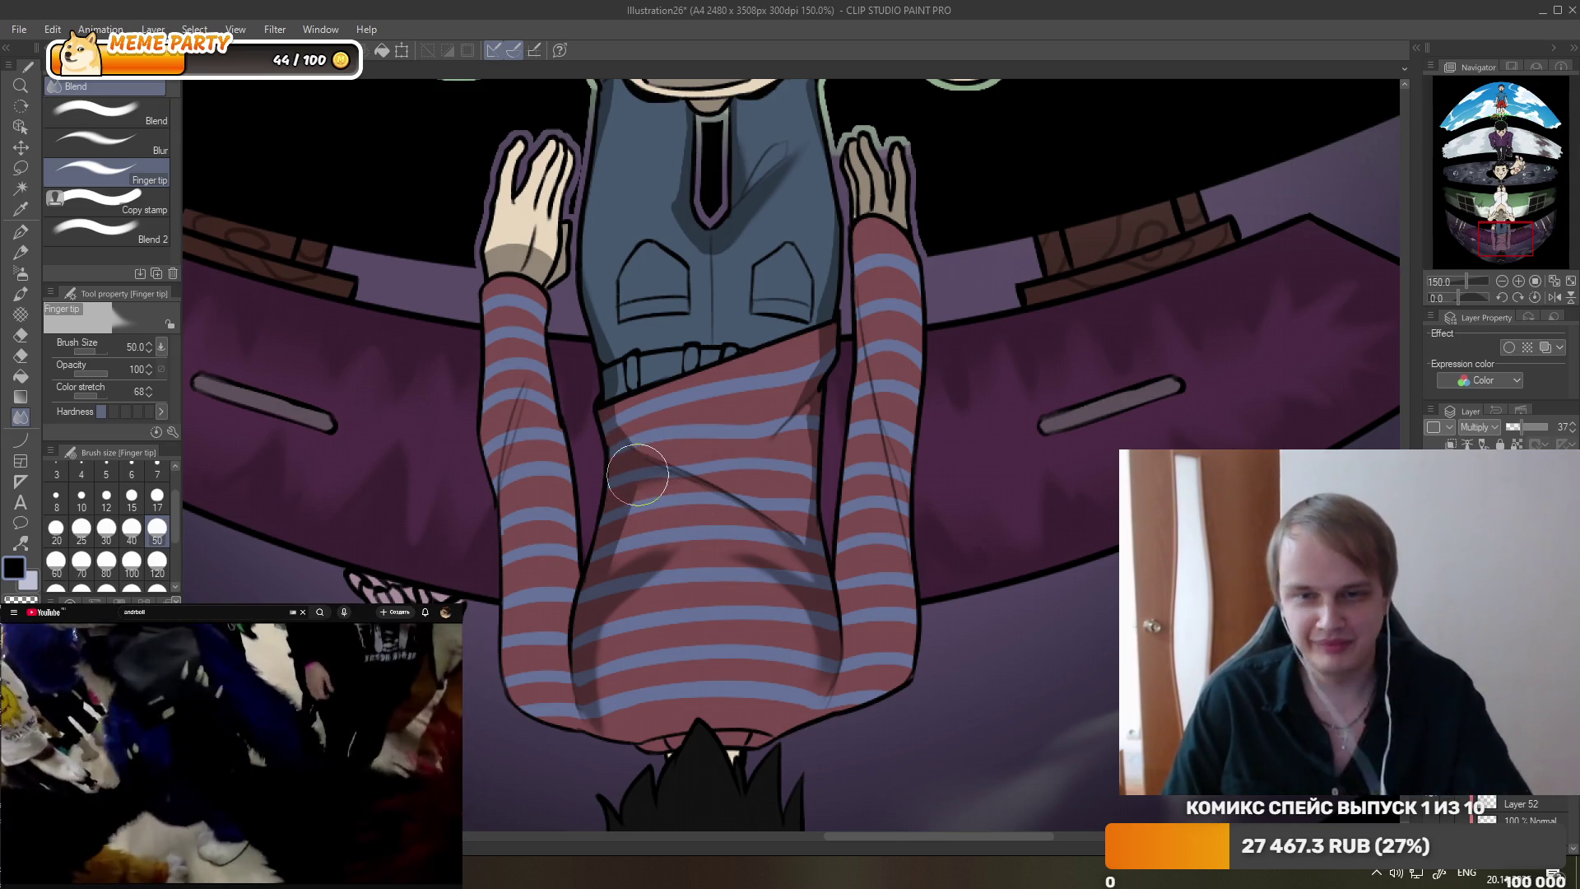
pyautogui.click(21, 335)
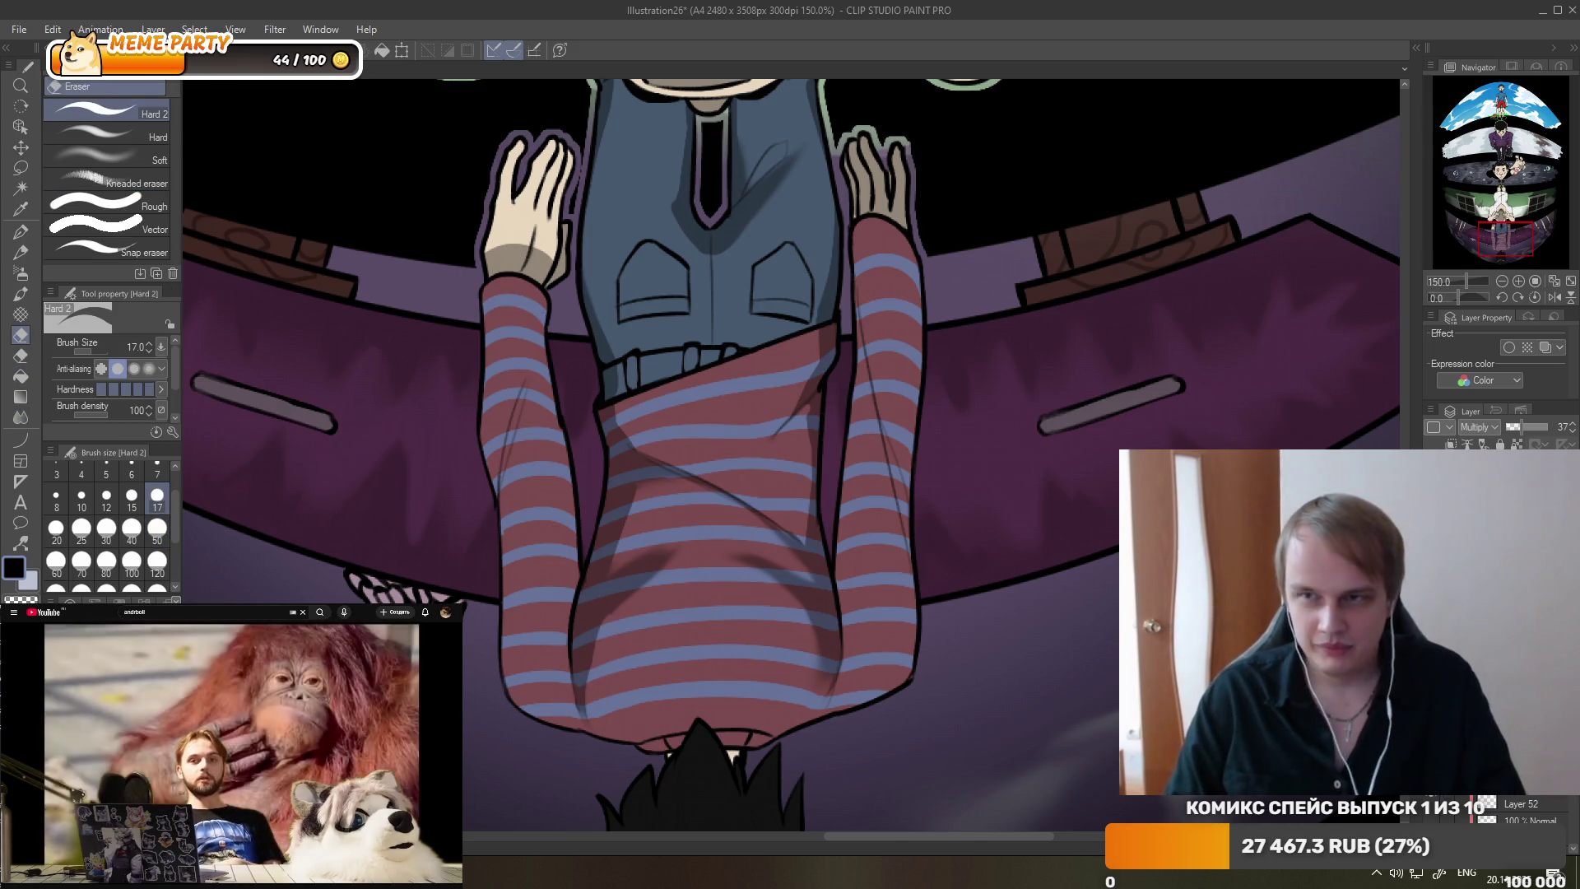
pyautogui.press('p')
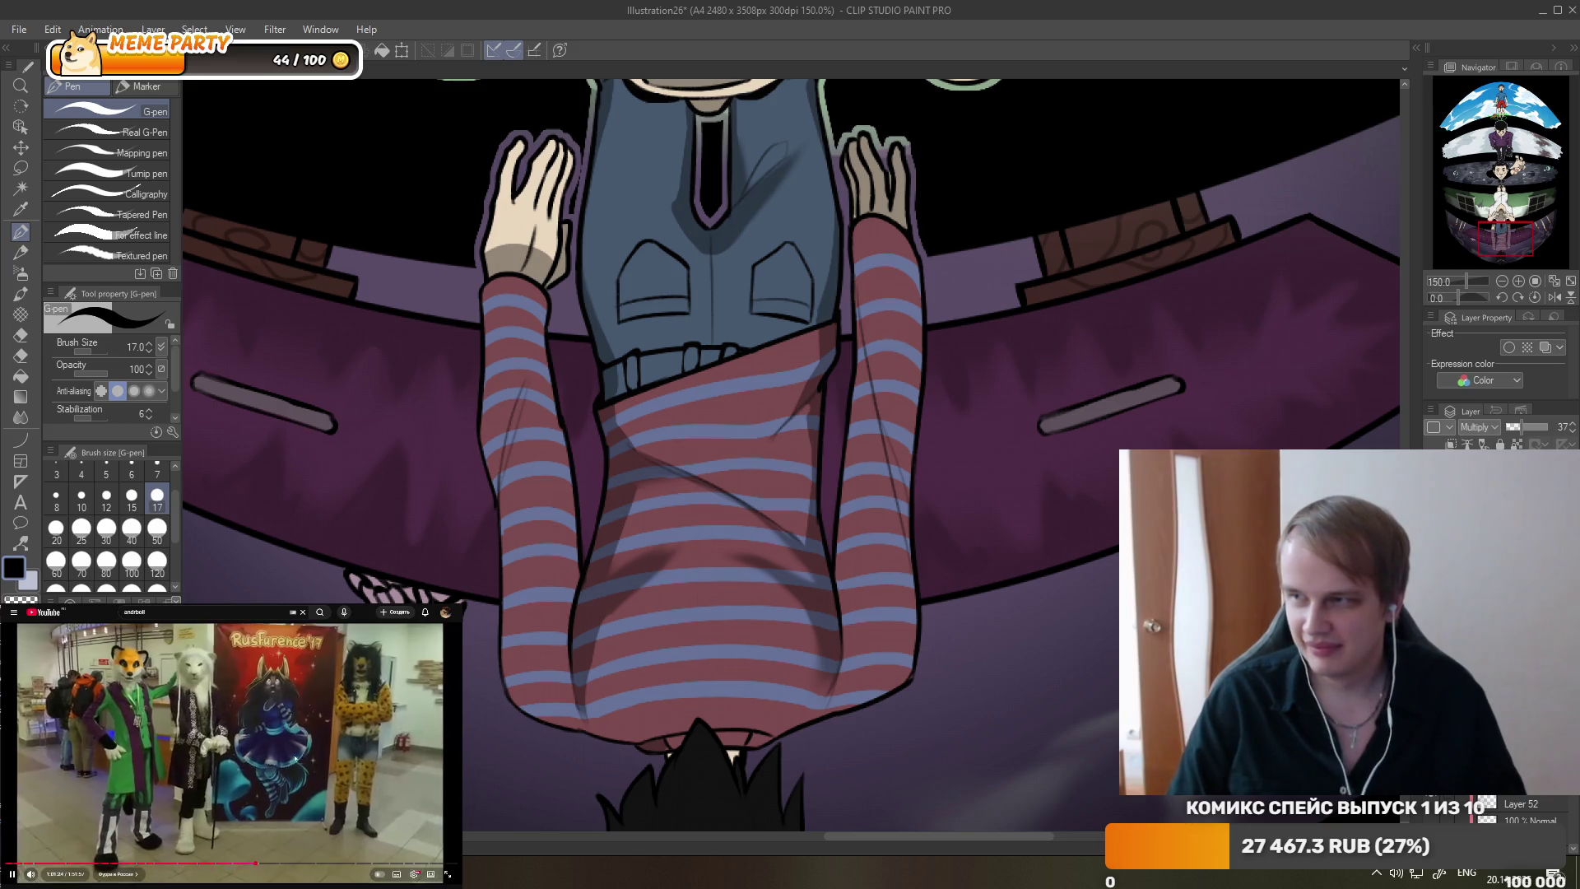
# - Draw a dark line along the inner edge of the left striped sleeve
pyautogui.scroll(-2, 478, 605)
pyautogui.scroll(1, 478, 605)
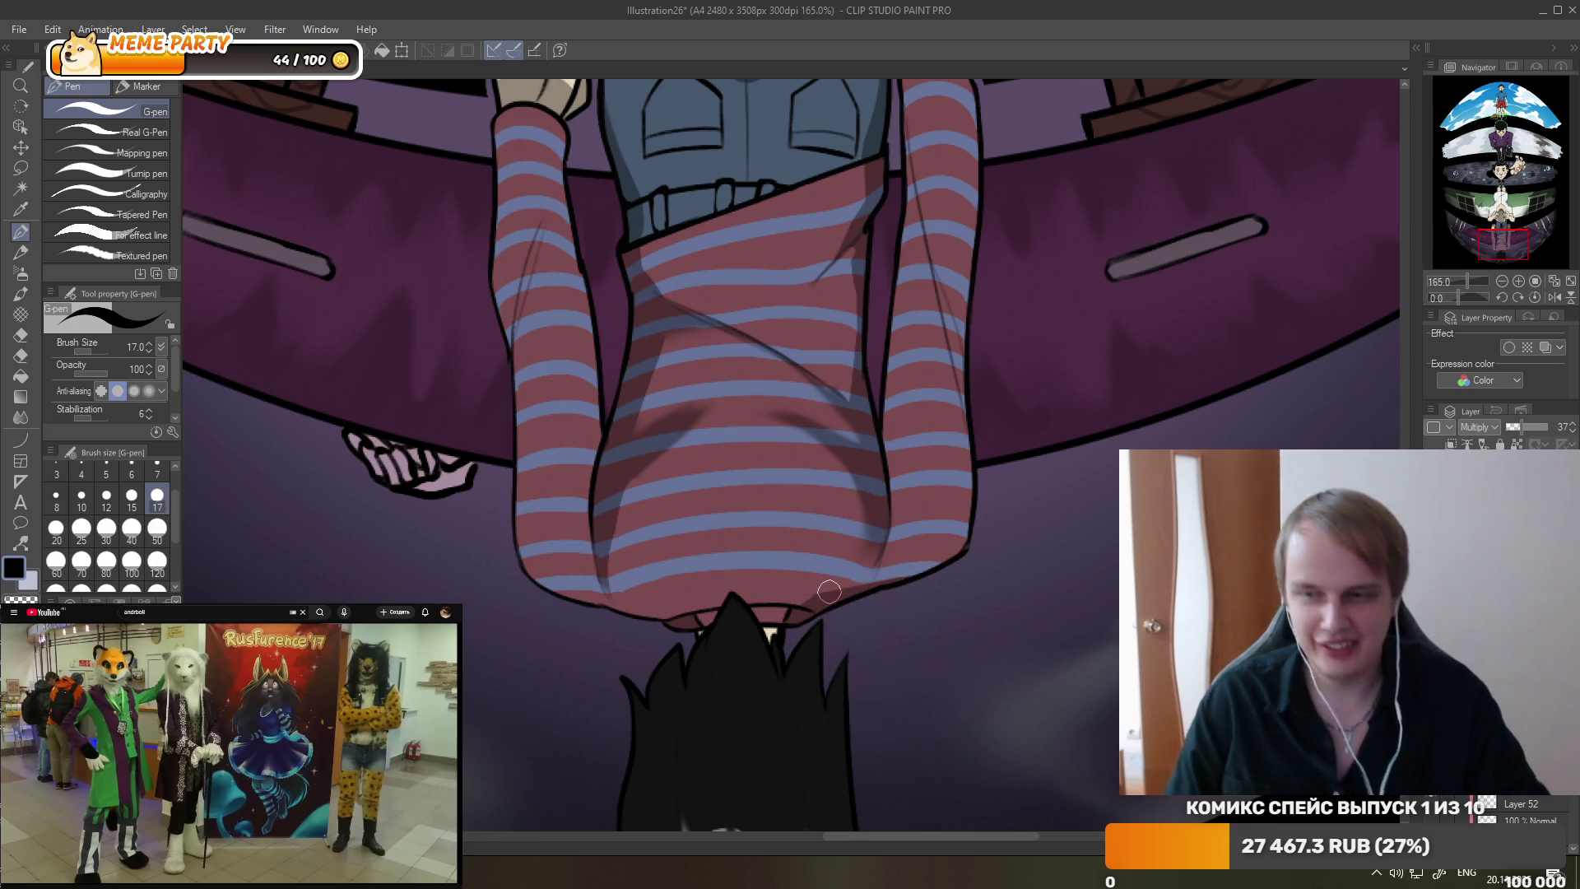
pyautogui.click(393, 743)
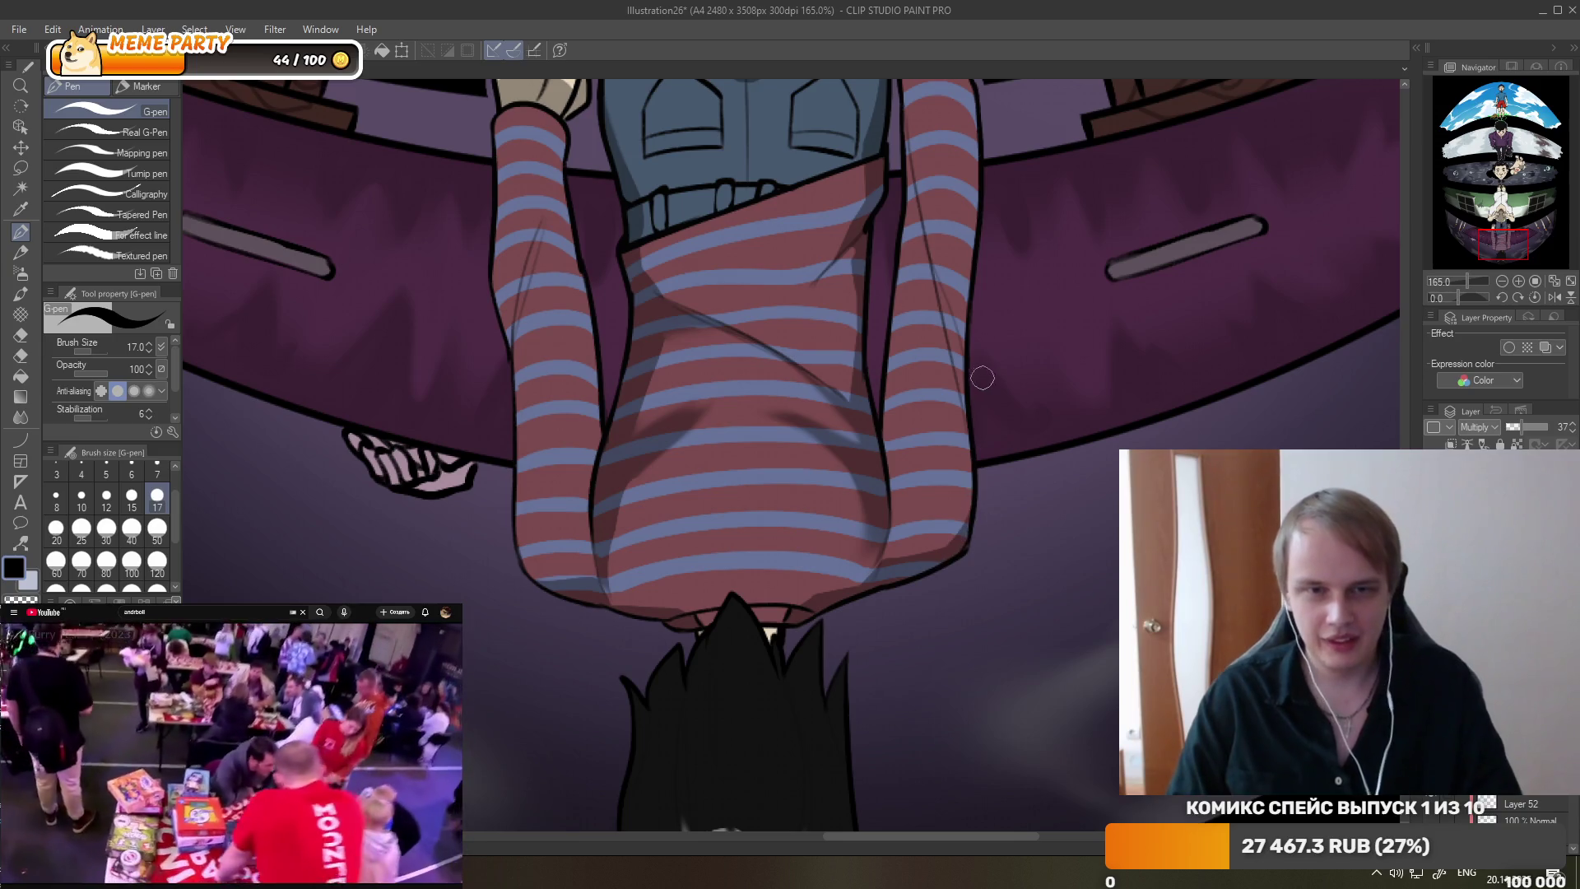
pyautogui.scroll(-1, 518, 650)
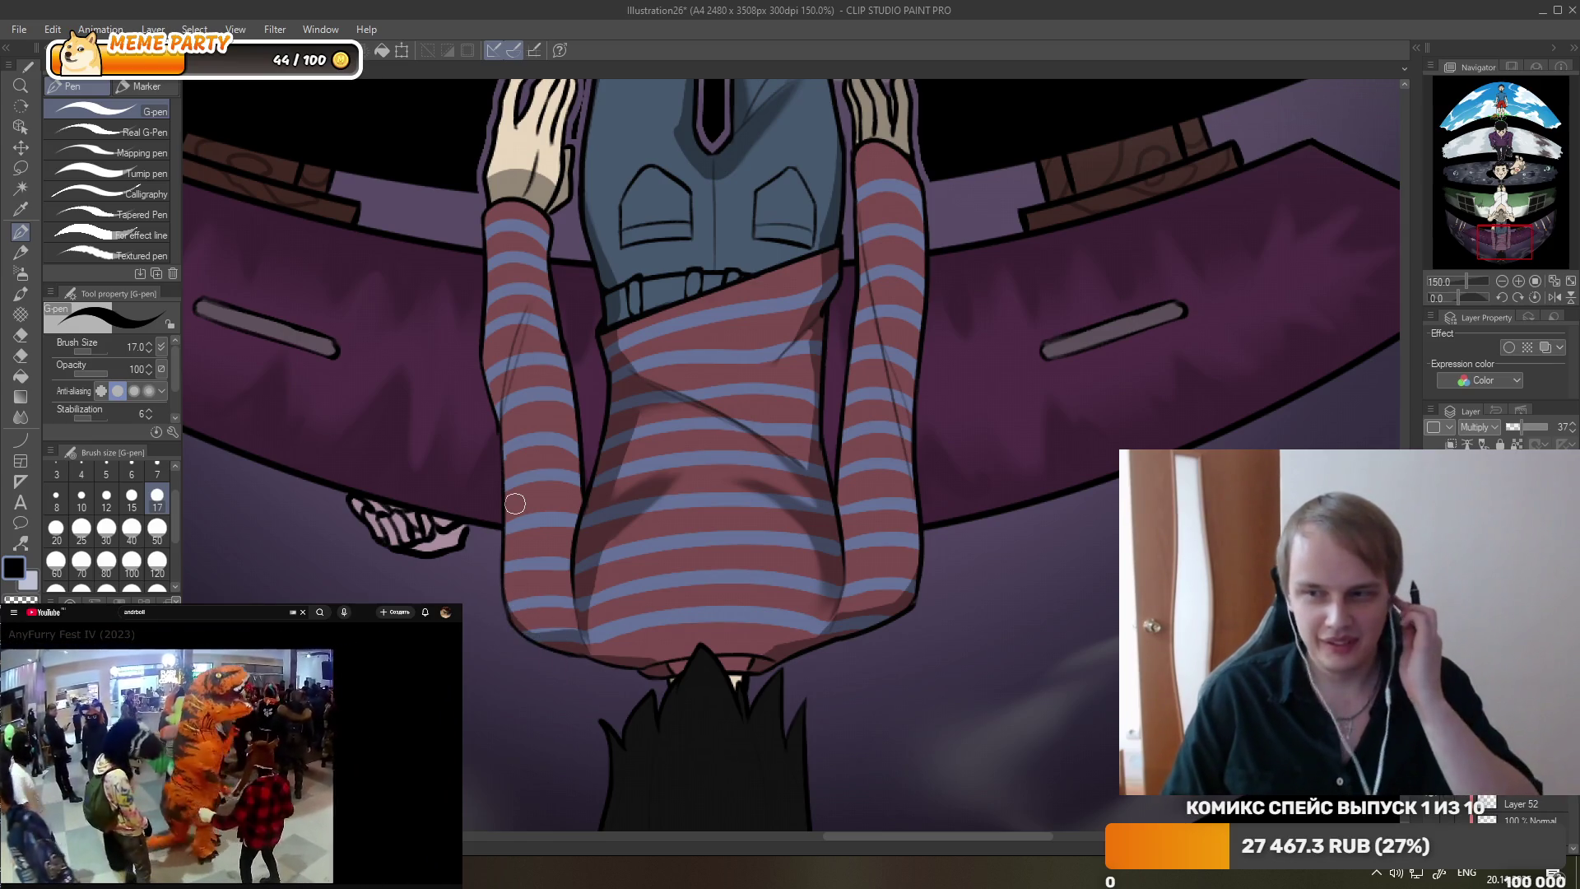
pyautogui.scroll(-1, 850, 529)
pyautogui.scroll(-2, 850, 529)
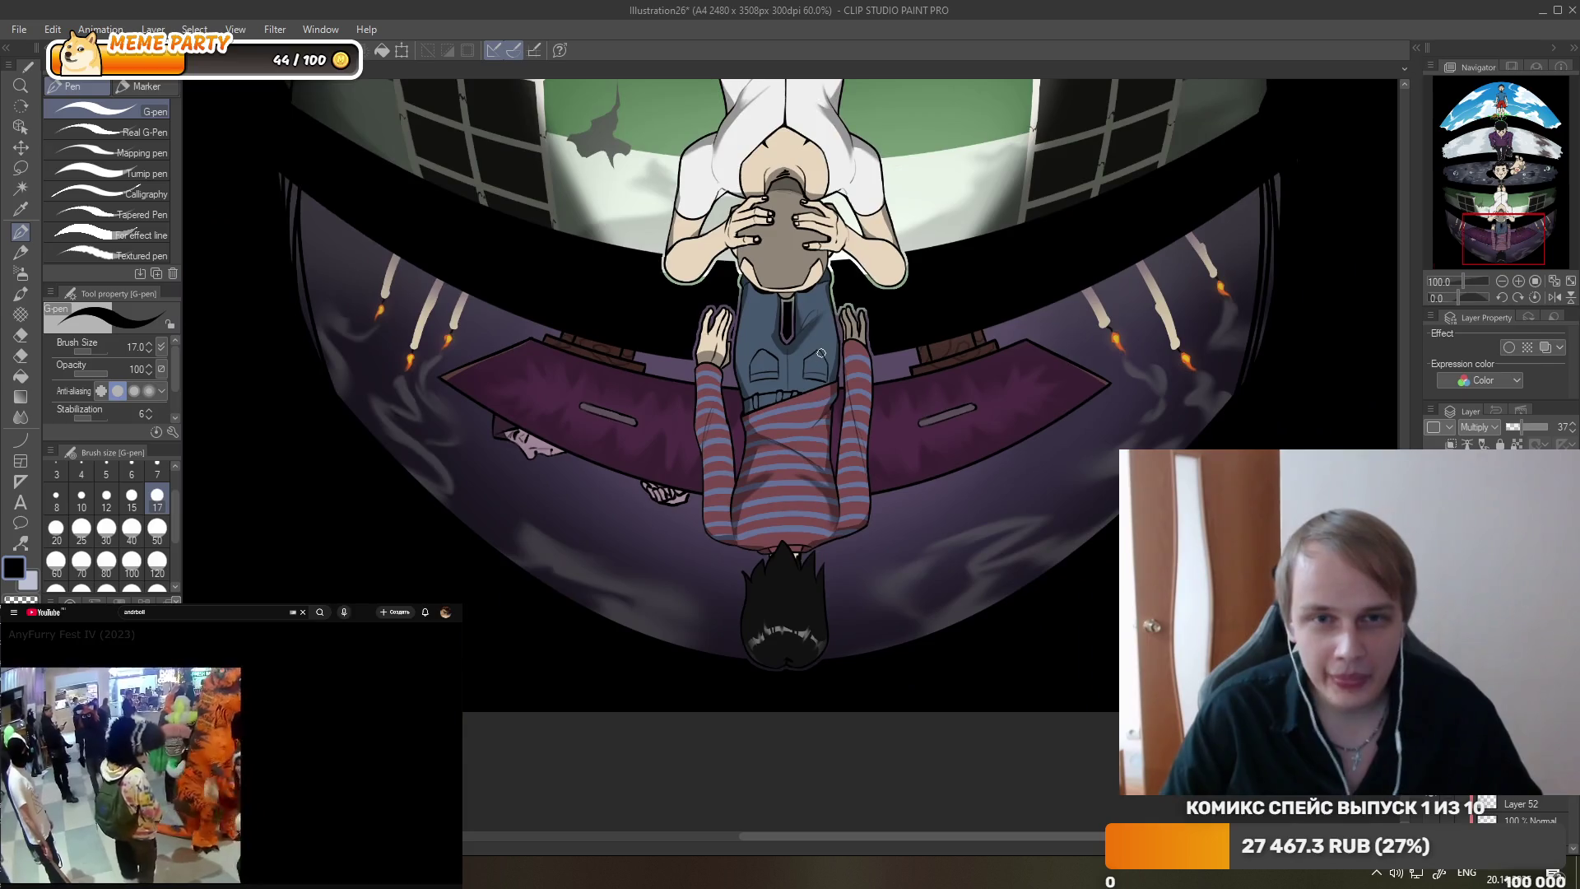
pyautogui.scroll(1, 700, 220)
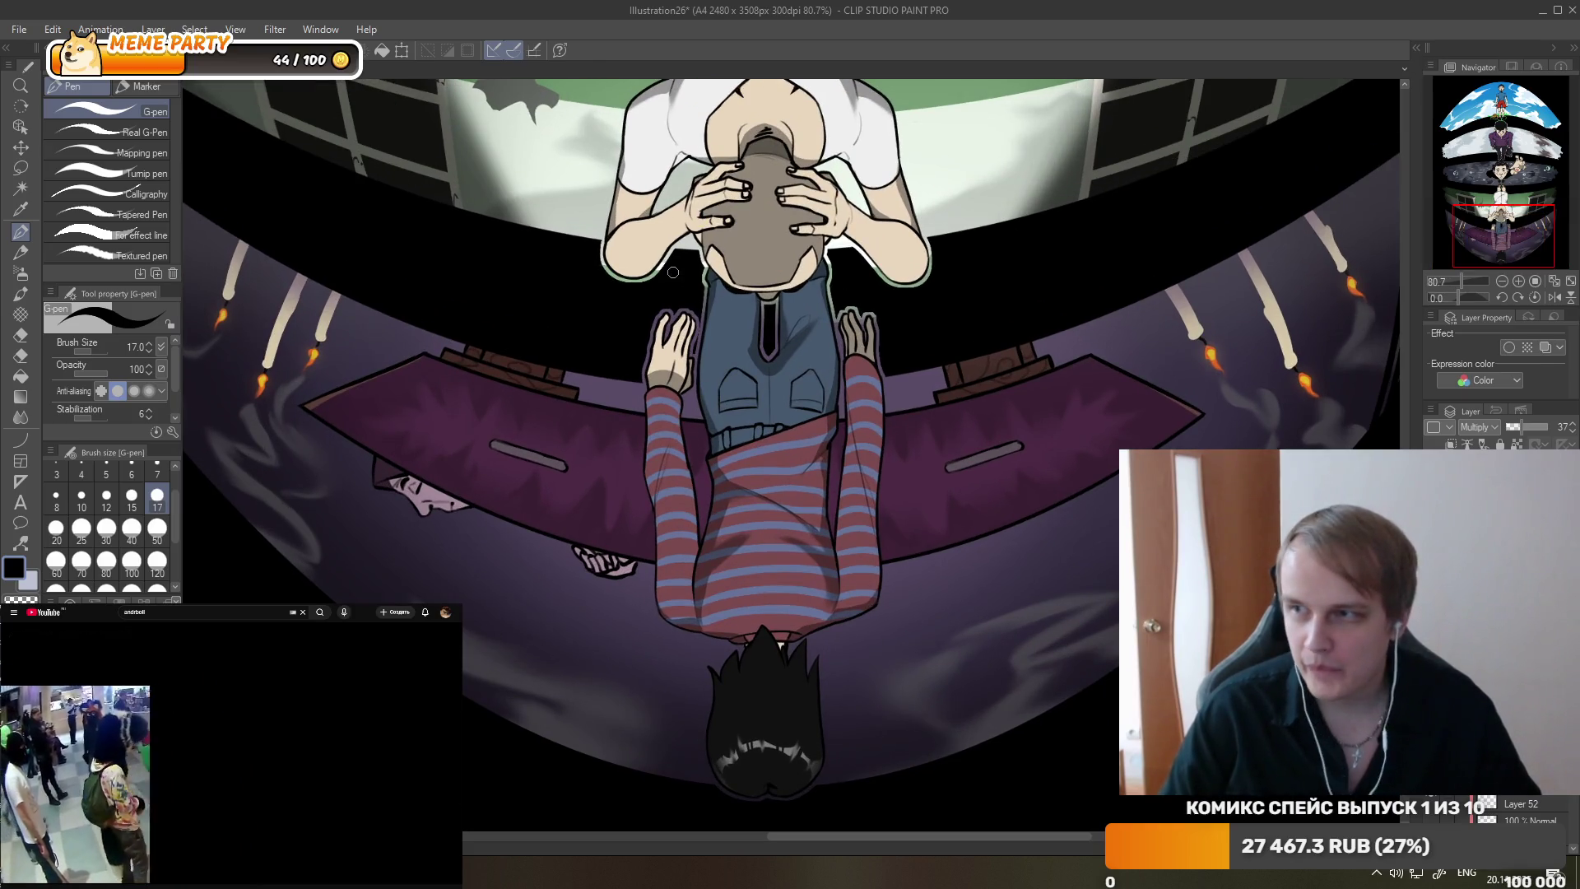
pyautogui.scroll(1, 644, 243)
pyautogui.scroll(1, 699, 412)
pyautogui.scroll(1, 738, 566)
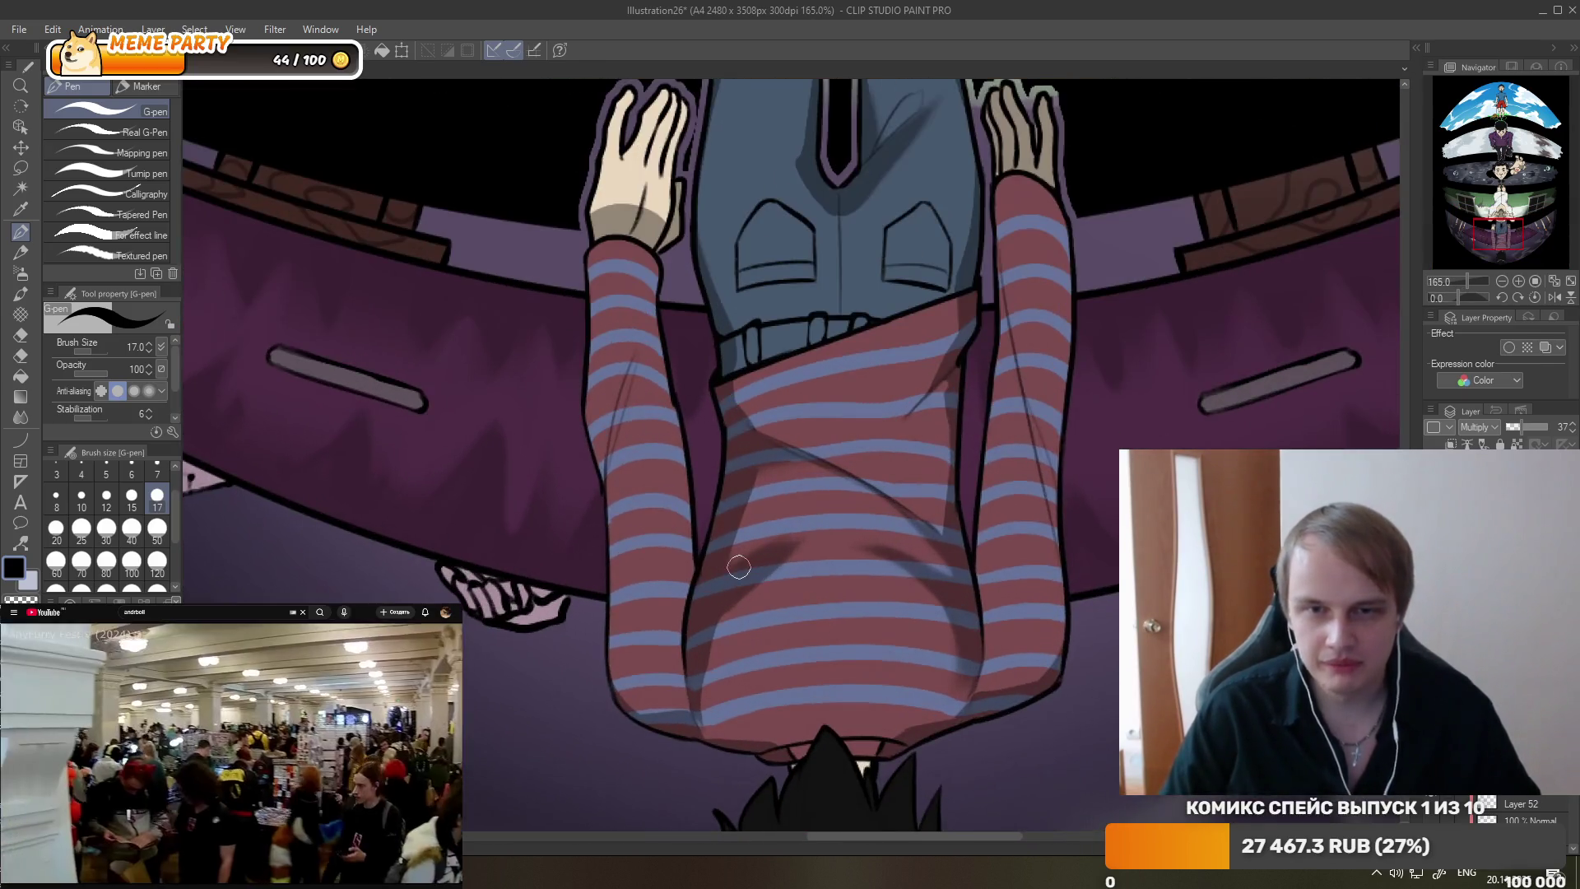
pyautogui.moveTo(665, 434); pyautogui.dragTo(695, 608)
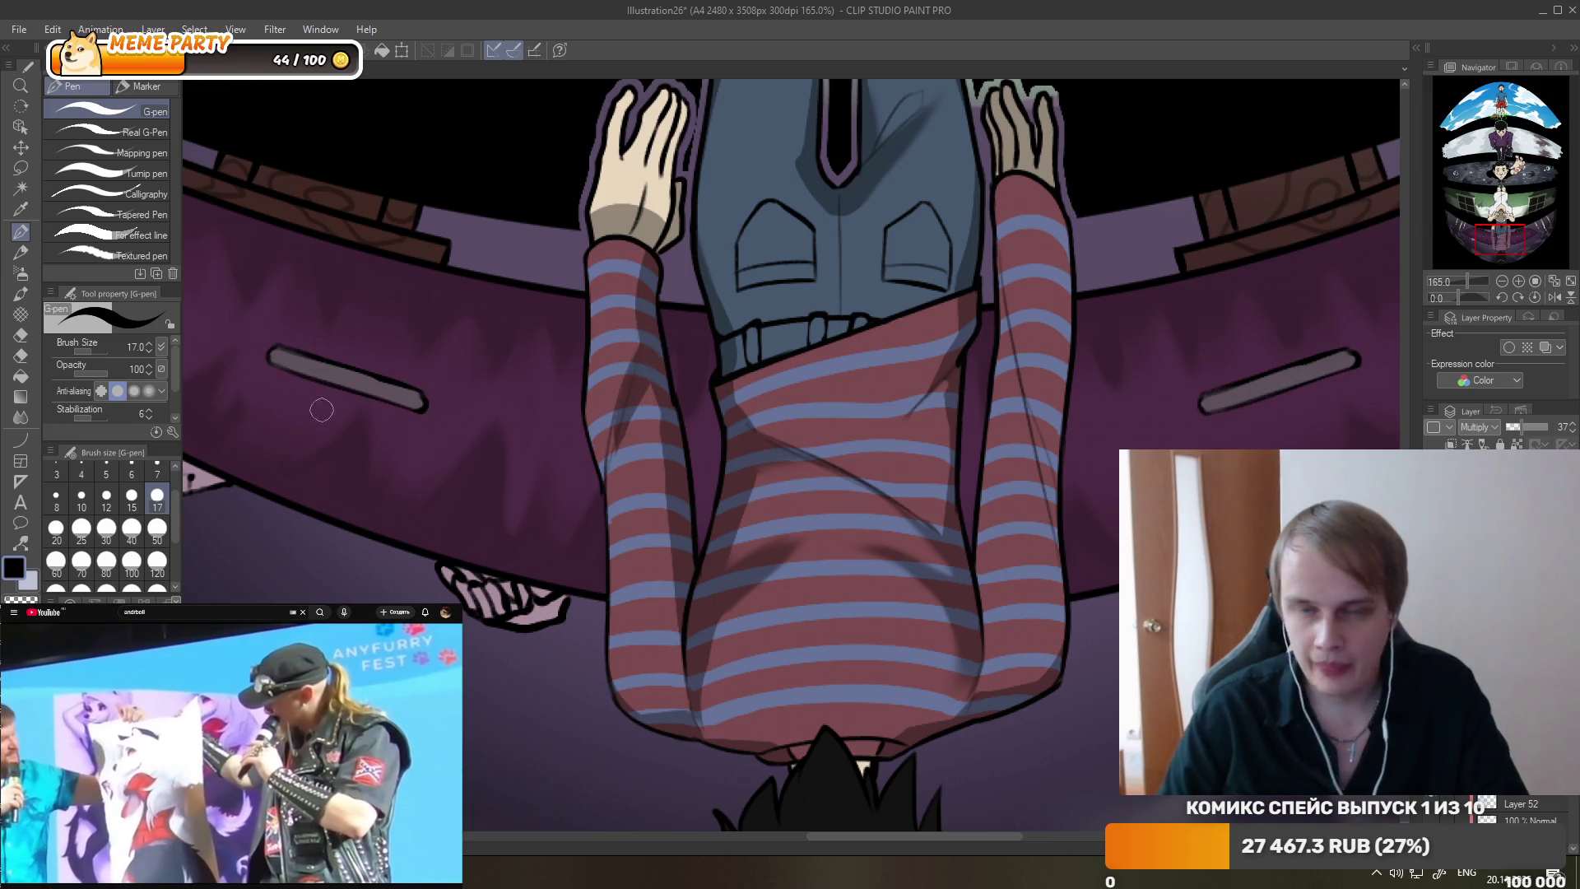
# - Try the Blend and Eraser tools, return to the G-pen, and pan across the sweater
pyautogui.press('j')
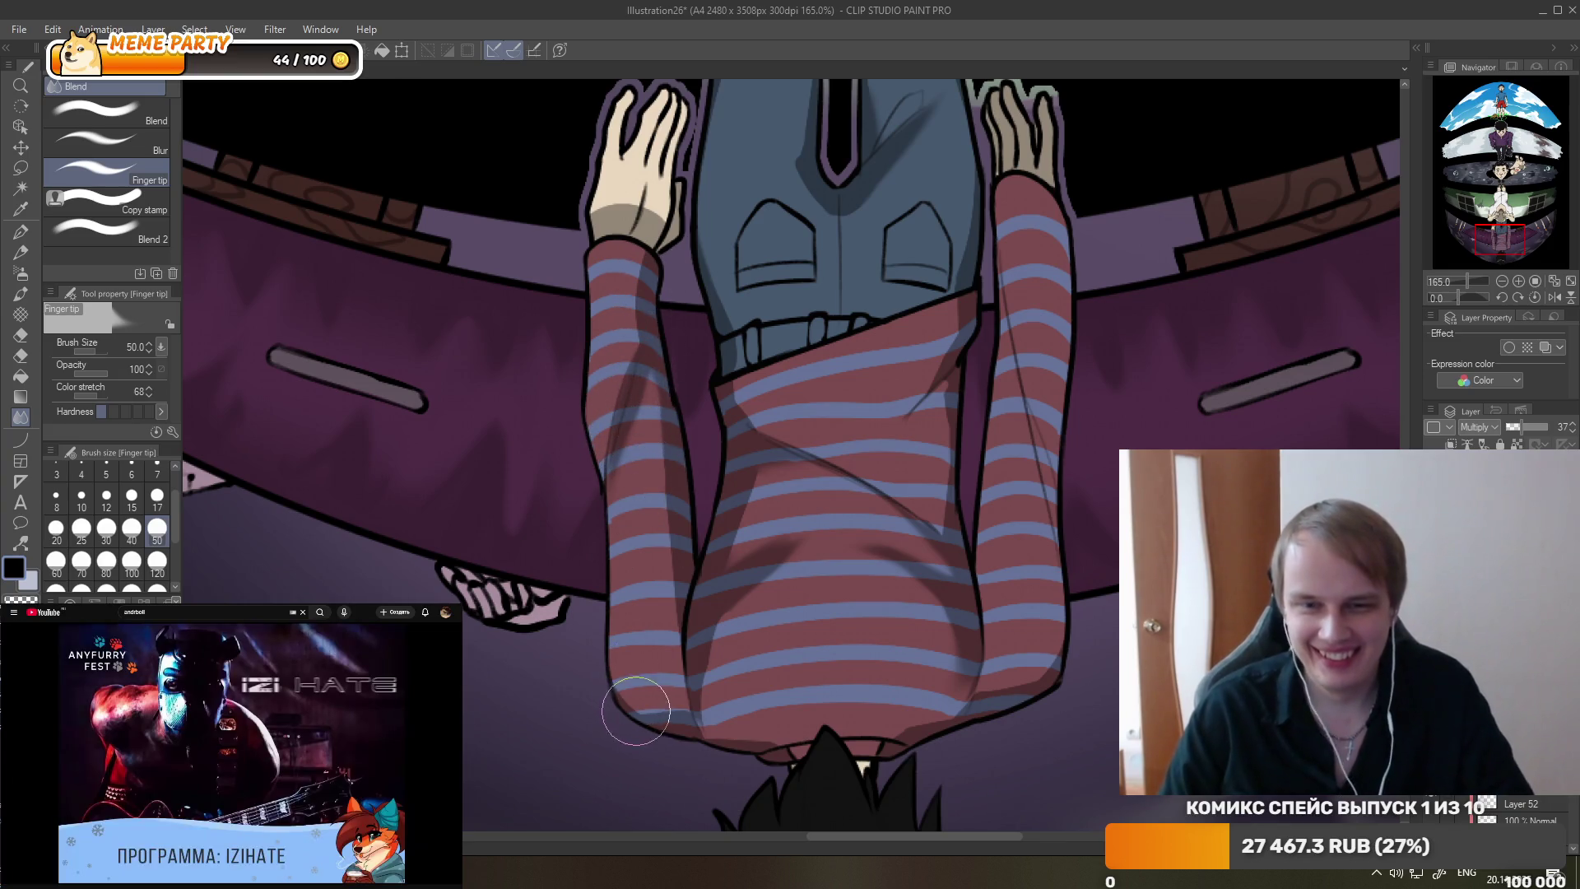
pyautogui.click(30, 338)
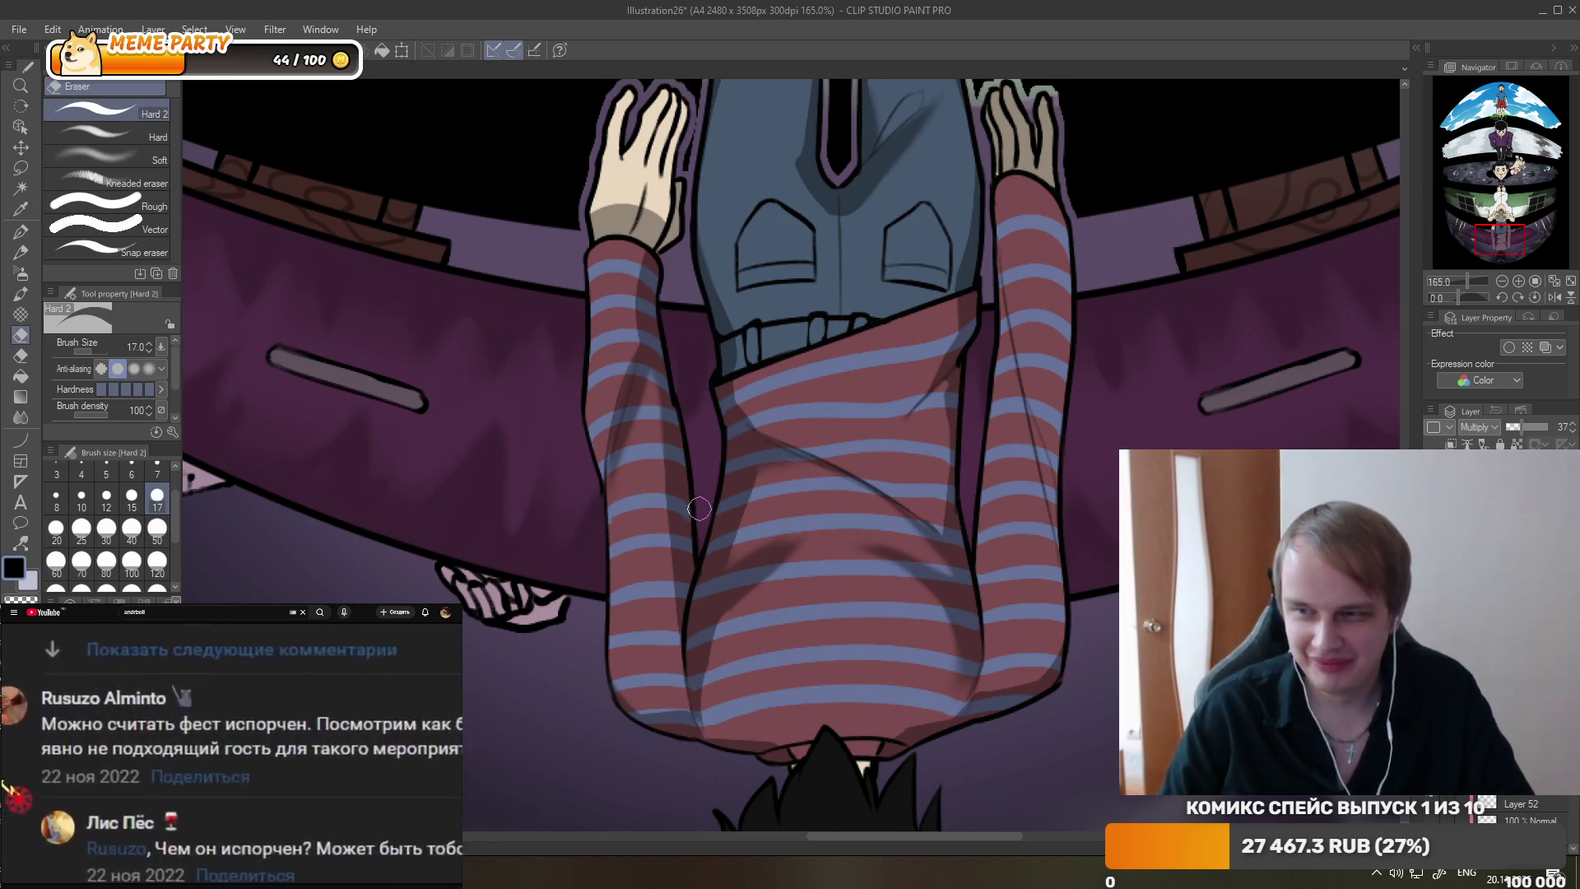
pyautogui.press('p')
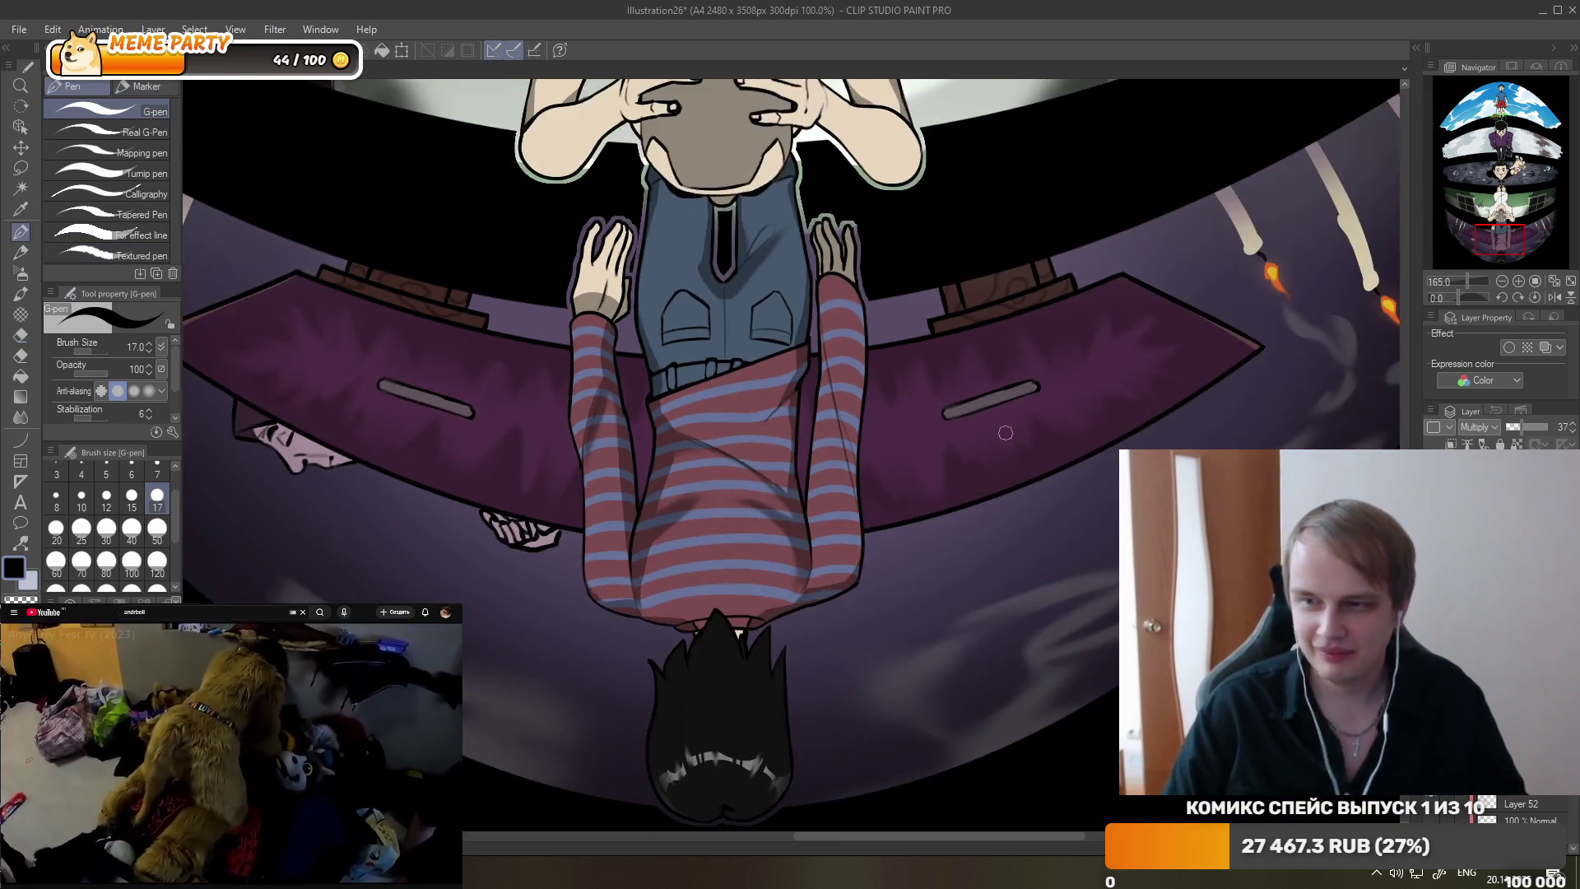
pyautogui.moveTo(897, 566); pyautogui.dragTo(601, 553)
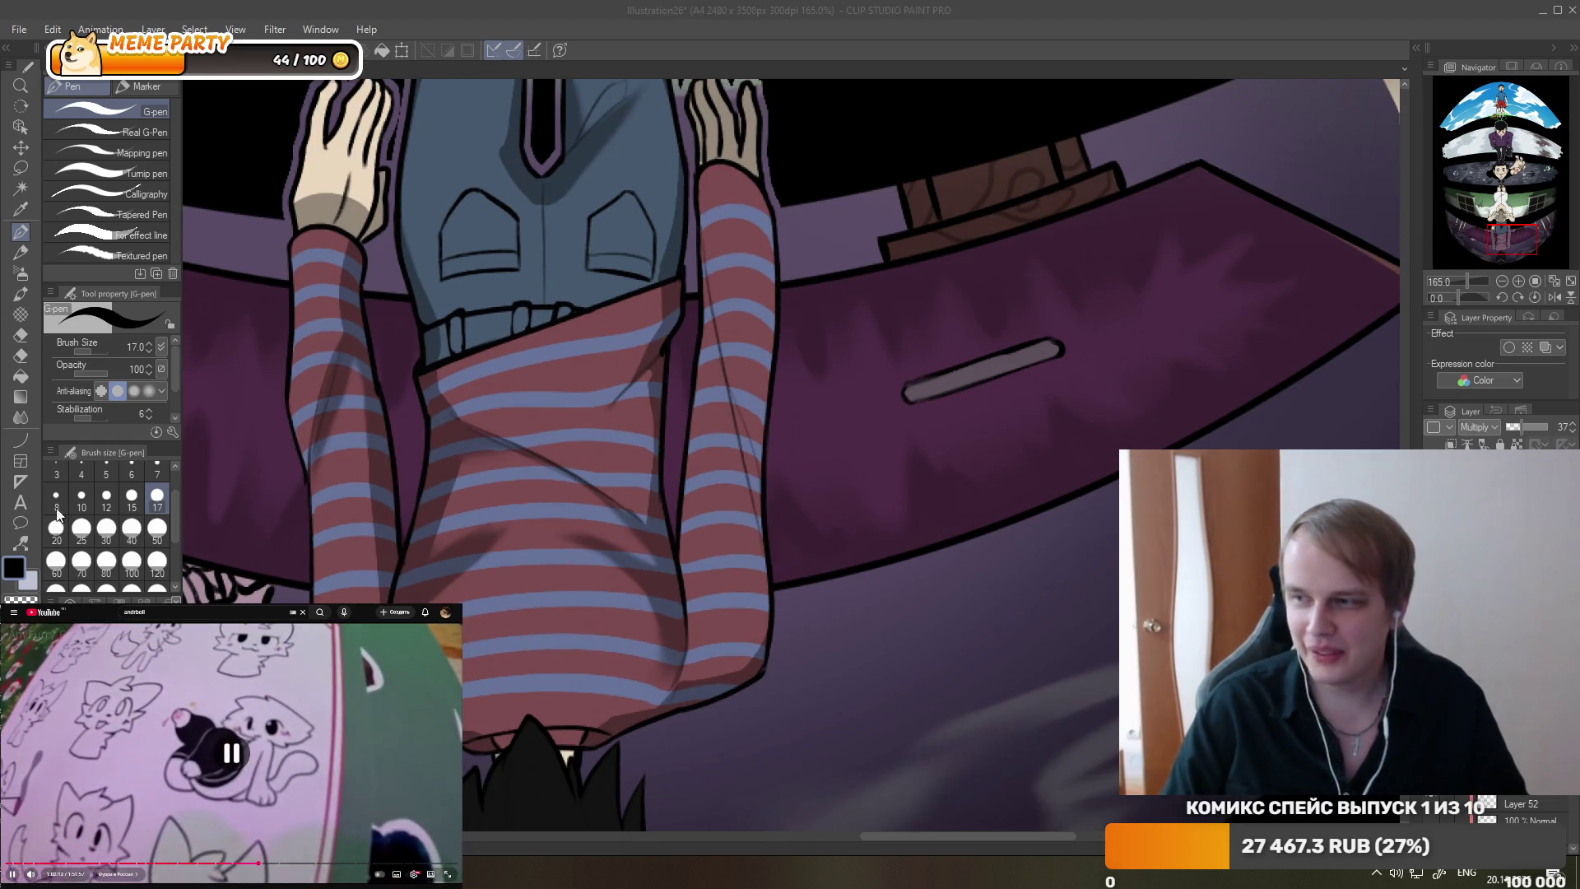
# - Ink a long dark line down the left arm's edge from the shoulder, redoing a short stroke
pyautogui.scroll(1, 850, 524)
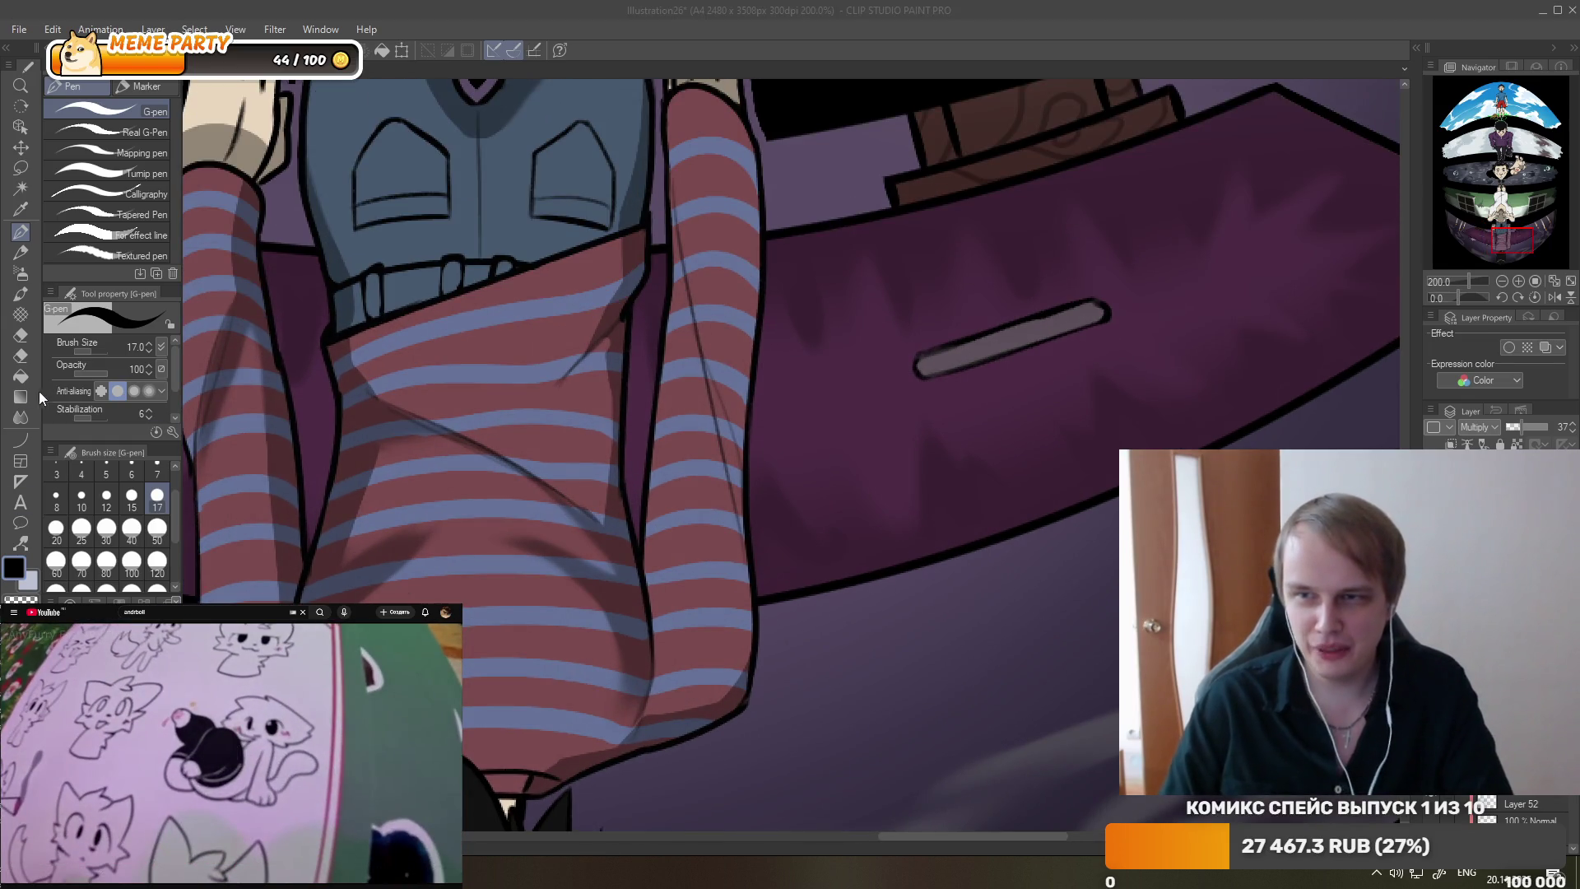
pyautogui.click(21, 418)
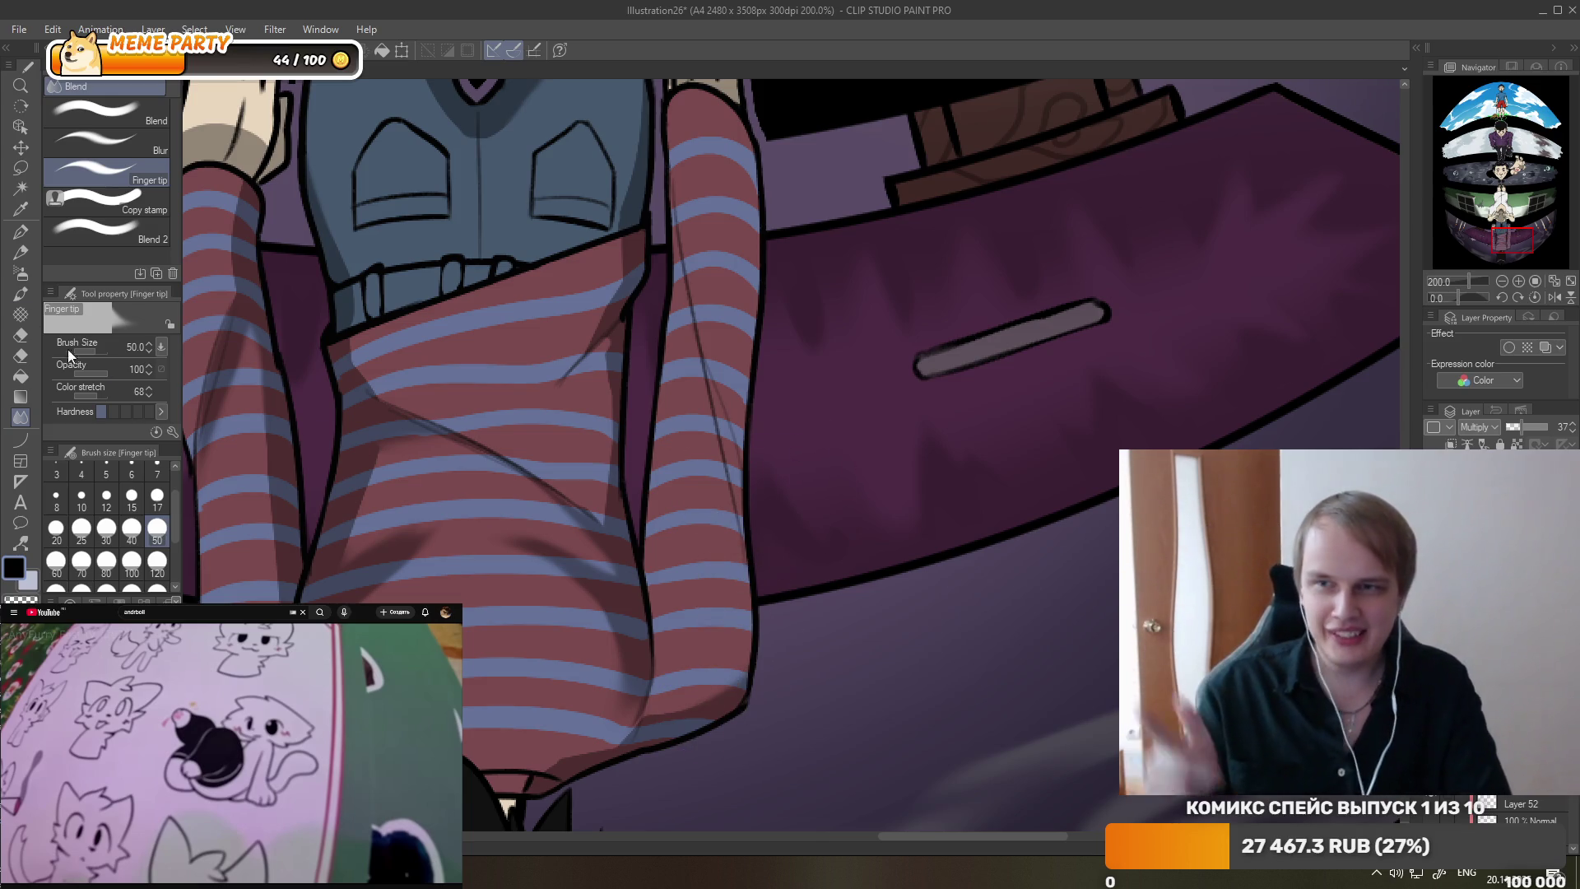
pyautogui.click(22, 233)
pyautogui.moveTo(654, 609); pyautogui.dragTo(643, 516)
pyautogui.hotkey('ctrl', 'z')
pyautogui.moveTo(649, 613); pyautogui.dragTo(647, 403)
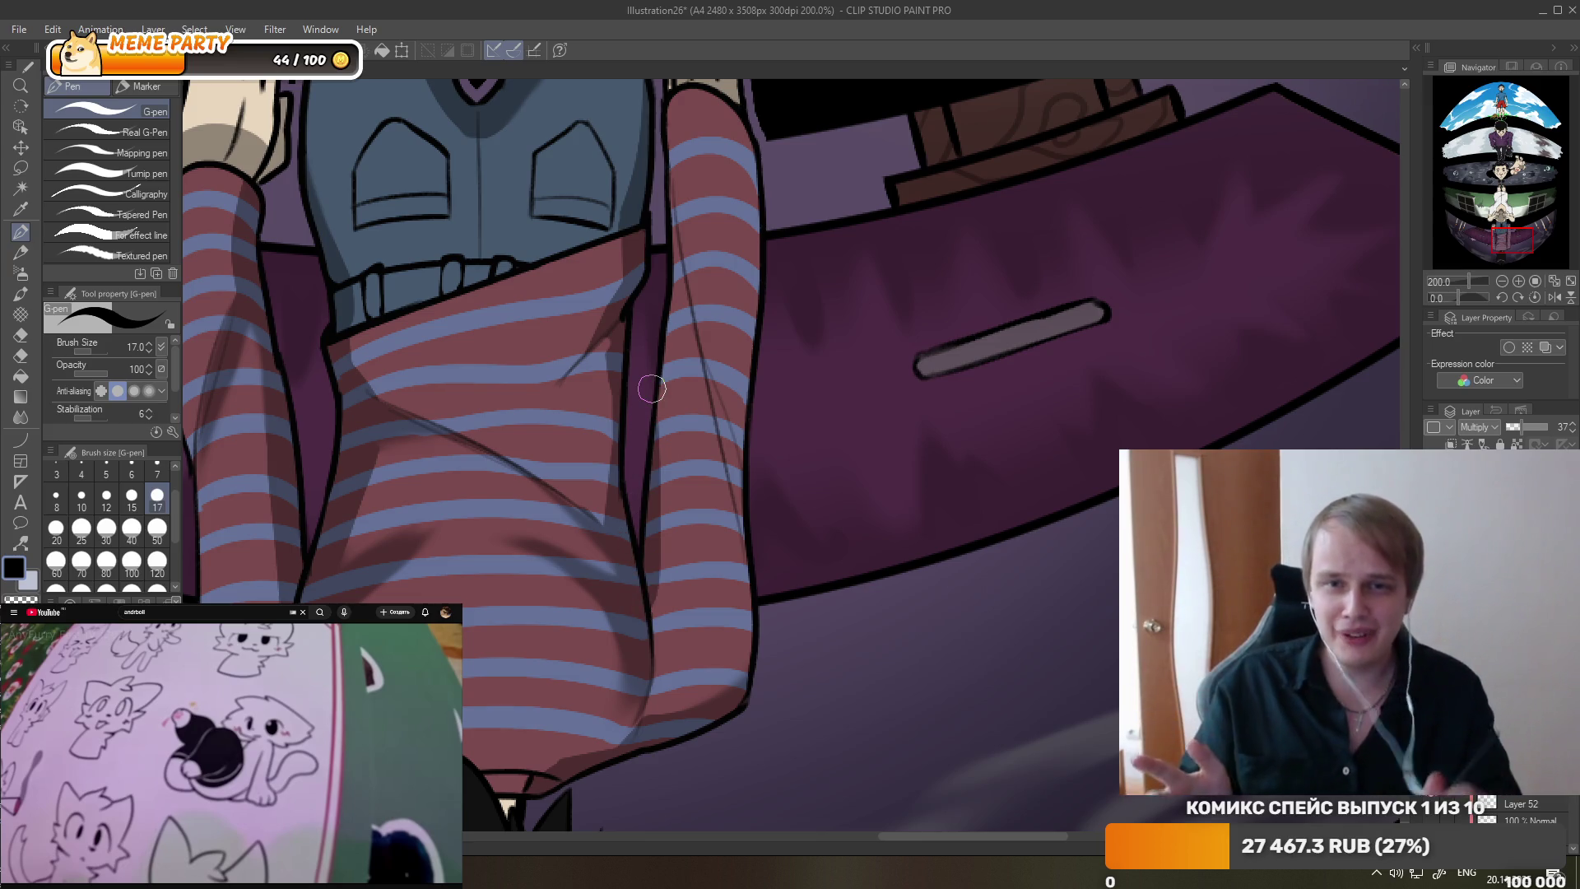
pyautogui.moveTo(663, 237); pyautogui.dragTo(649, 446)
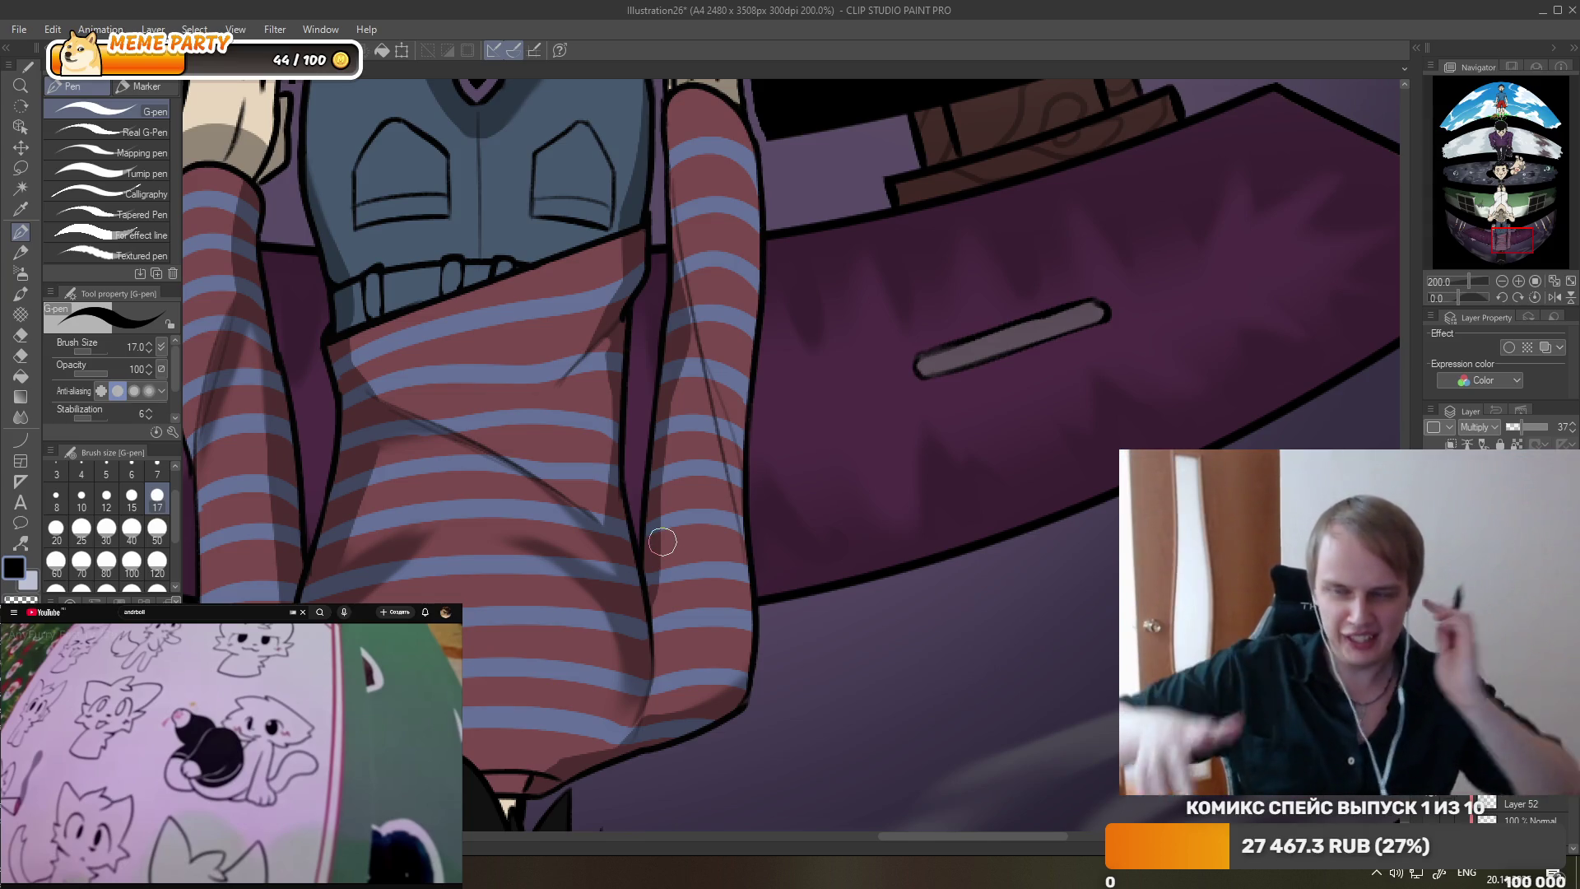
# - Darken the right sleeve's edge with a G-pen line
pyautogui.scroll(-5, 729, 411)
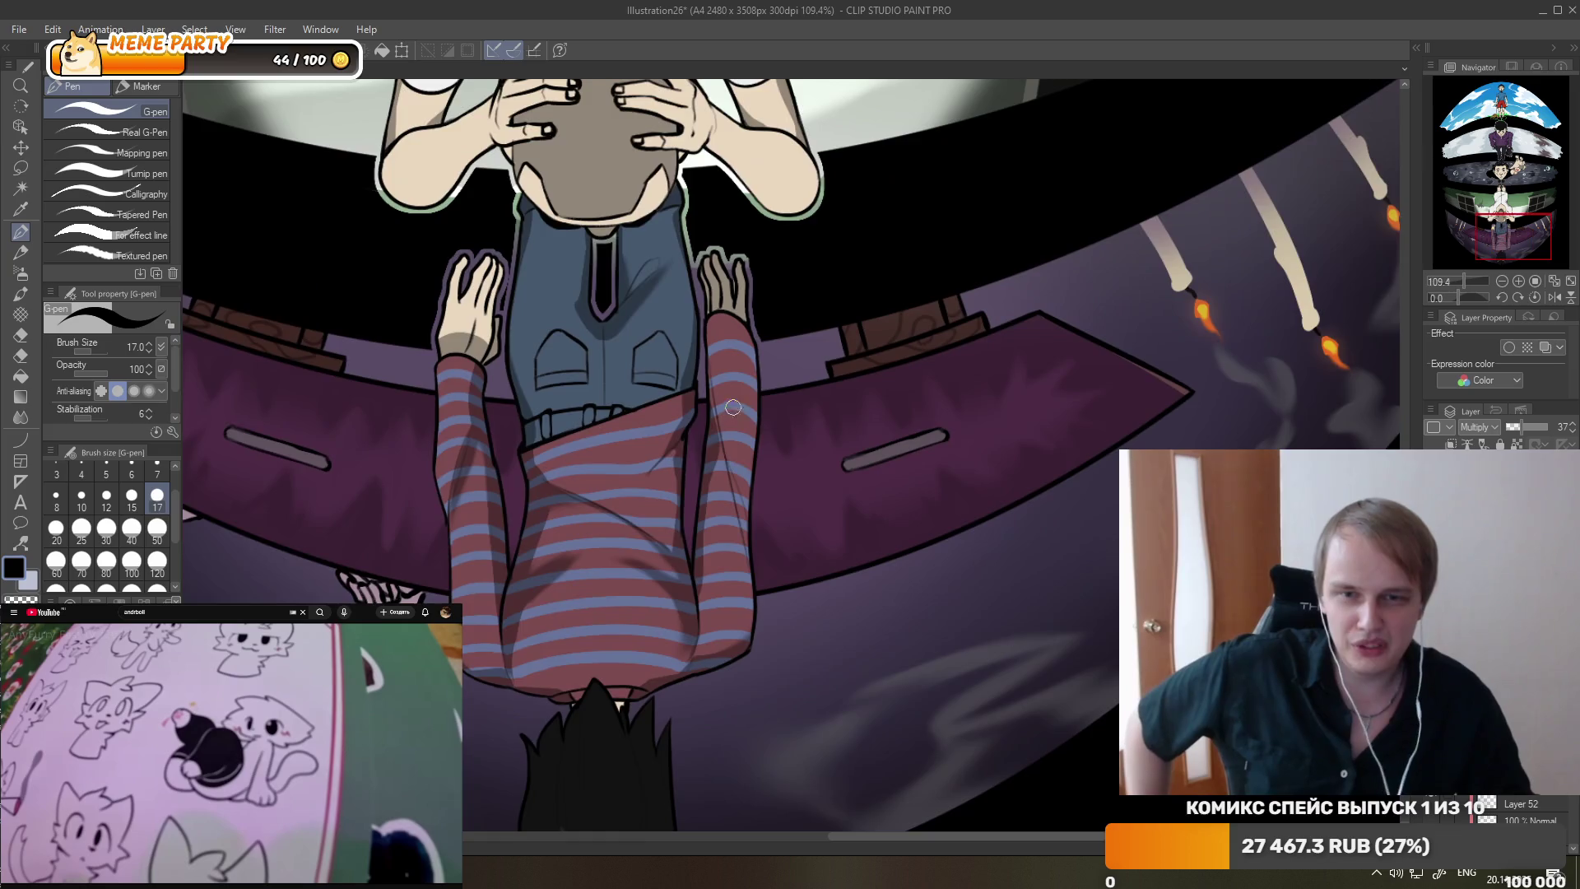
pyautogui.scroll(4, 738, 297)
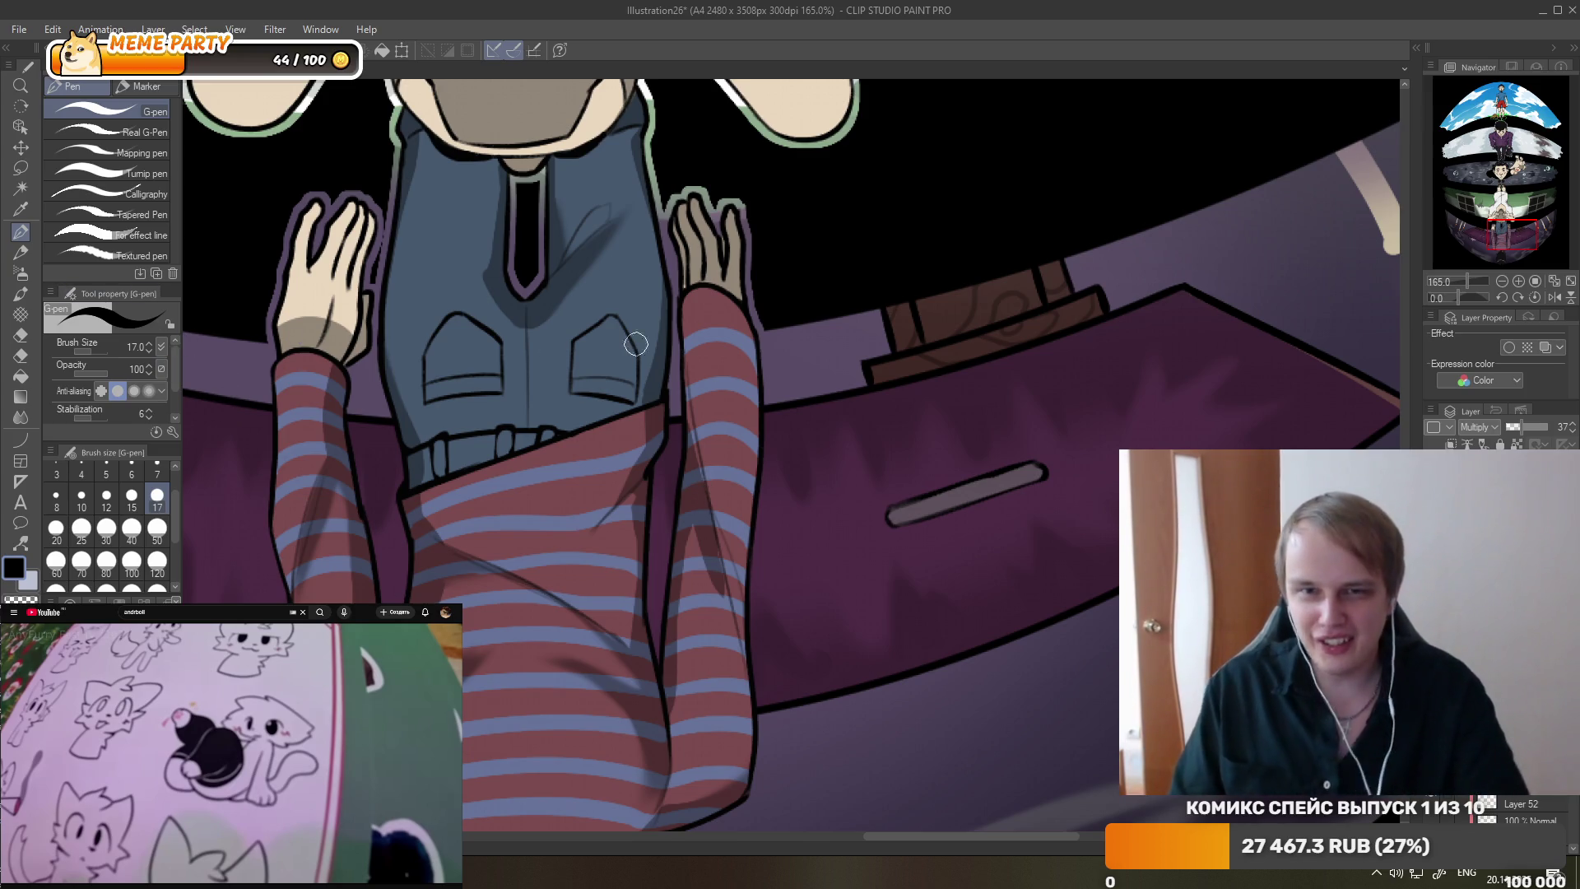
pyautogui.moveTo(687, 440); pyautogui.dragTo(686, 308)
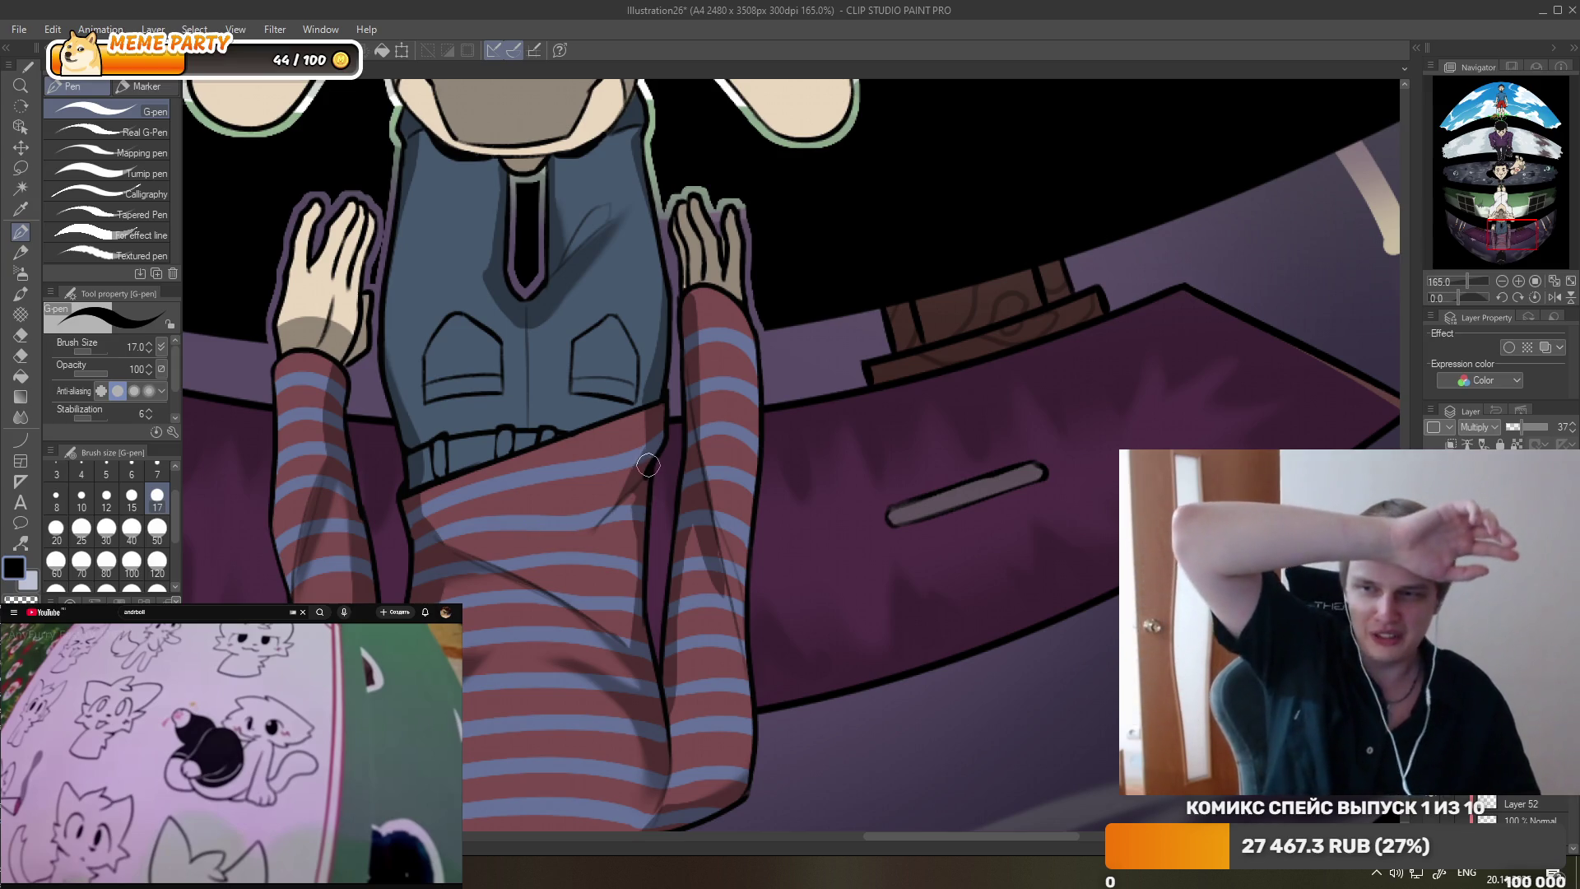
pyautogui.moveTo(290, 742)
pyautogui.scroll(2, 752, 206)
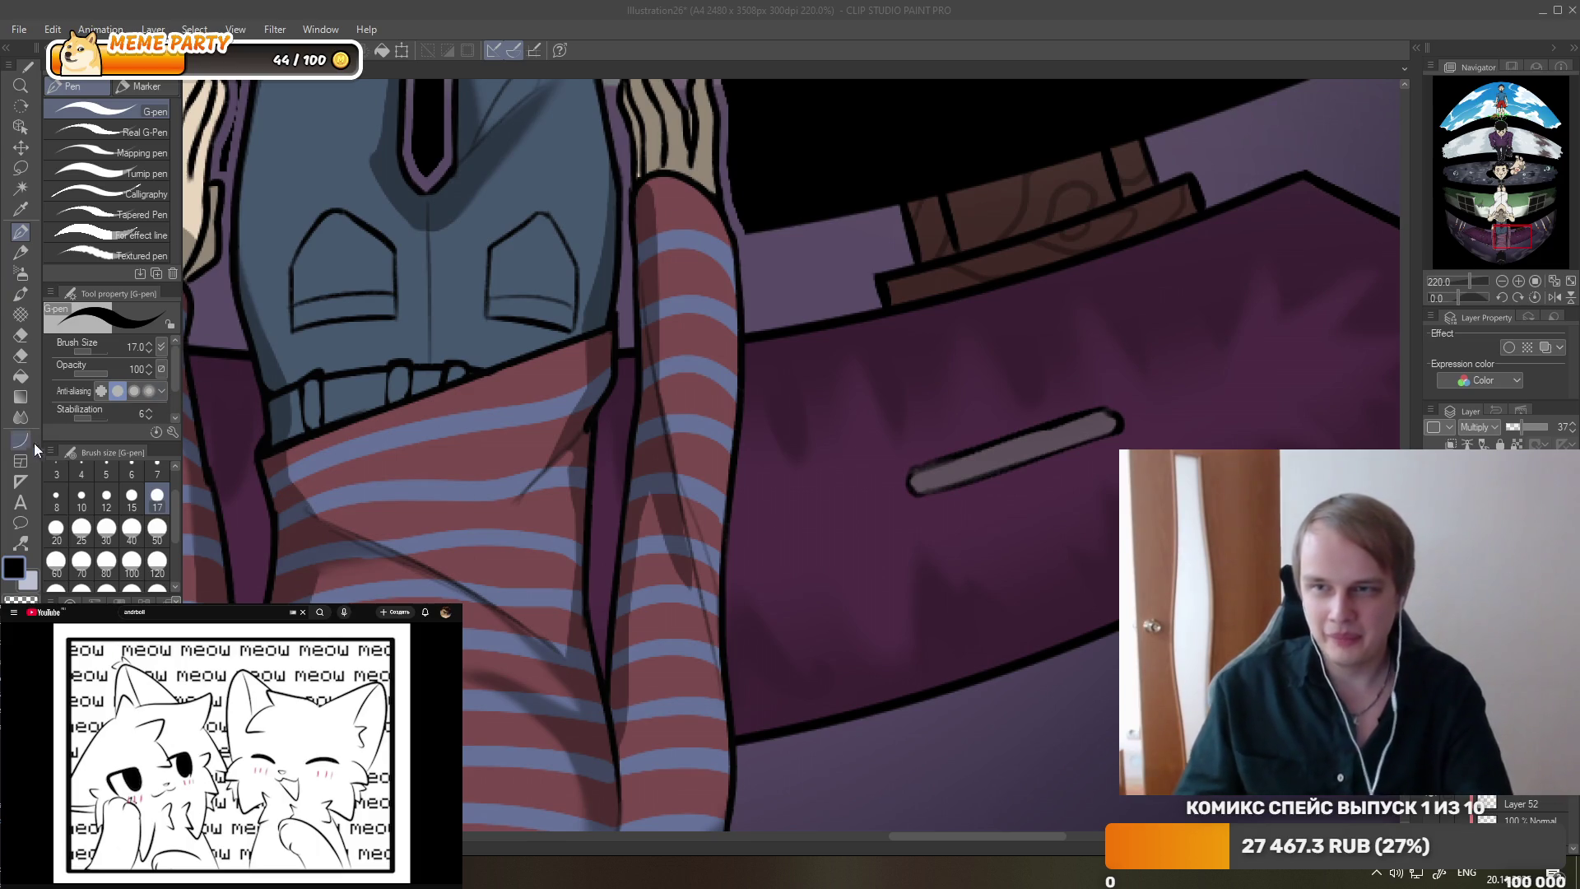
# - Select the Blend tool, then switch over to the web browser
pyautogui.click(21, 420)
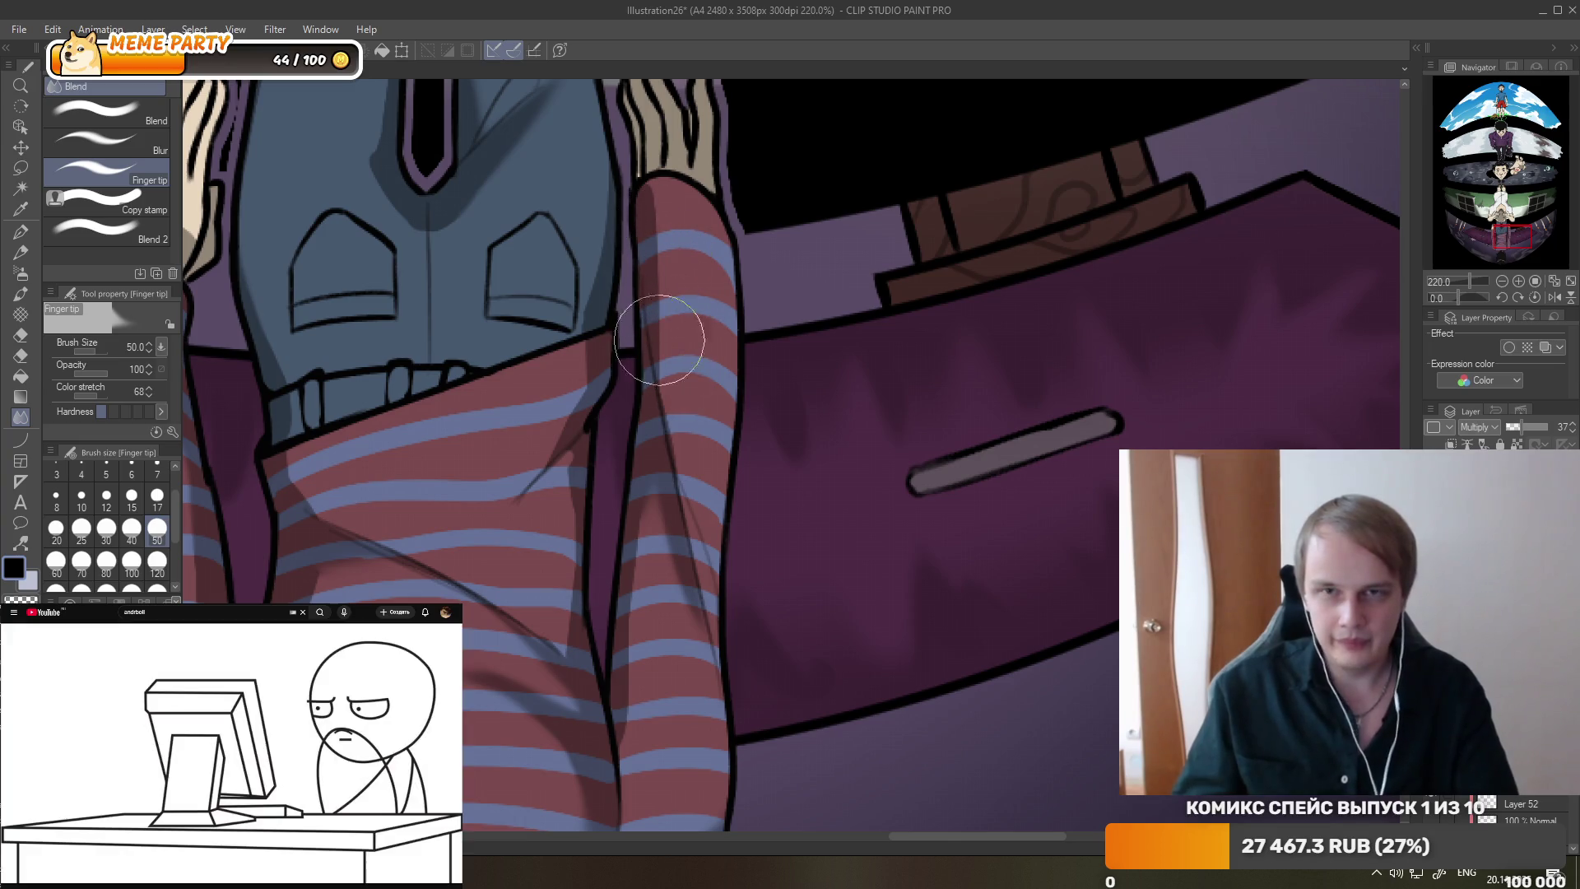
pyautogui.scroll(-3, 666, 387)
pyautogui.scroll(-4, 678, 444)
pyautogui.scroll(-2, 691, 502)
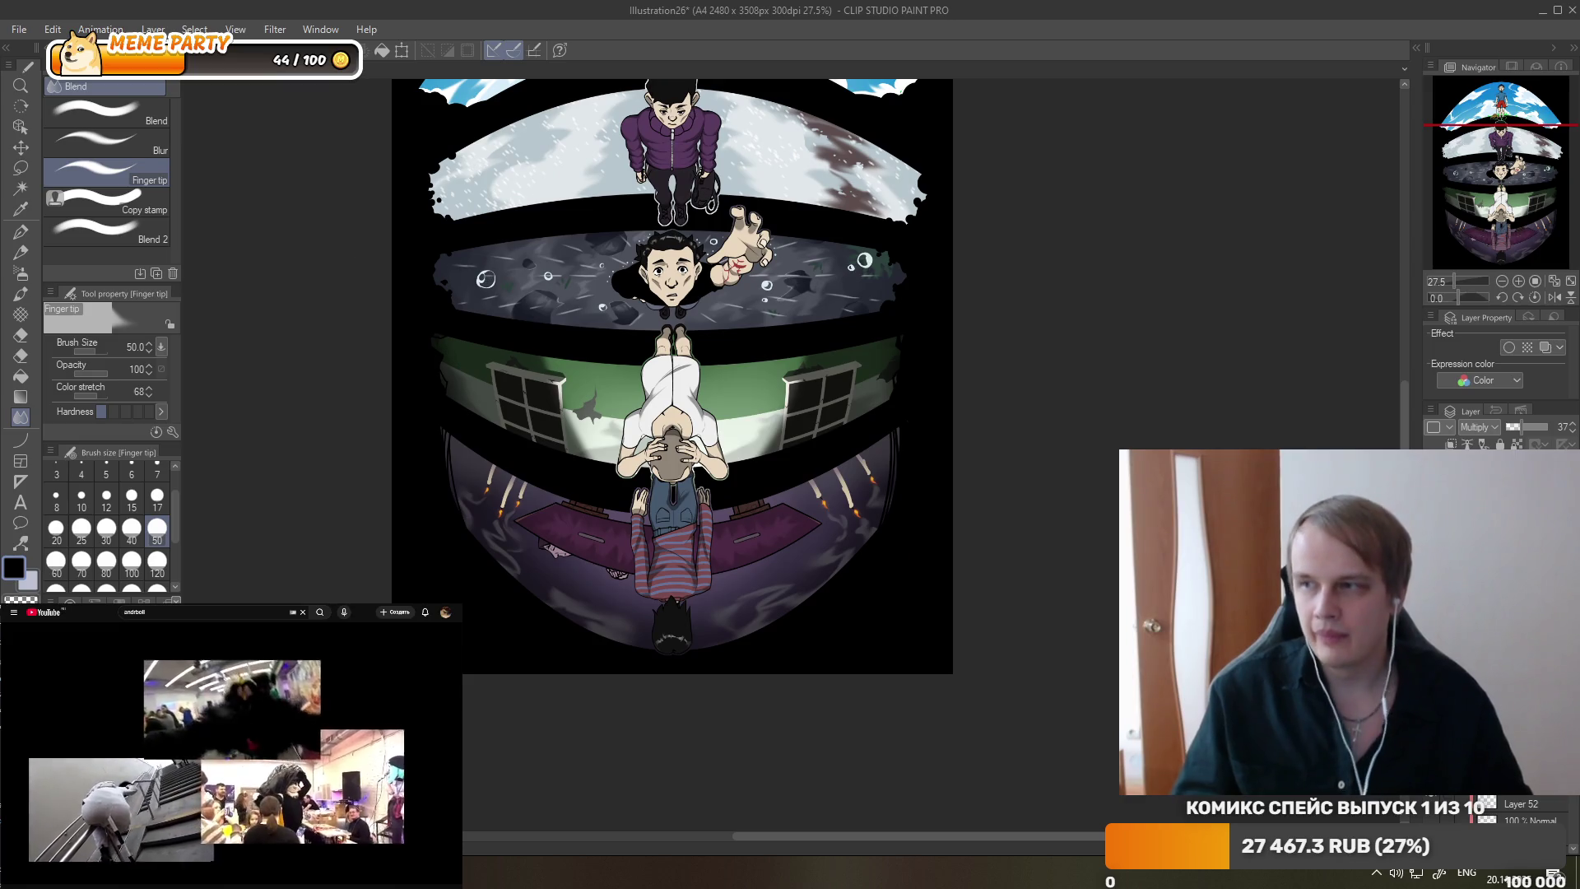
pyautogui.hotkey('alt', 'Tab')
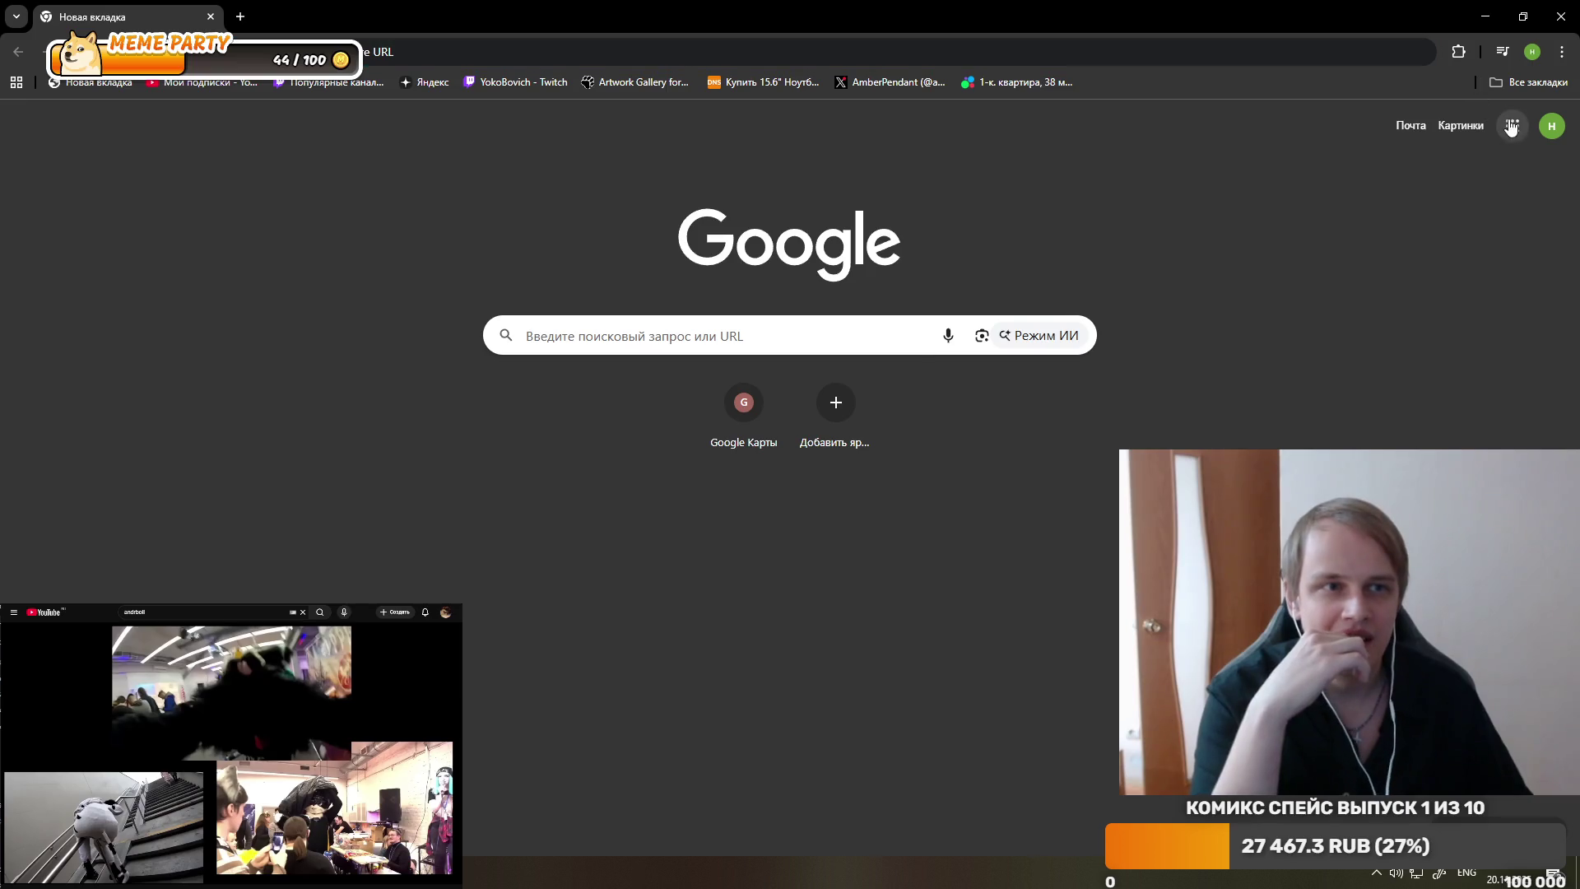
# - Open Google Maps from the Google apps list and zoom into the area
pyautogui.click(1512, 125)
pyautogui.click(1502, 188)
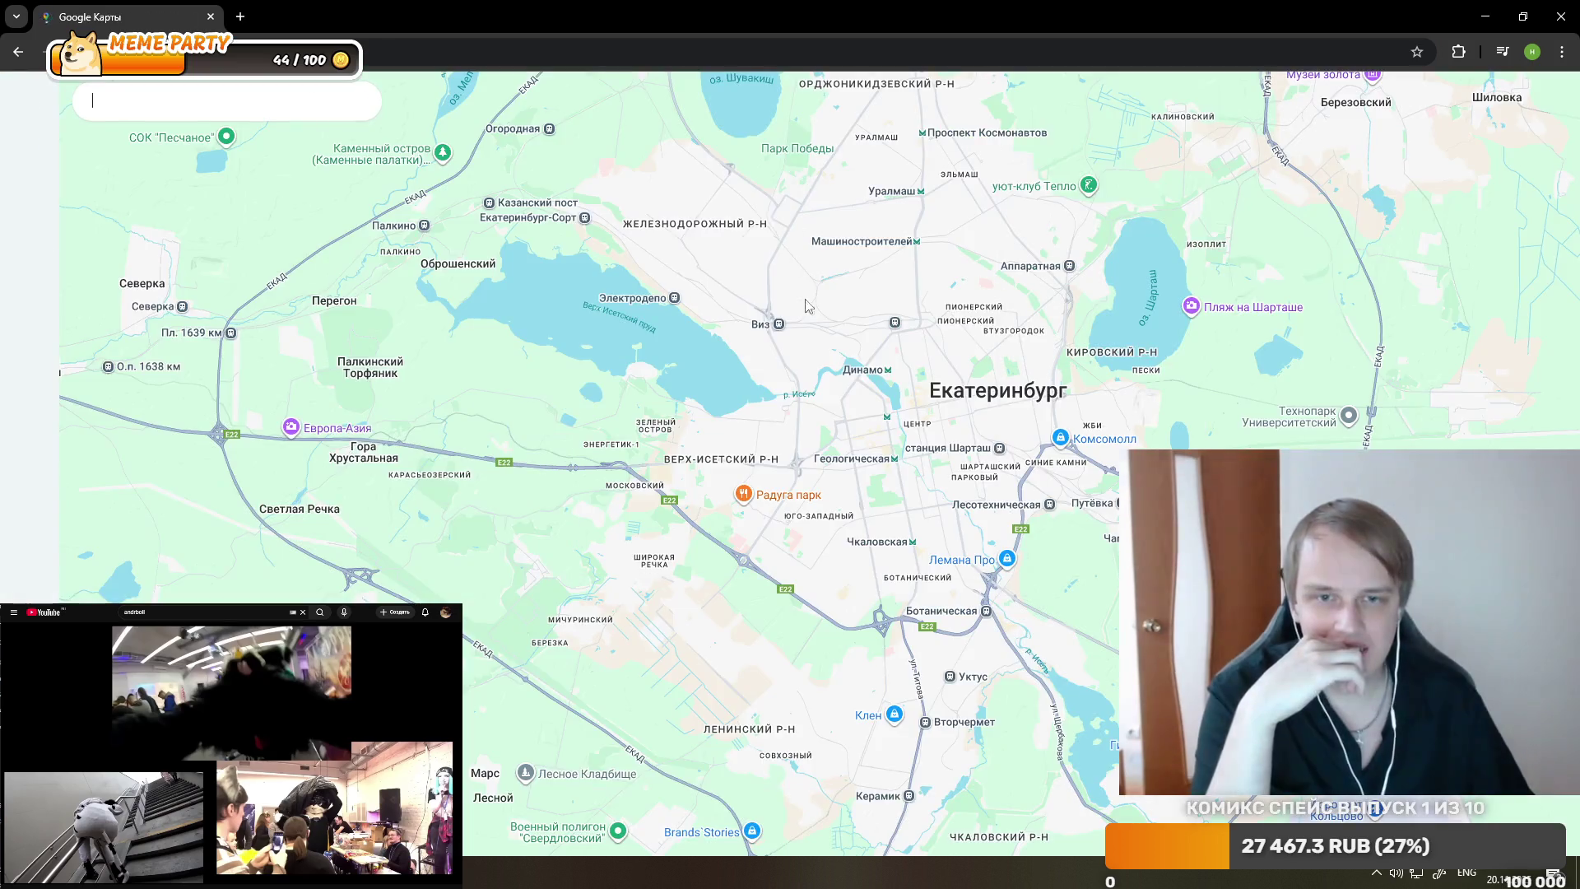
pyautogui.scroll(3, 817, 514)
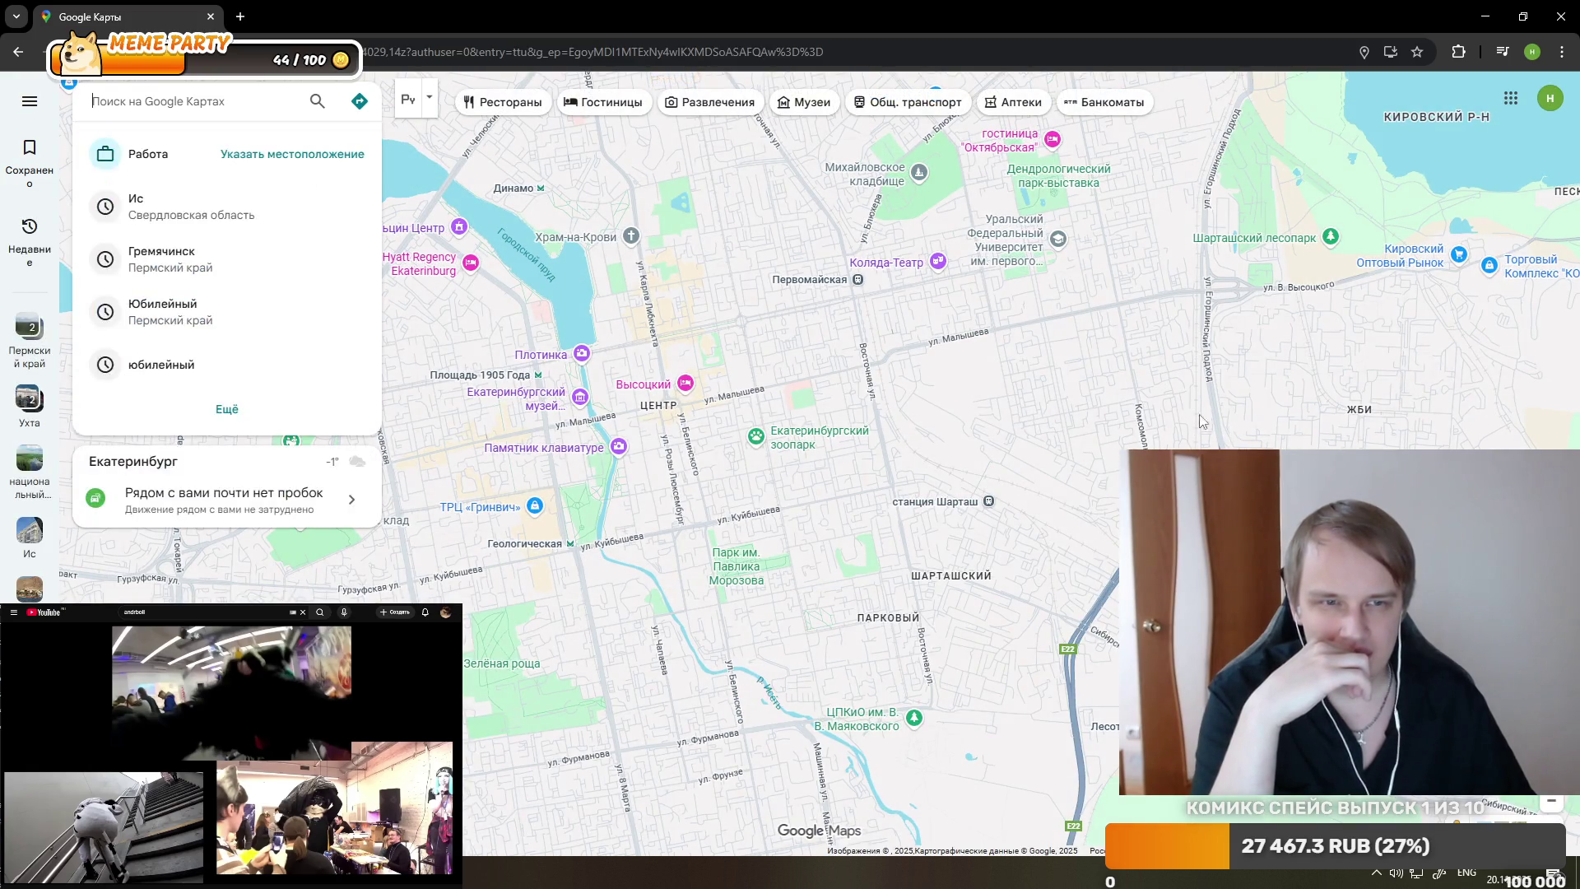
pyautogui.scroll(1, 1115, 390)
pyautogui.scroll(2, 1116, 390)
pyautogui.scroll(2, 927, 420)
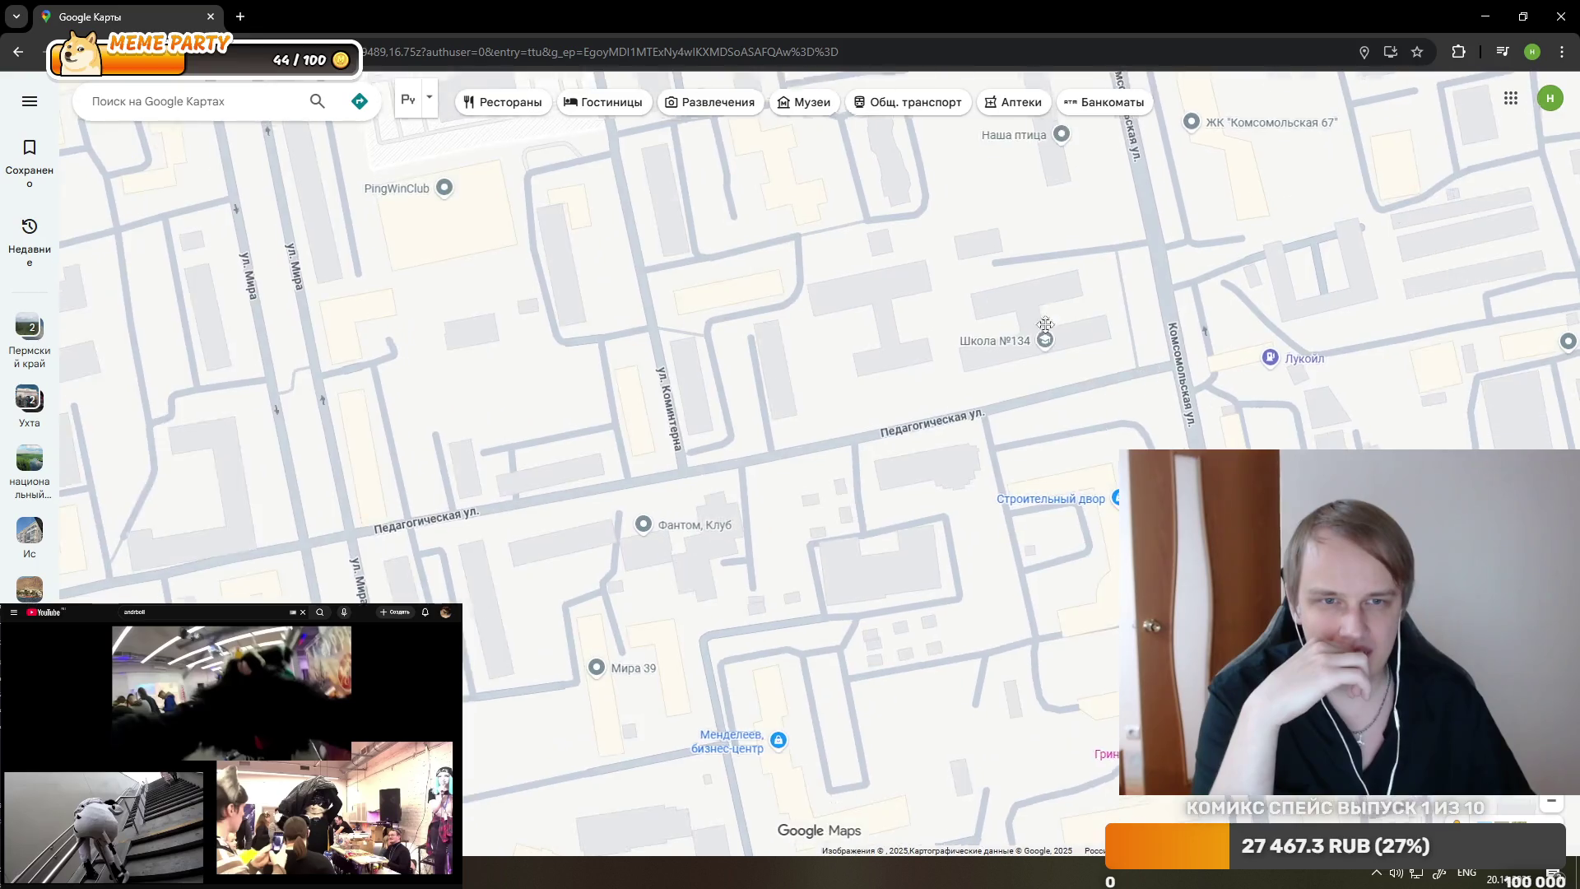
pyautogui.scroll(1, 882, 407)
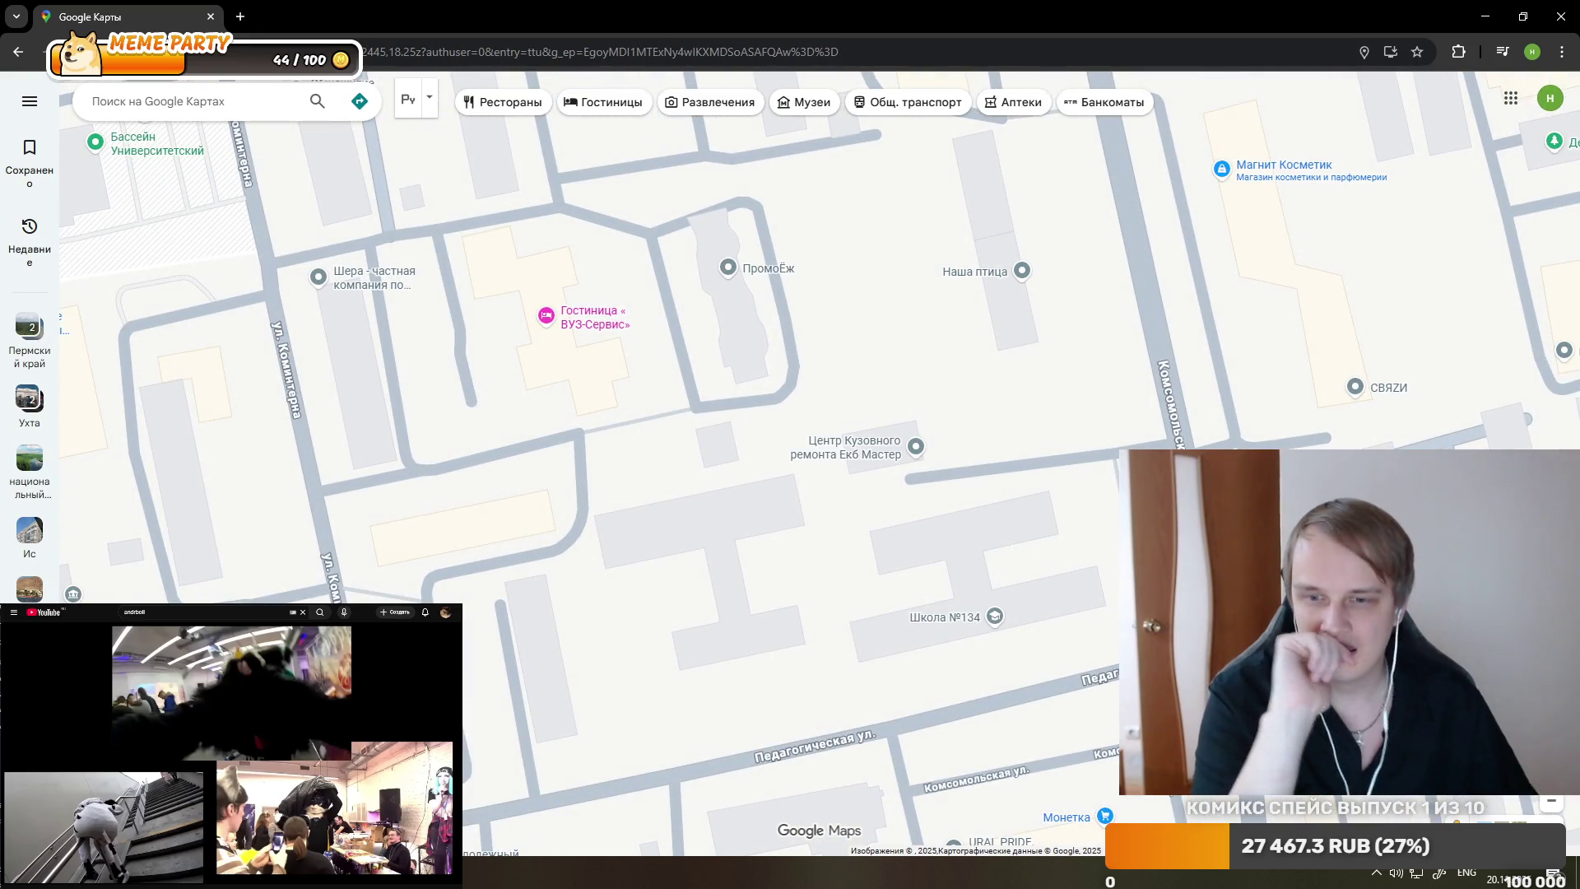
pyautogui.hotkey('alt', 'Tab')
pyautogui.hotkey('alt', 'Tab')
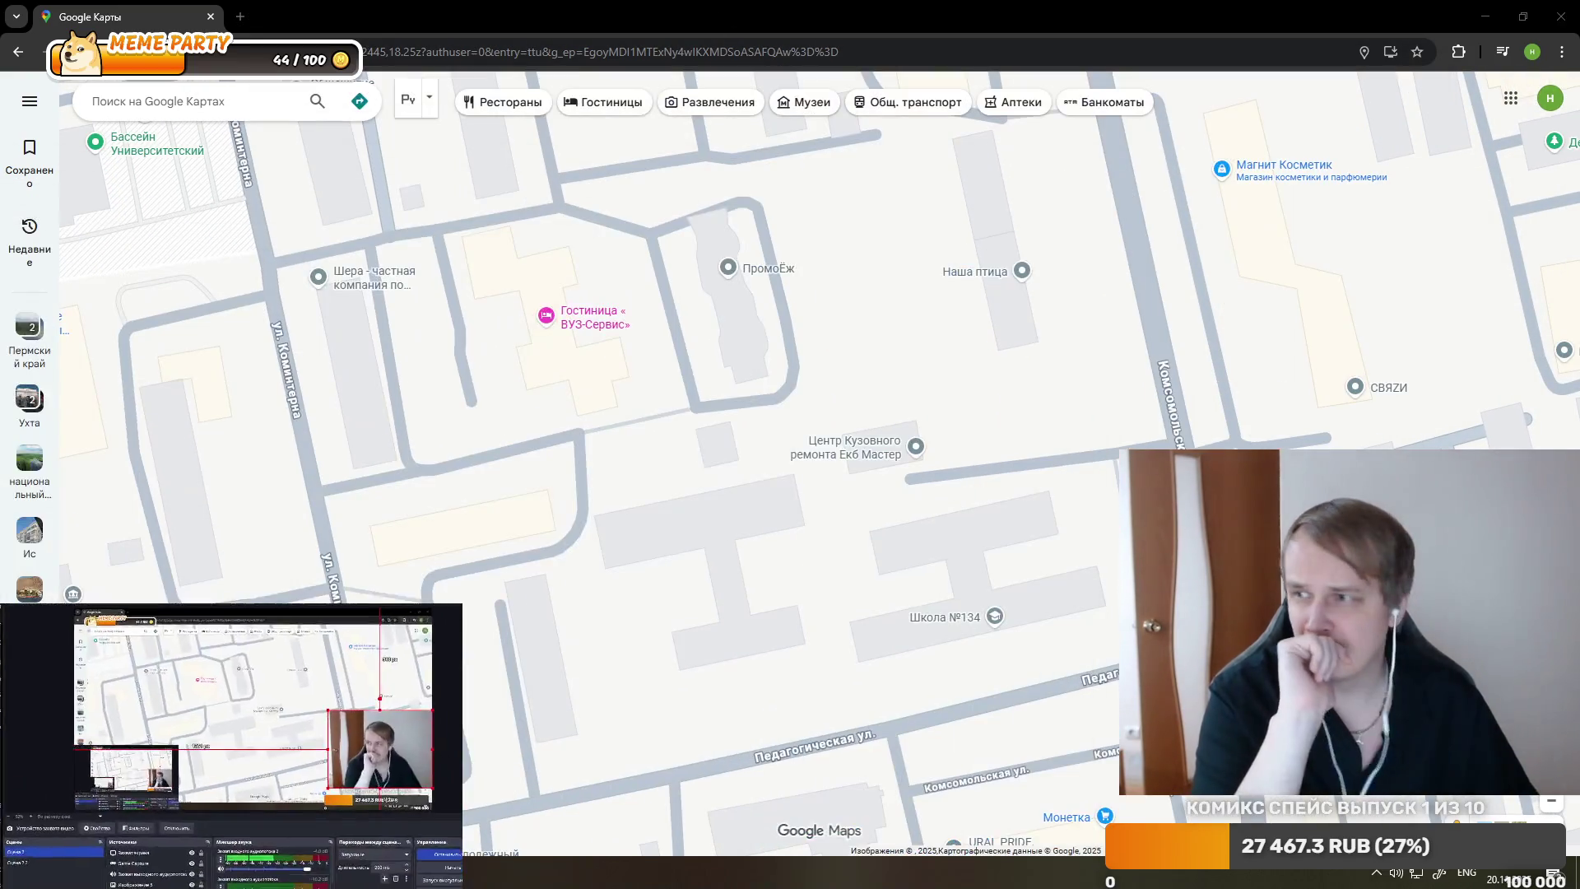
pyautogui.scroll(-1, 780, 297)
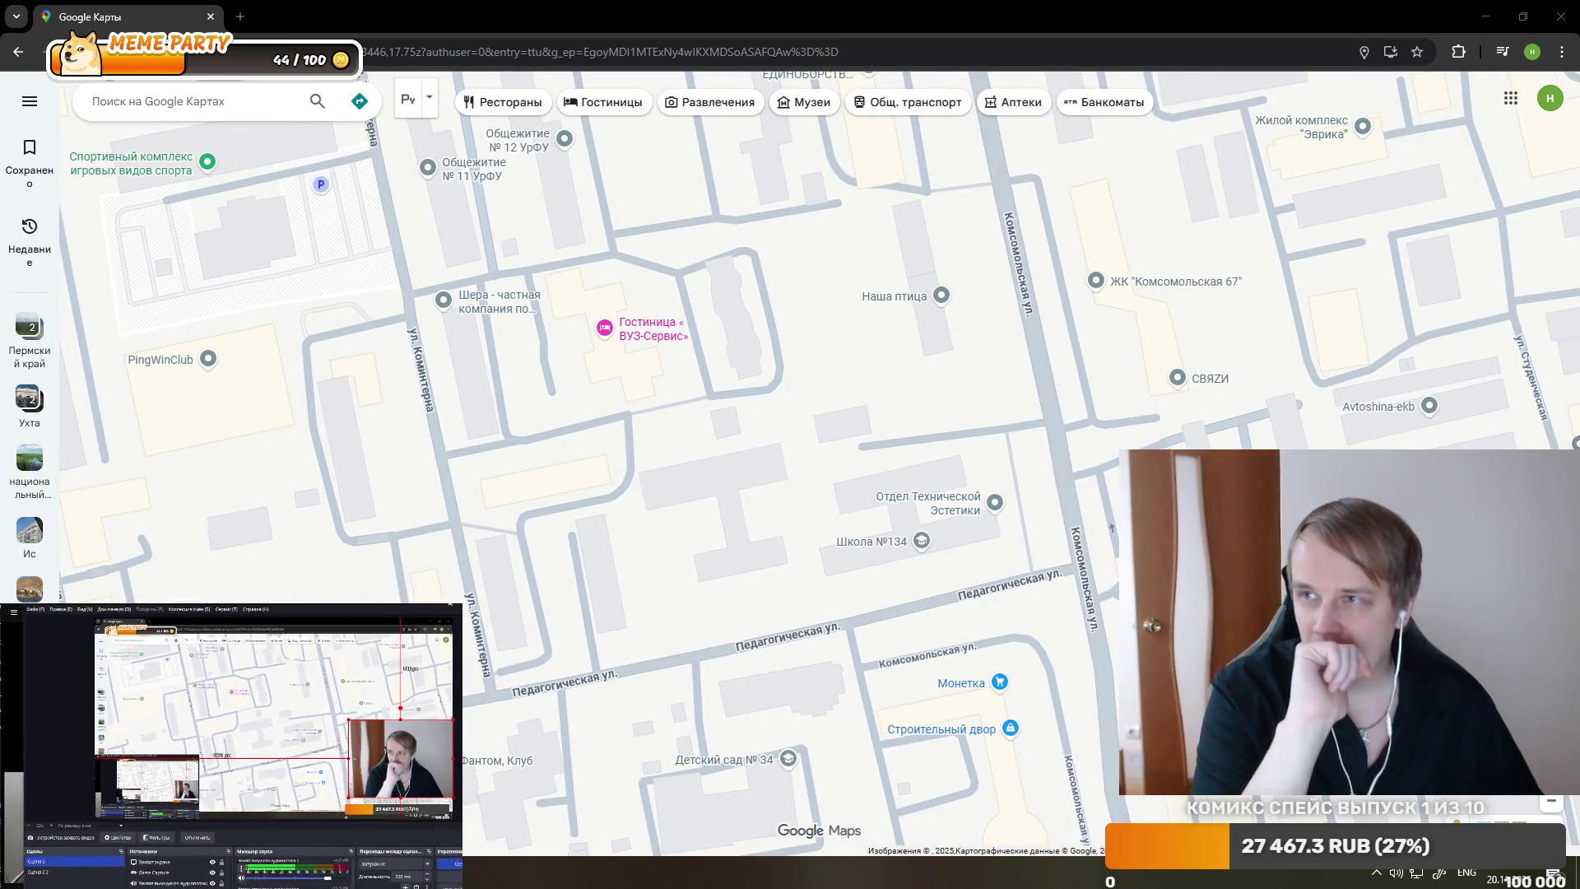
# - Shift the map north to the UrFU dormitories and reveal the Street View coverage lines
pyautogui.moveTo(823, 198); pyautogui.dragTo(786, 386)
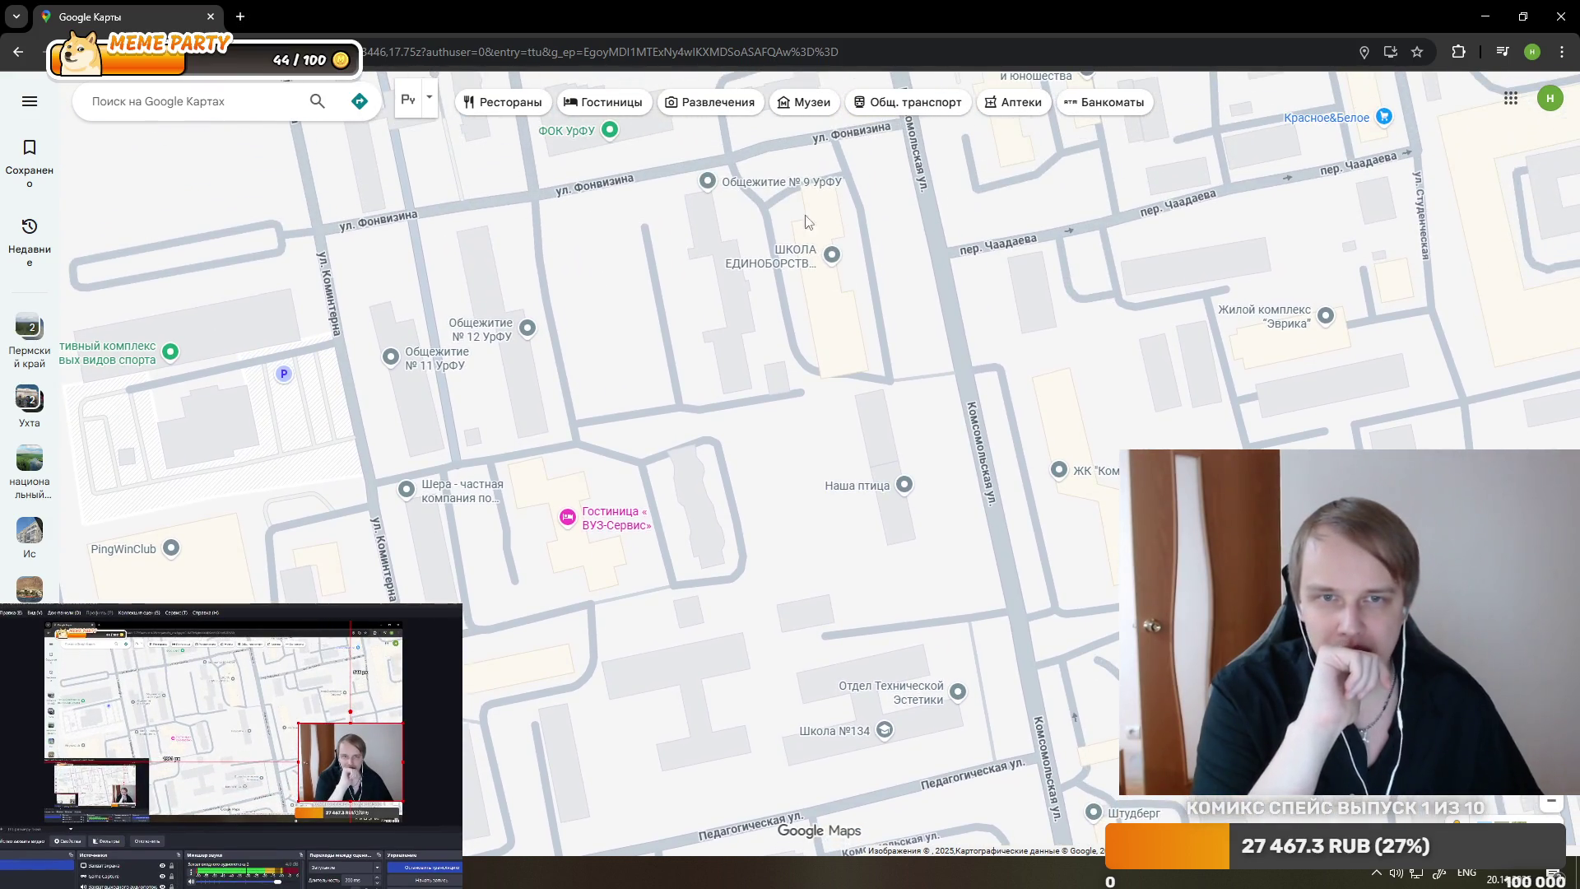
pyautogui.scroll(-1, 790, 317)
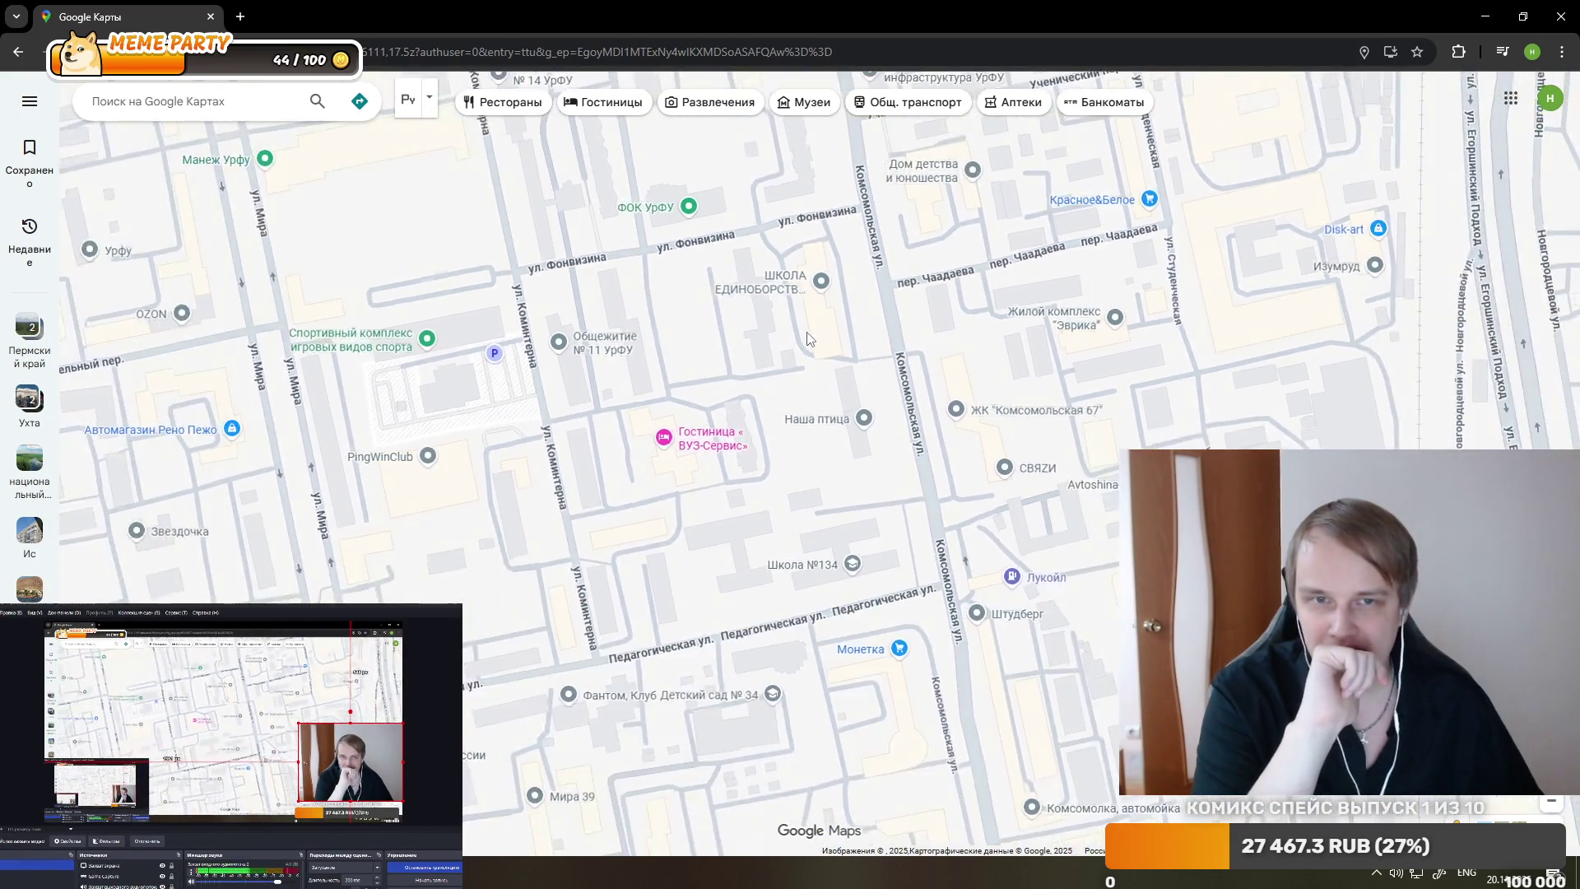
pyautogui.scroll(2, 807, 329)
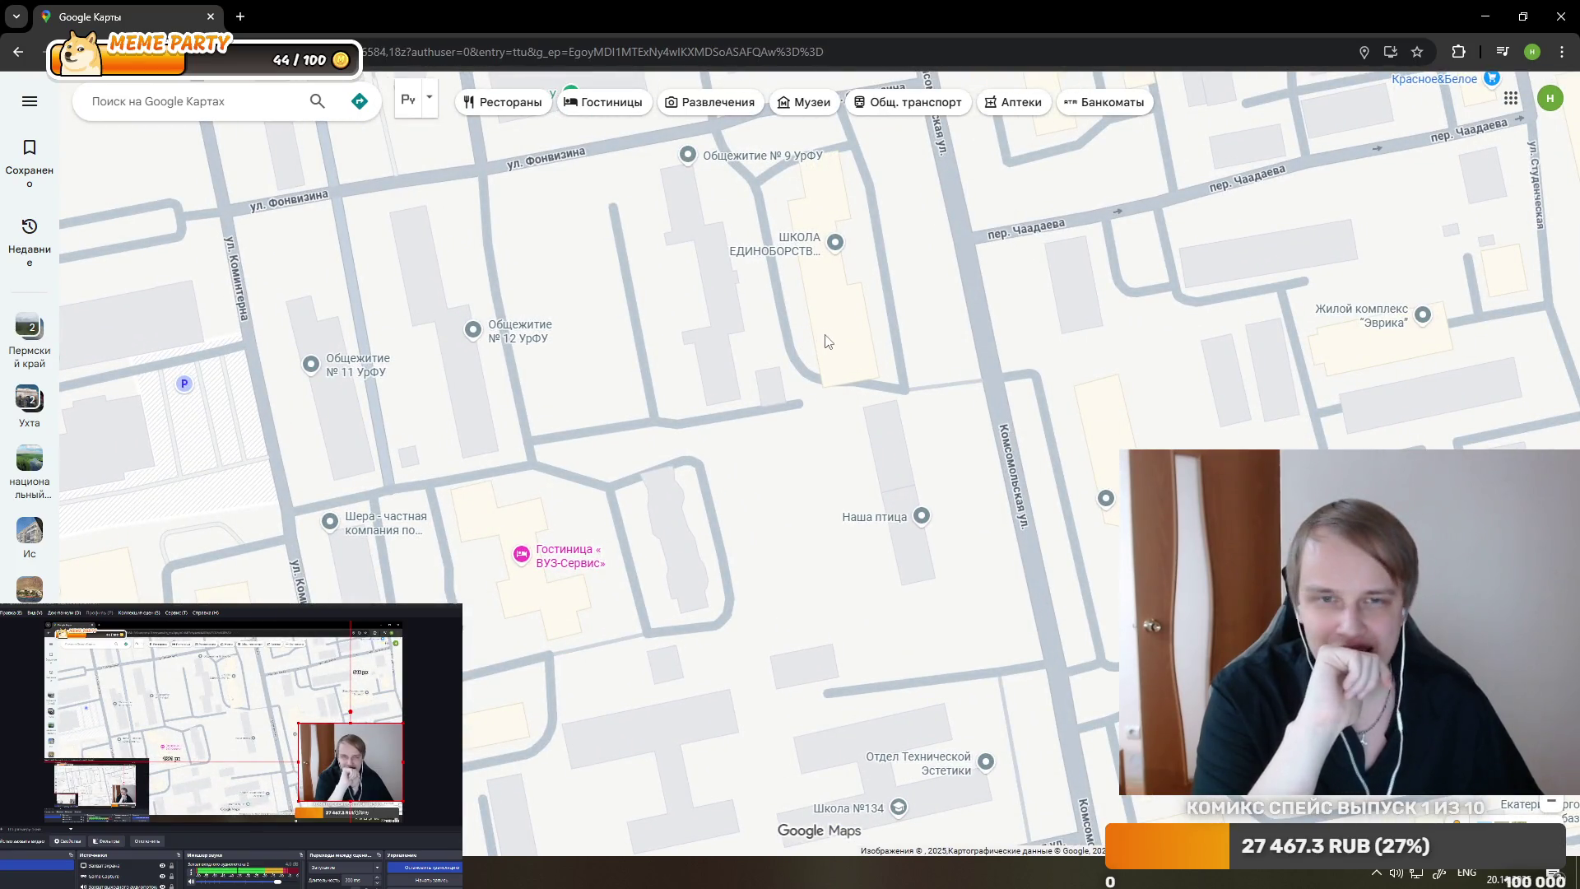
pyautogui.scroll(-1, 773, 313)
pyautogui.scroll(1, 767, 353)
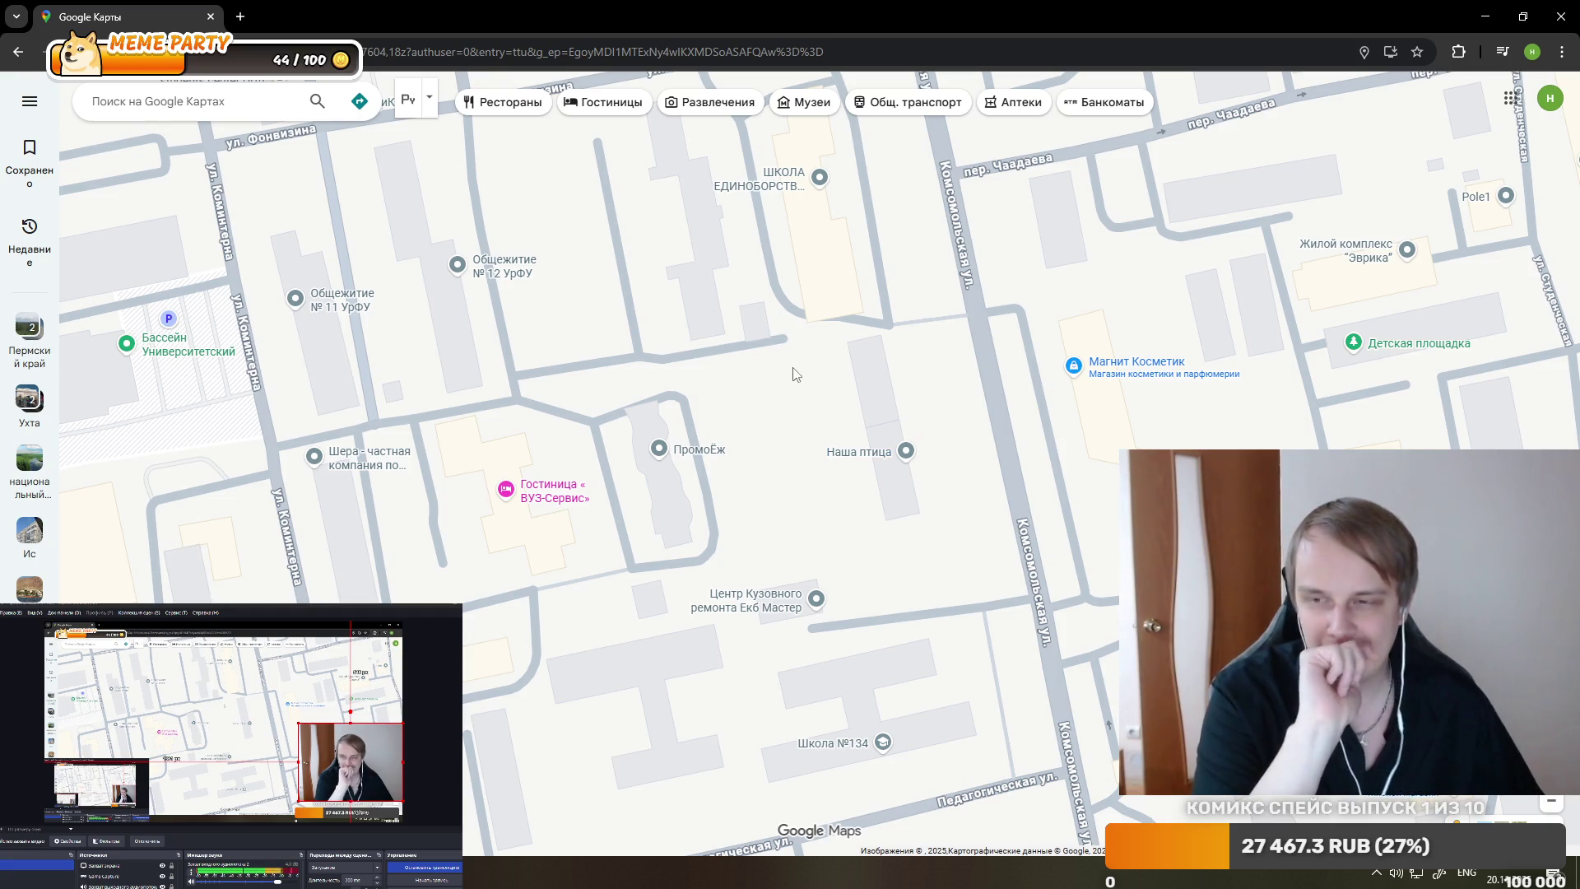
pyautogui.moveTo(1458, 821)
pyautogui.mouseDown()
pyautogui.moveTo(708, 308)
pyautogui.moveTo(674, 353)
pyautogui.mouseUp()
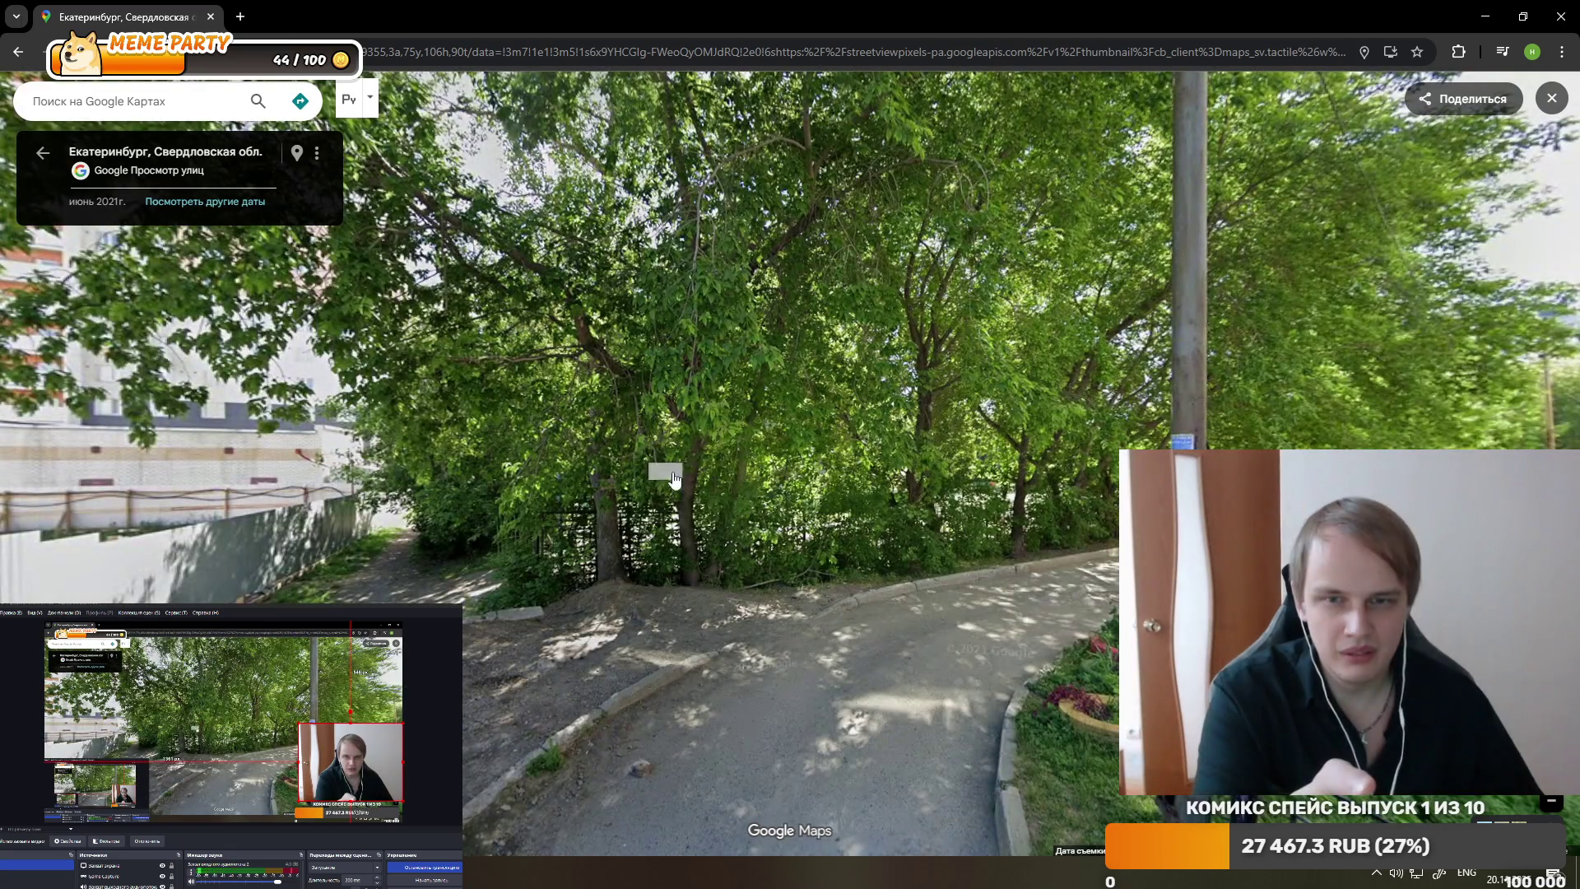
# - Look toward the apartment blocks, then walk along the tree-lined footpath to the fence
pyautogui.moveTo(670, 346)
pyautogui.mouseDown()
pyautogui.moveTo(1179, 363)
pyautogui.moveTo(1377, 445)
pyautogui.moveTo(695, 473)
pyautogui.mouseUp()
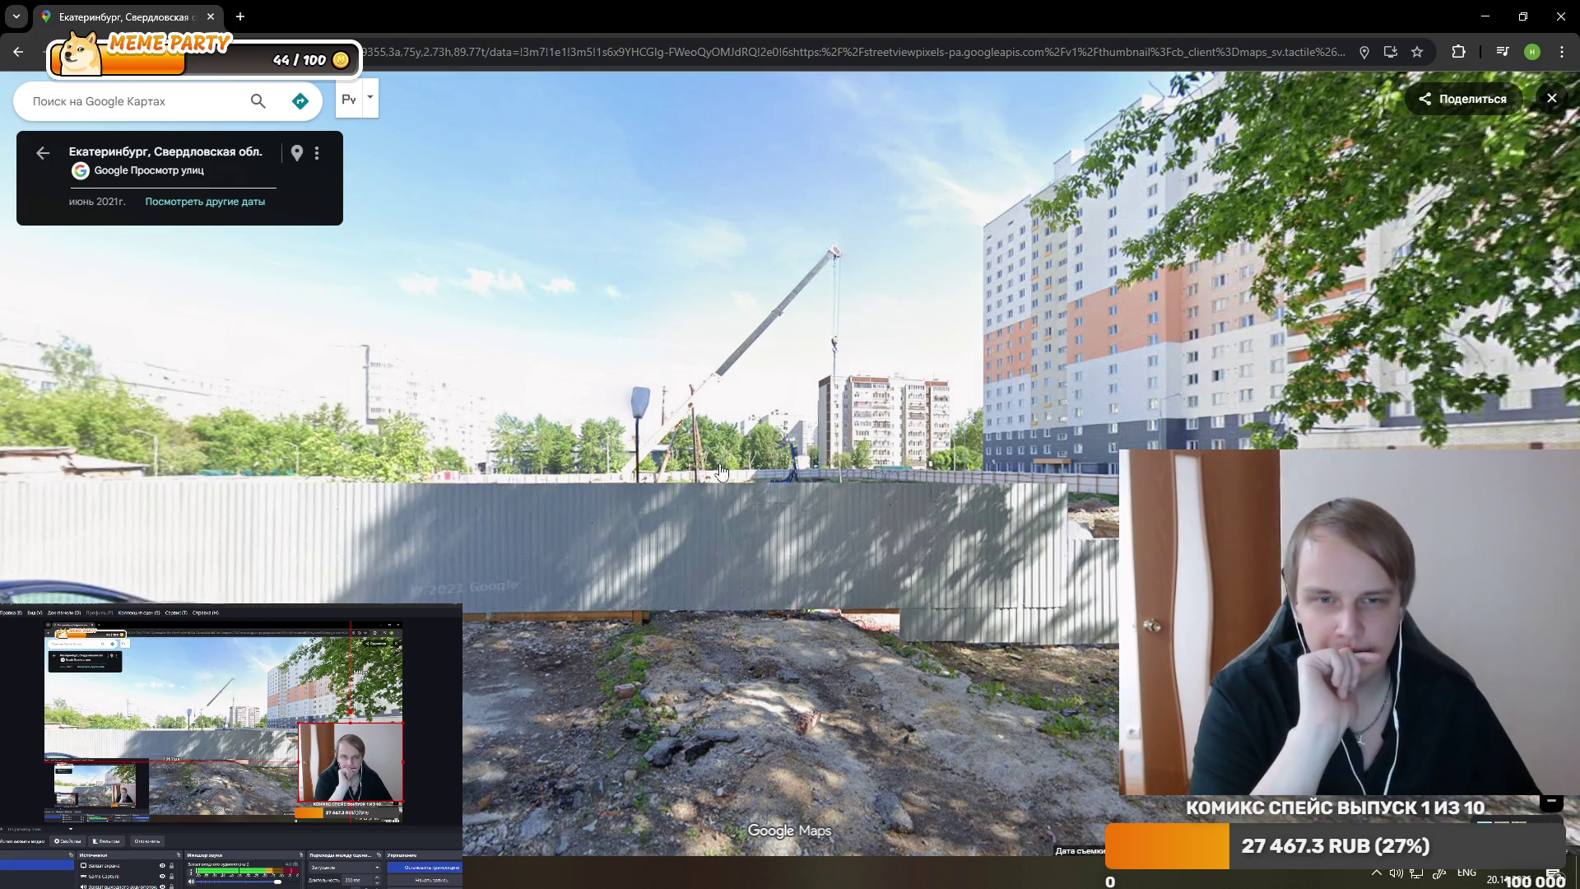
pyautogui.moveTo(1117, 514); pyautogui.dragTo(1053, 520)
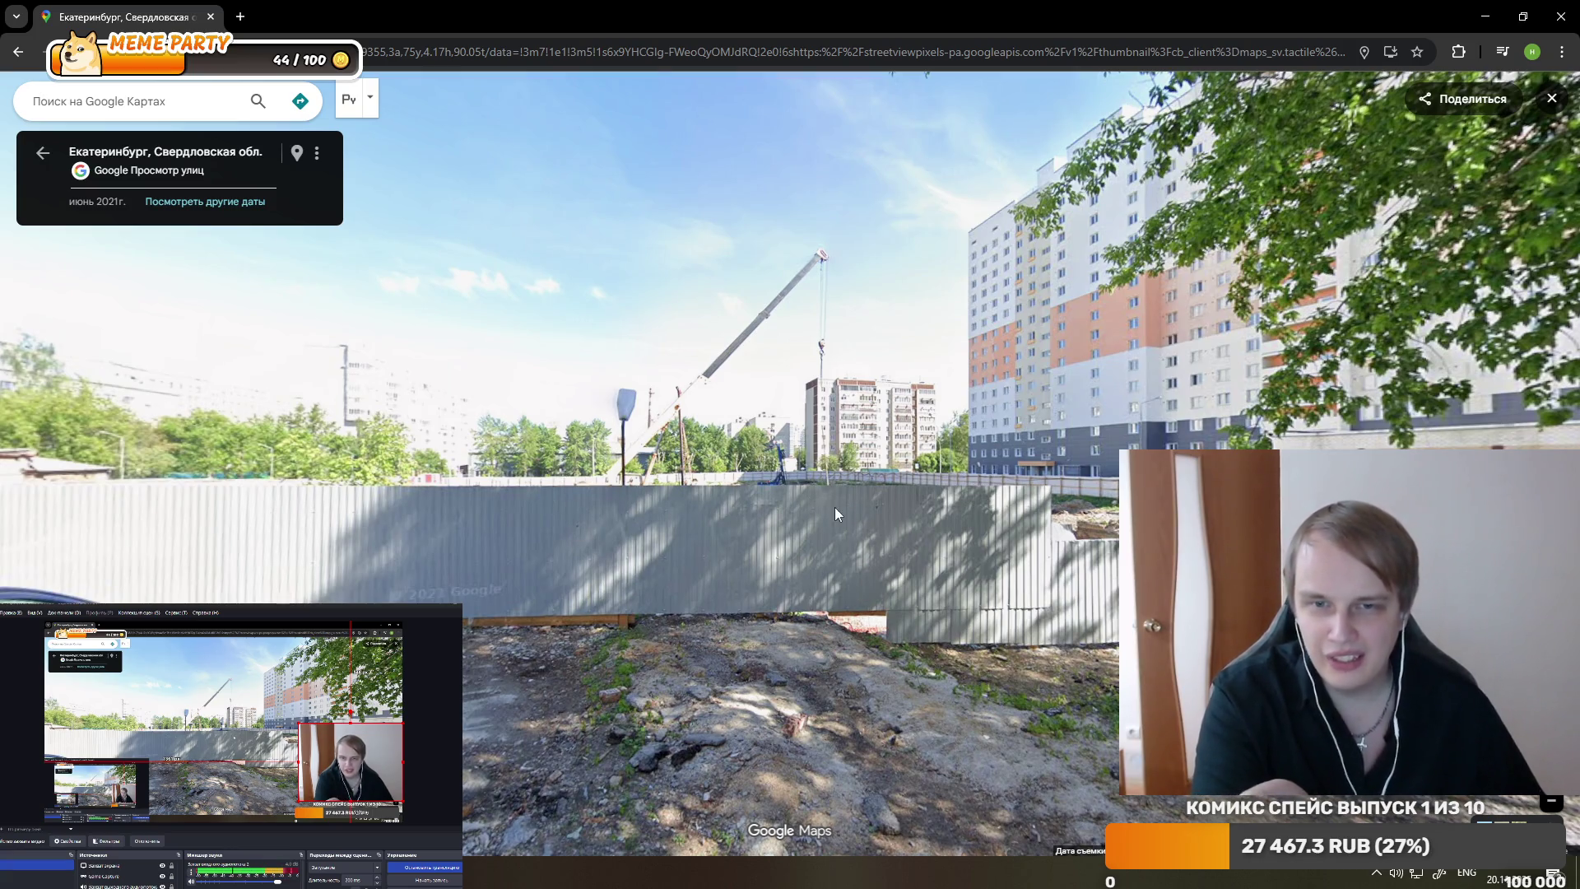
pyautogui.click(872, 497)
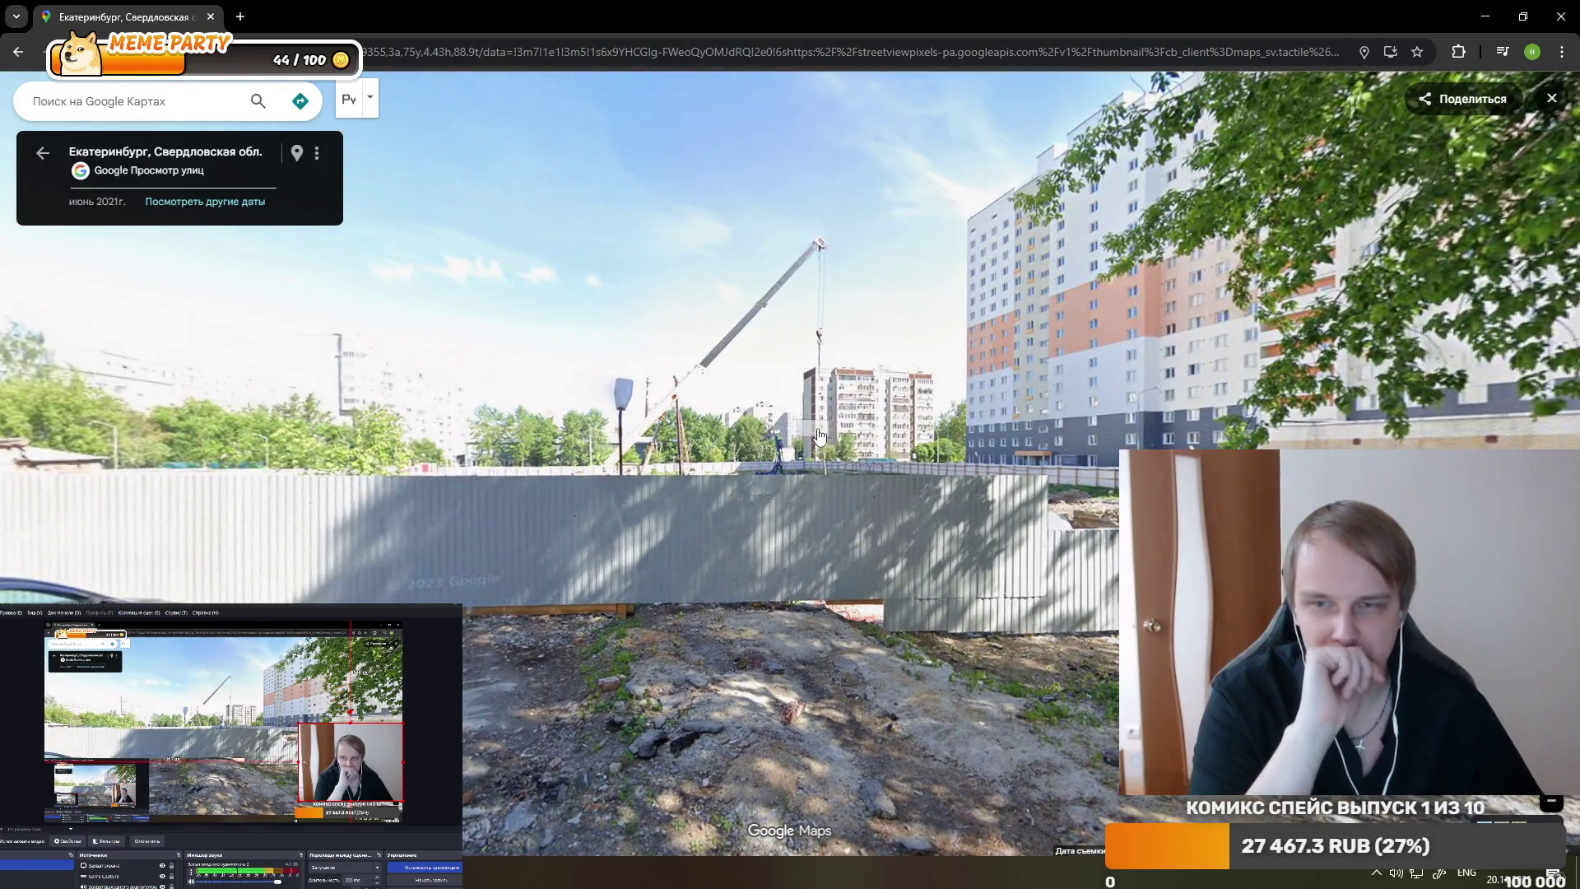
pyautogui.moveTo(820, 436); pyautogui.dragTo(756, 525)
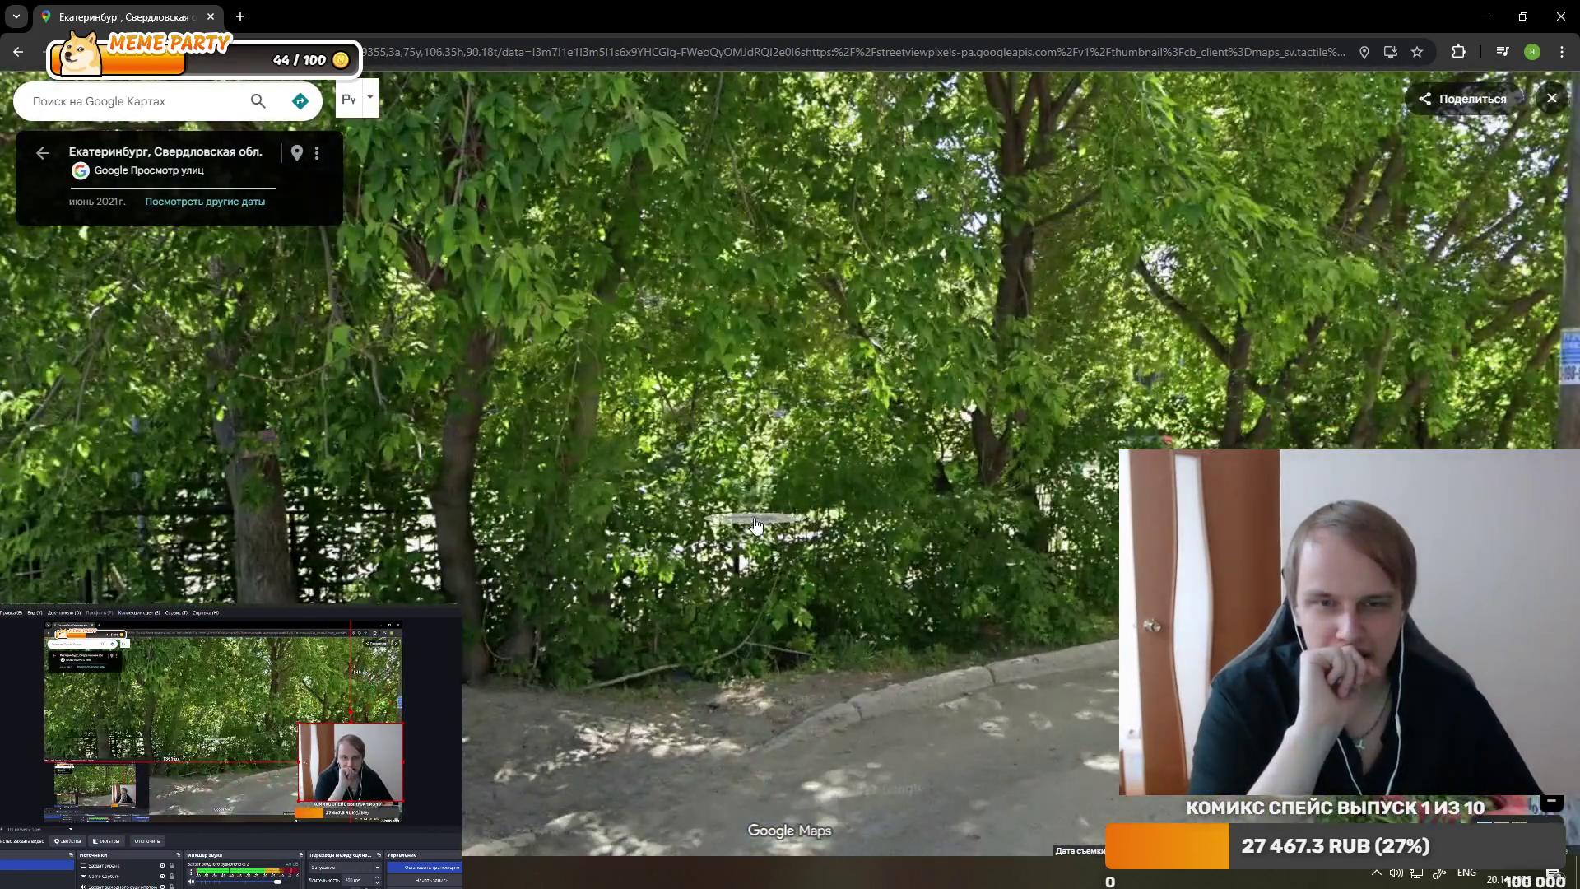
pyautogui.click(756, 525)
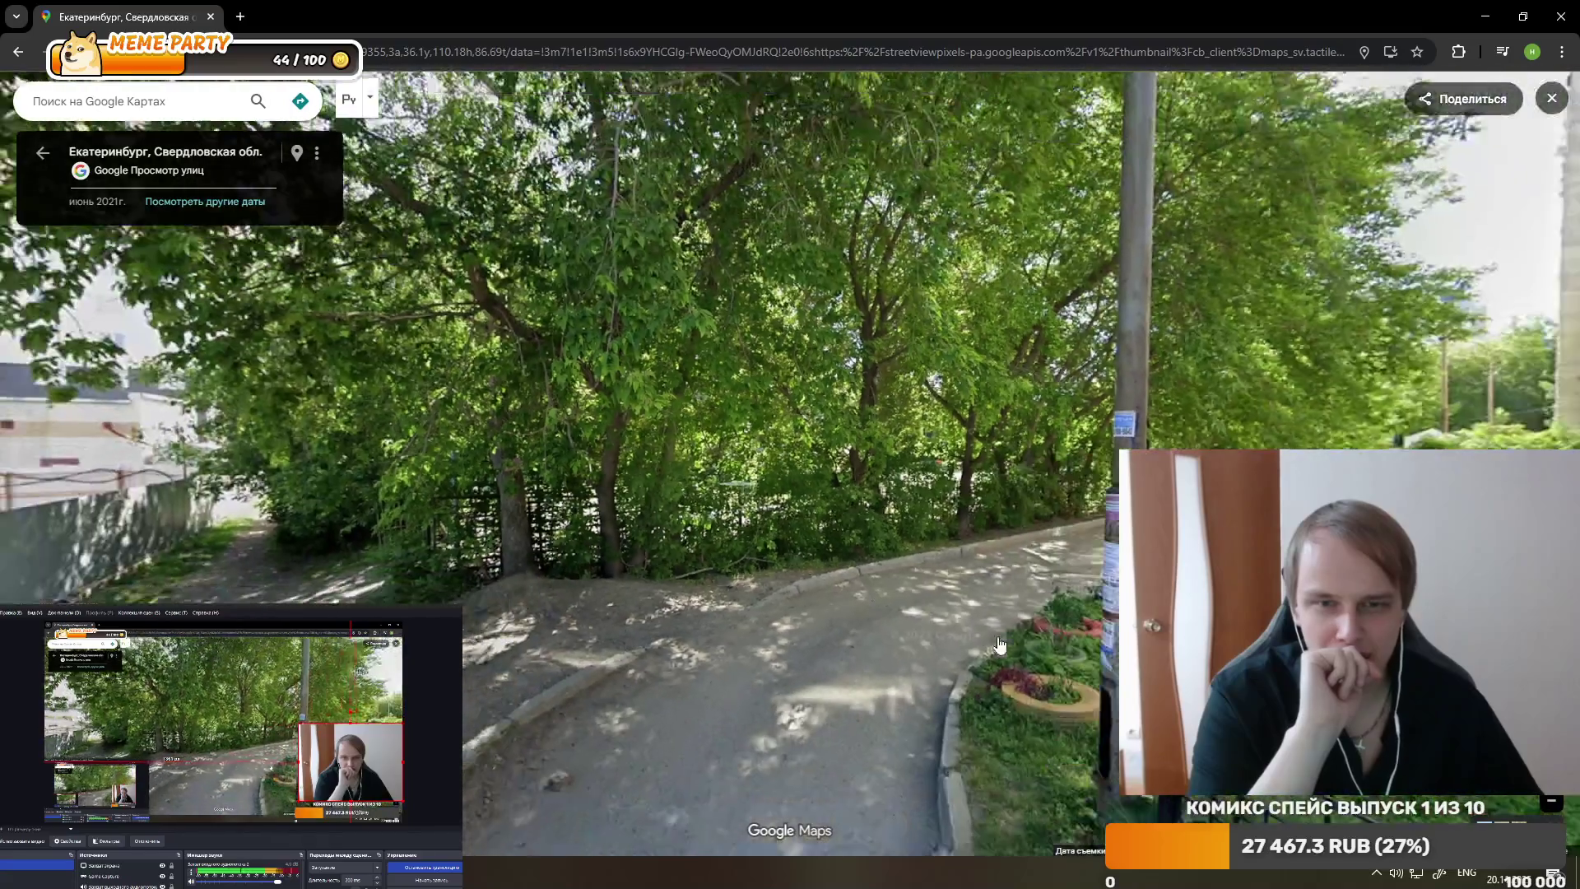
pyautogui.click(979, 629)
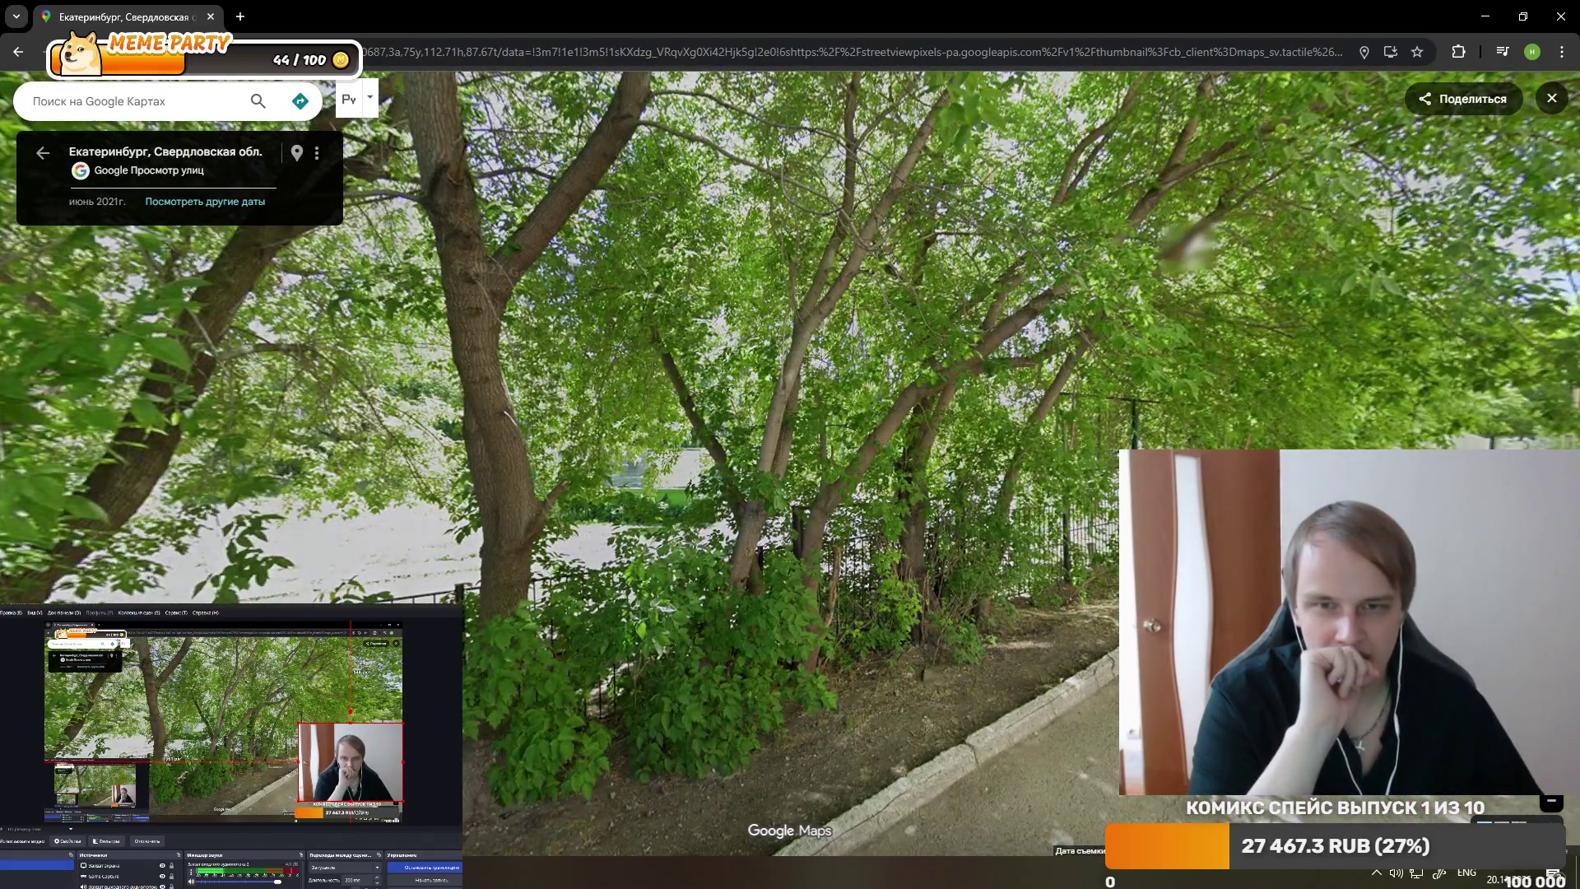
pyautogui.press('Up')
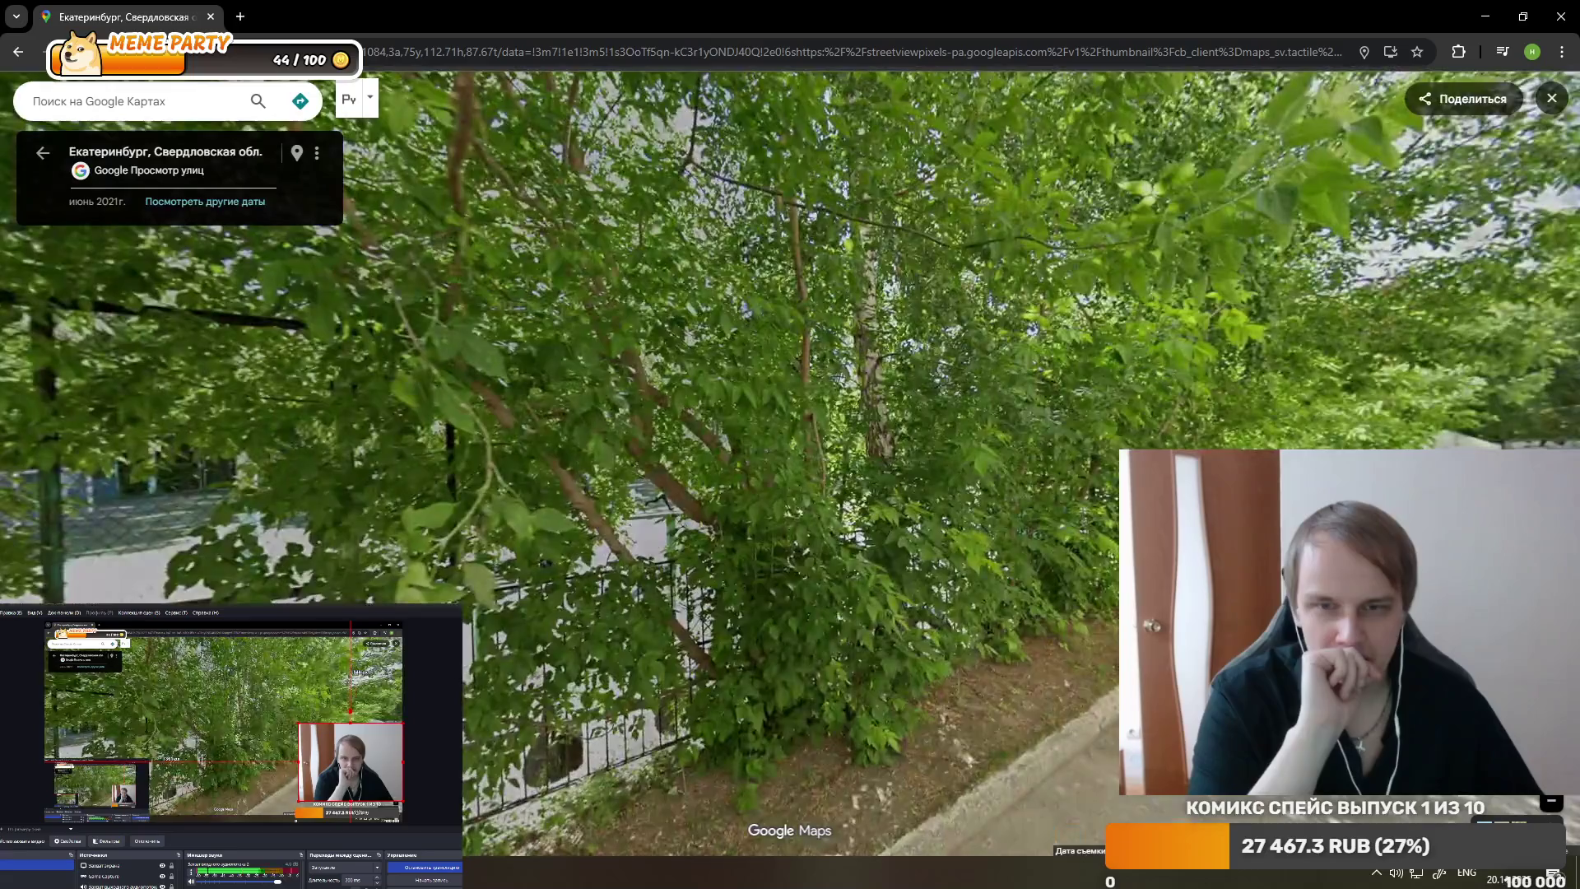
pyautogui.click(640, 398)
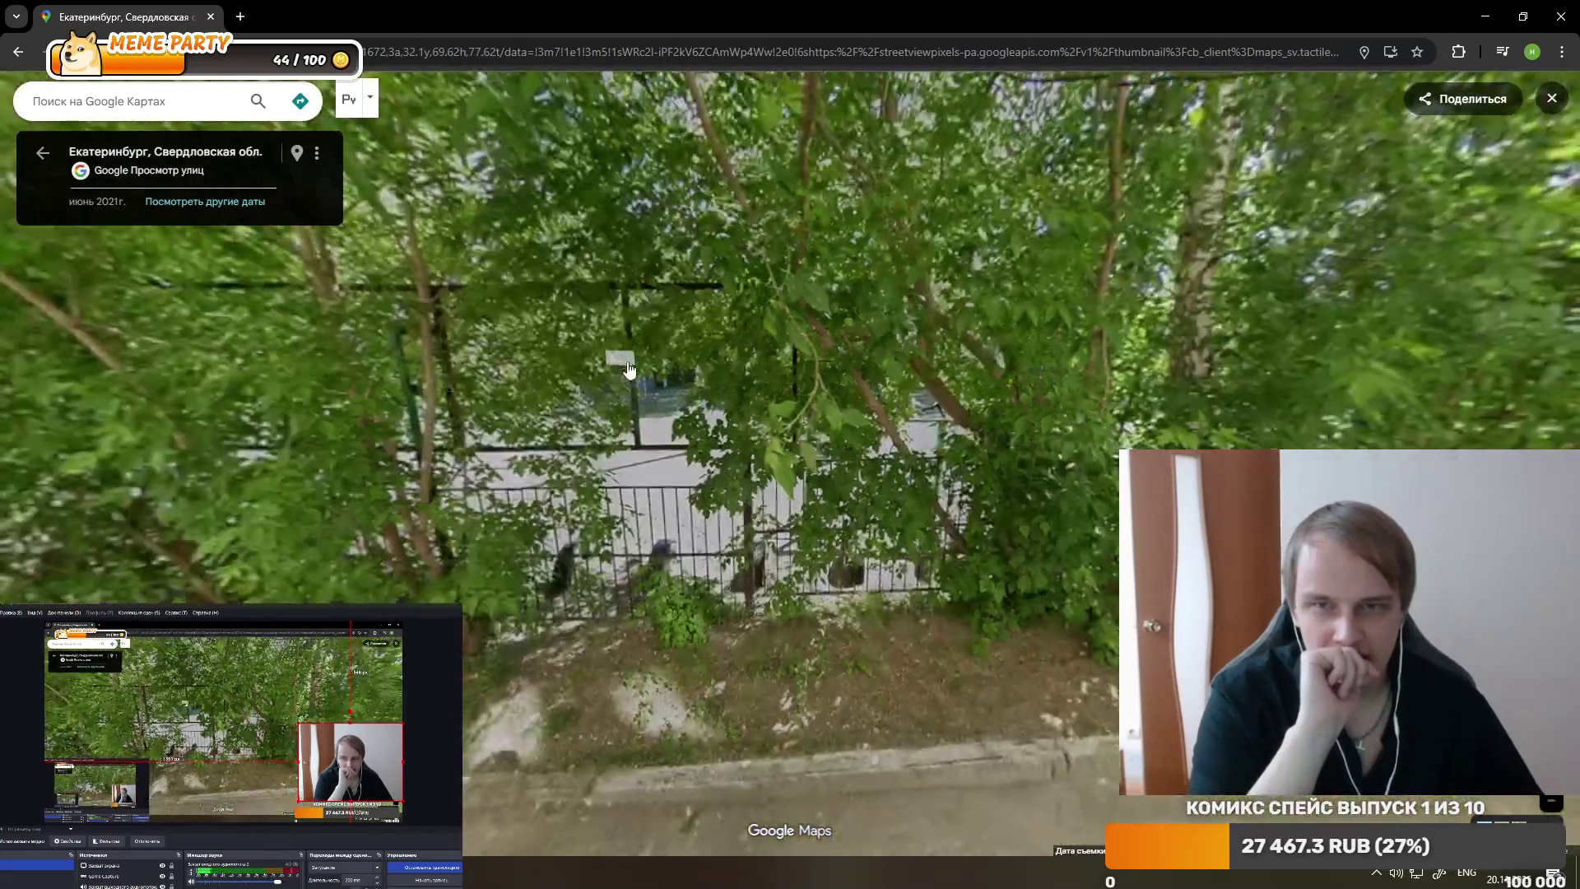
# - Look up at the canopy and continue past the fence toward the construction site
pyautogui.moveTo(629, 370); pyautogui.dragTo(729, 702)
pyautogui.moveTo(400, 559); pyautogui.dragTo(550, 488)
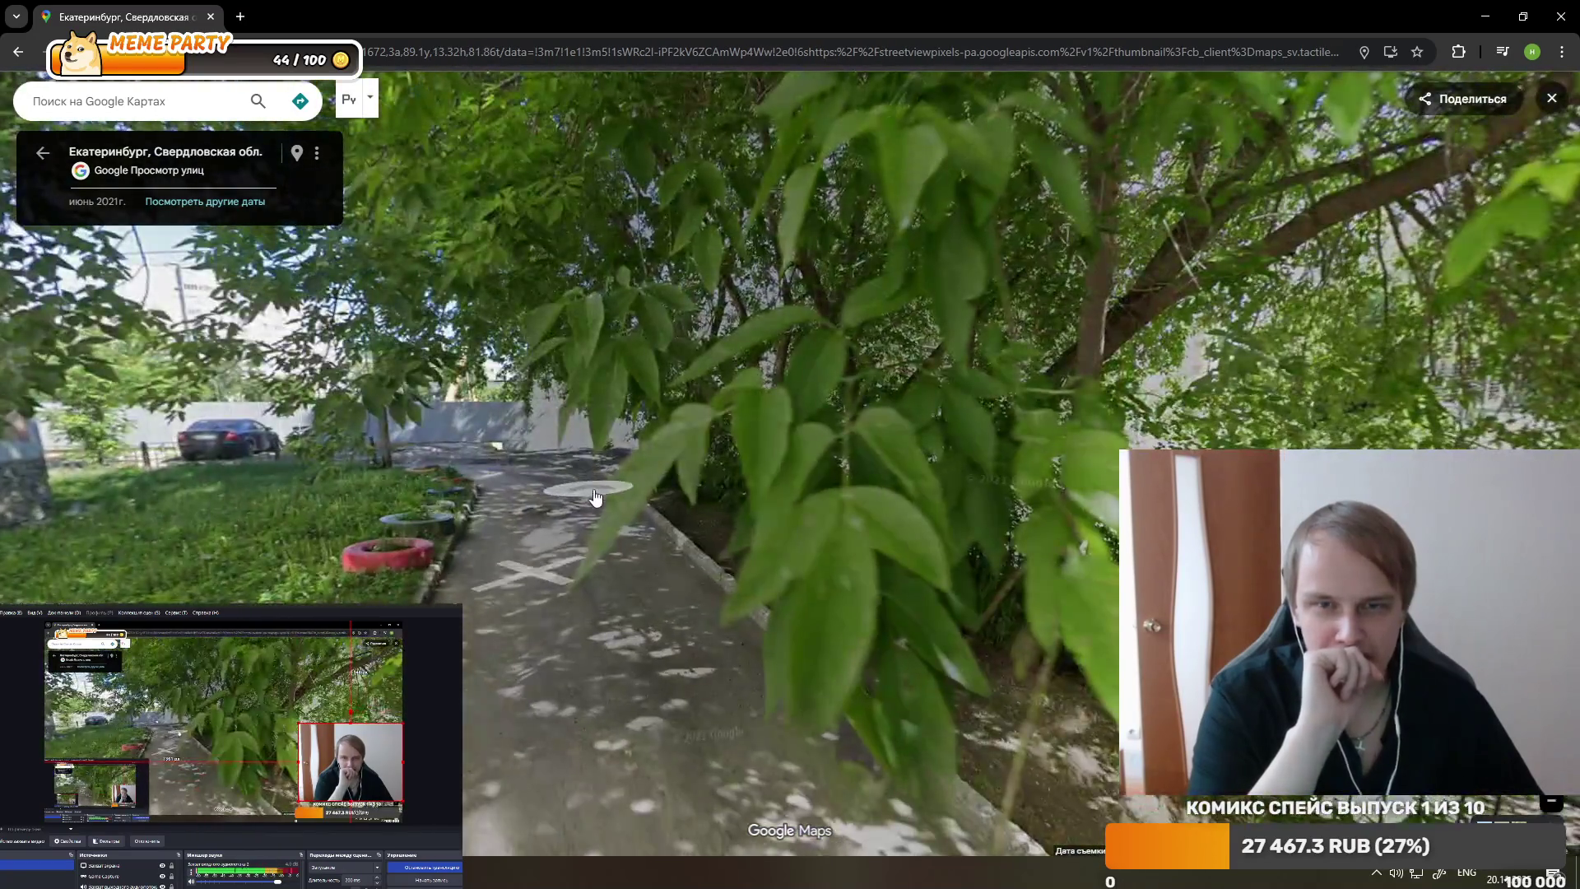
pyautogui.click(630, 518)
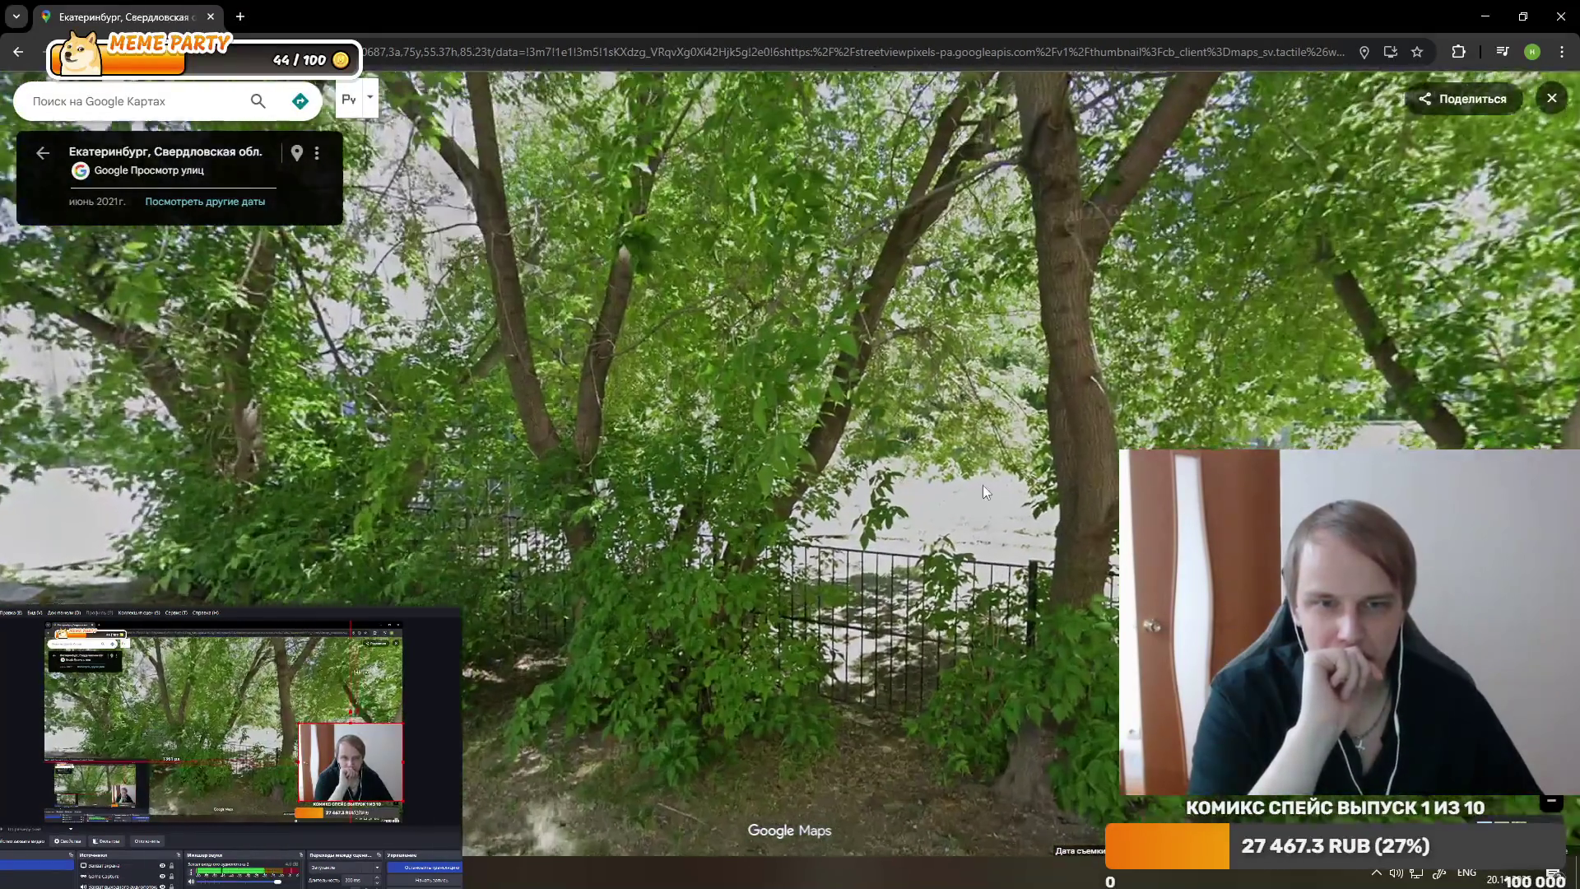
pyautogui.click(774, 496)
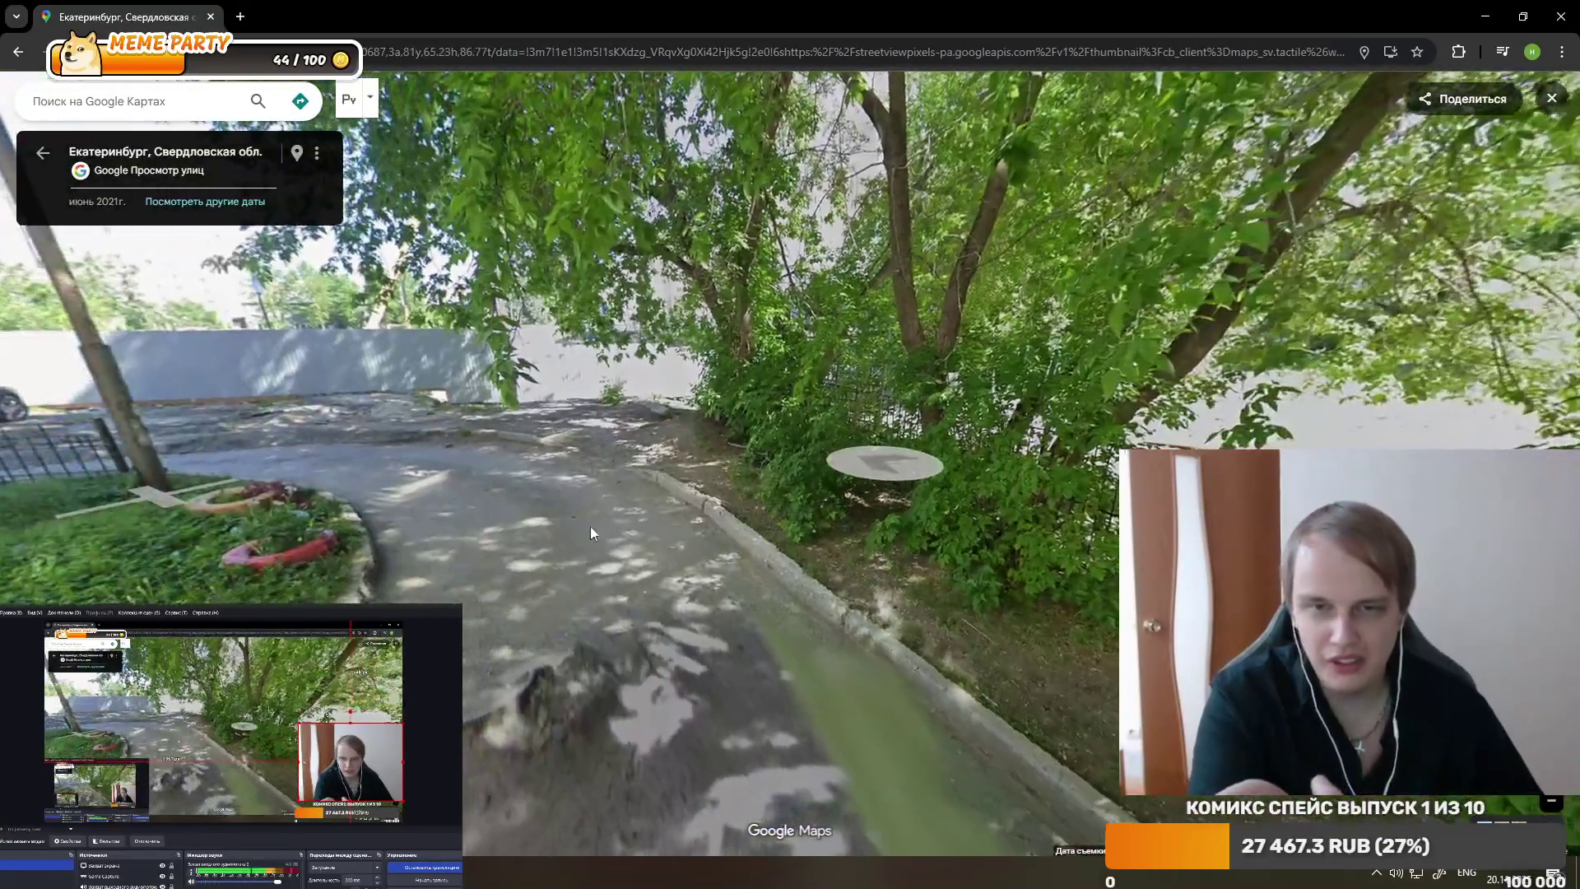
pyautogui.click(590, 526)
pyautogui.click(977, 481)
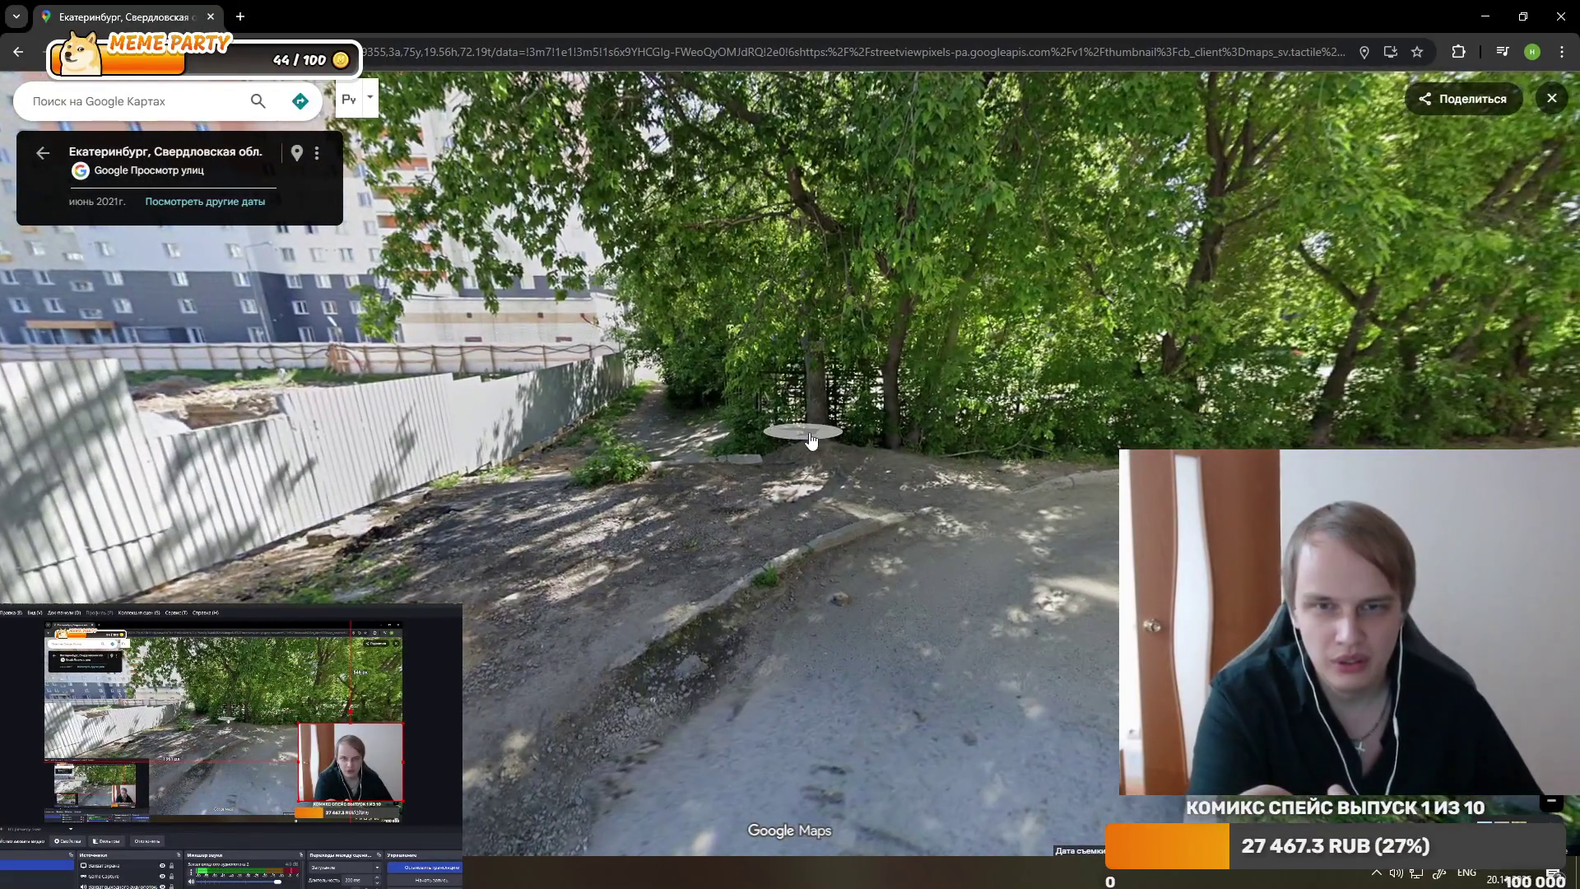
# - View 'Посмотреть другие даты', move to the paved path with cars, then exit to the map
pyautogui.click(200, 212)
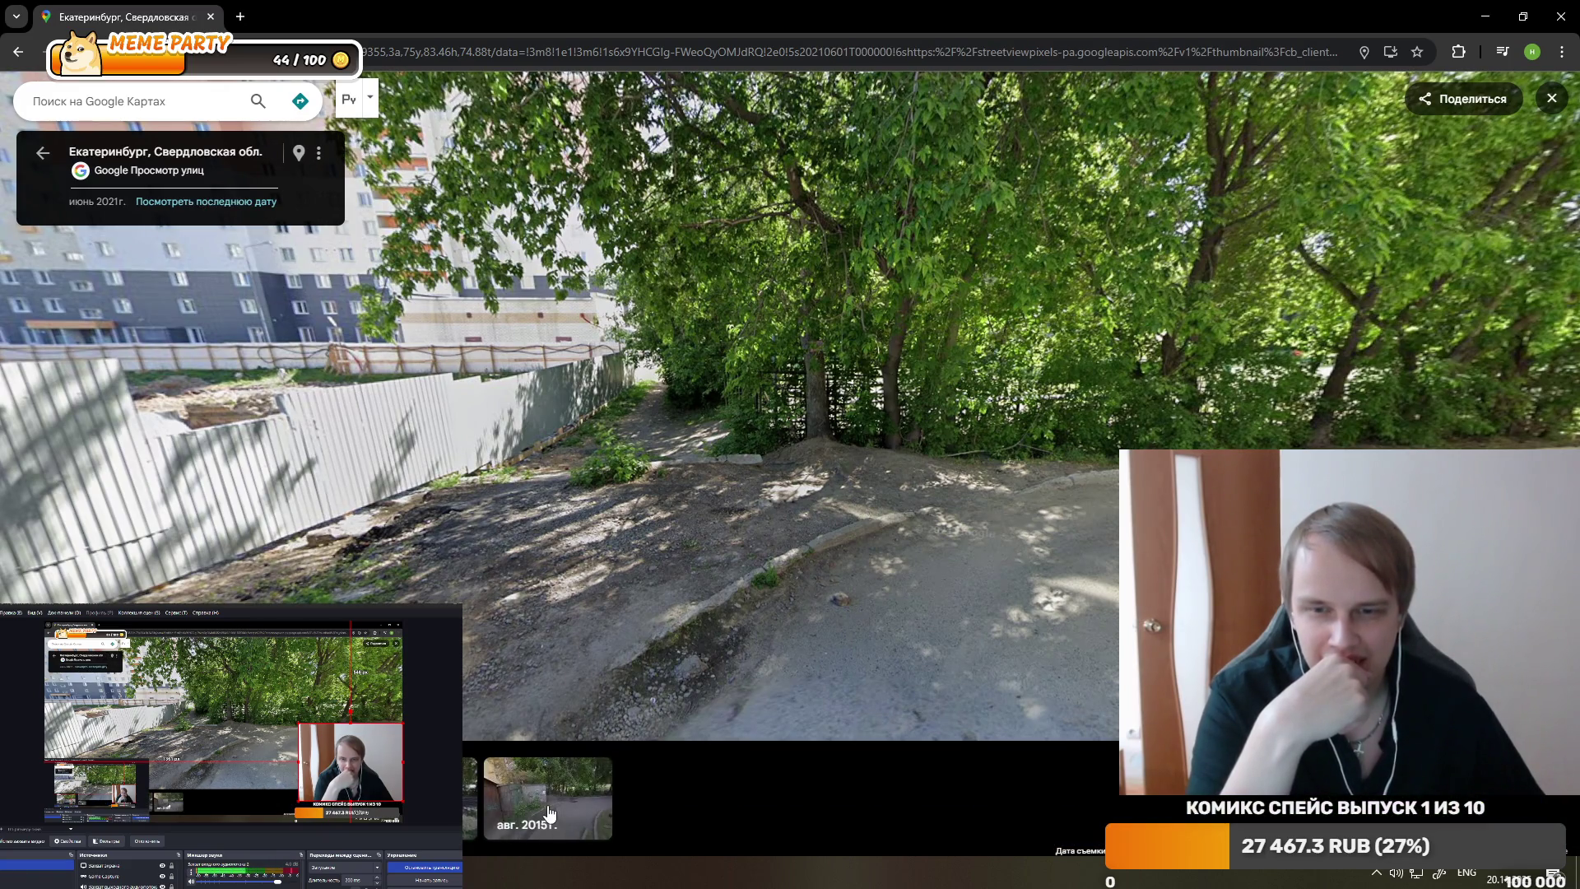
pyautogui.click(1057, 555)
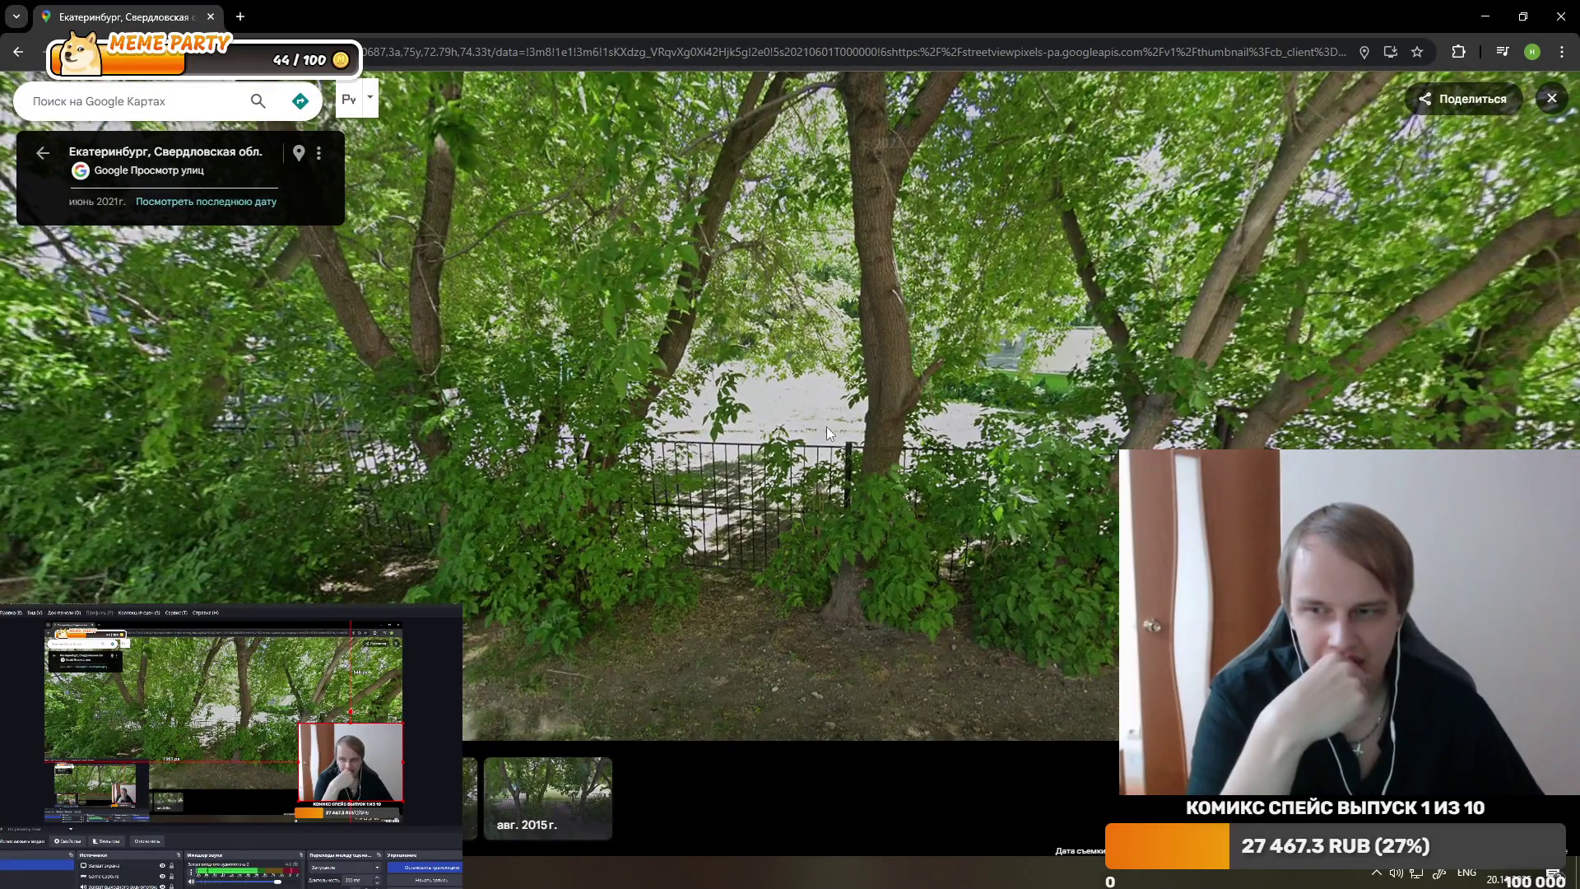
pyautogui.click(585, 400)
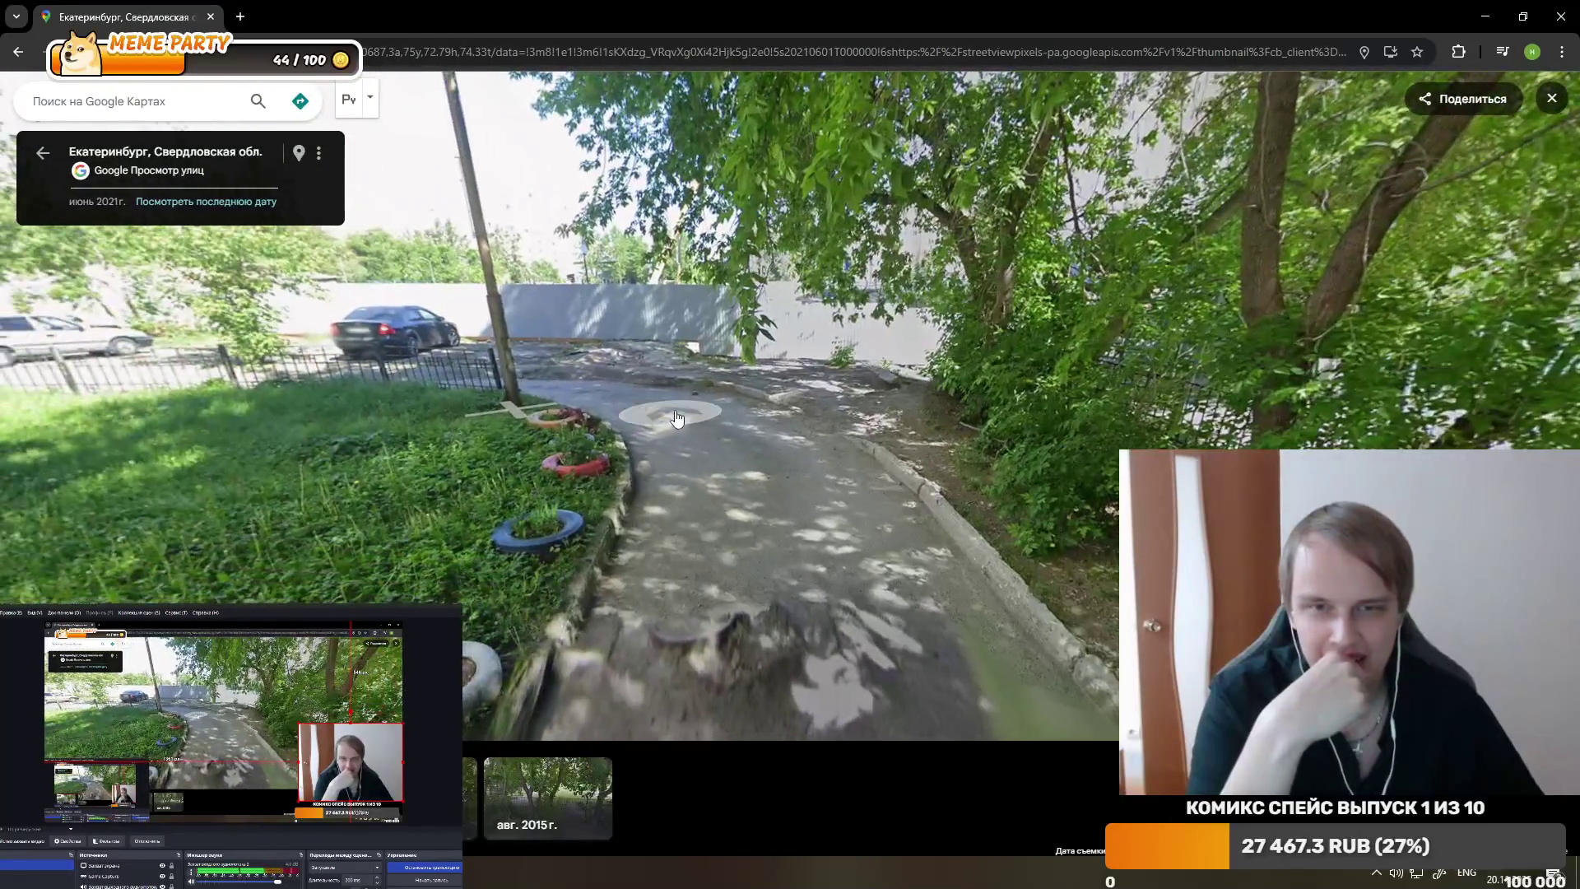
pyautogui.click(677, 418)
pyautogui.scroll(-3, 891, 499)
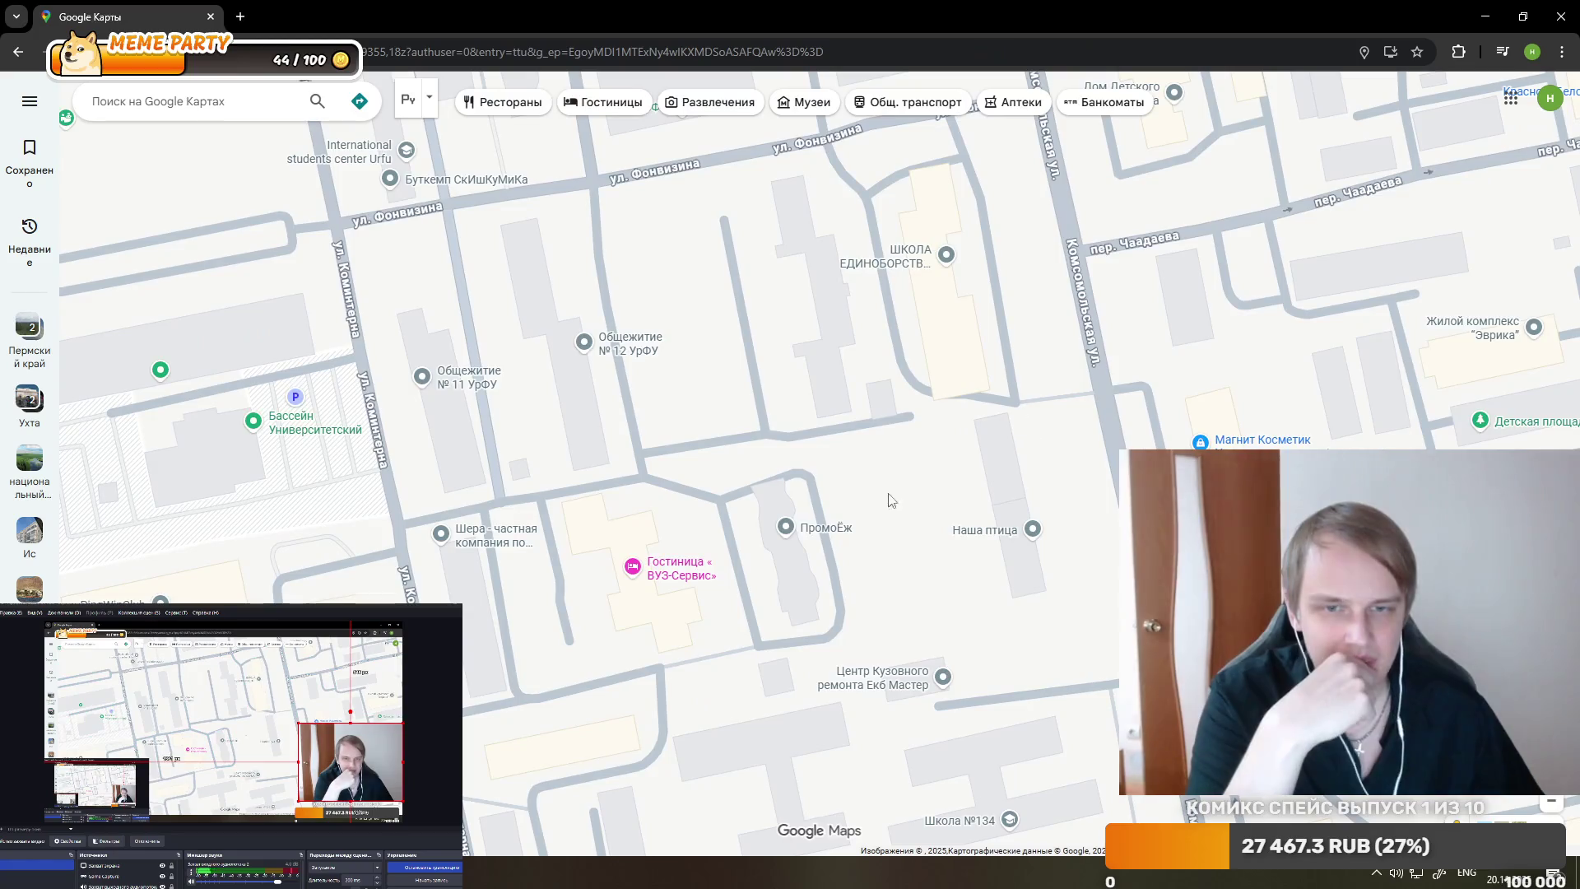
# - Enter Street View beside the grey building and walk toward the yellow apartment block
pyautogui.click(1457, 822)
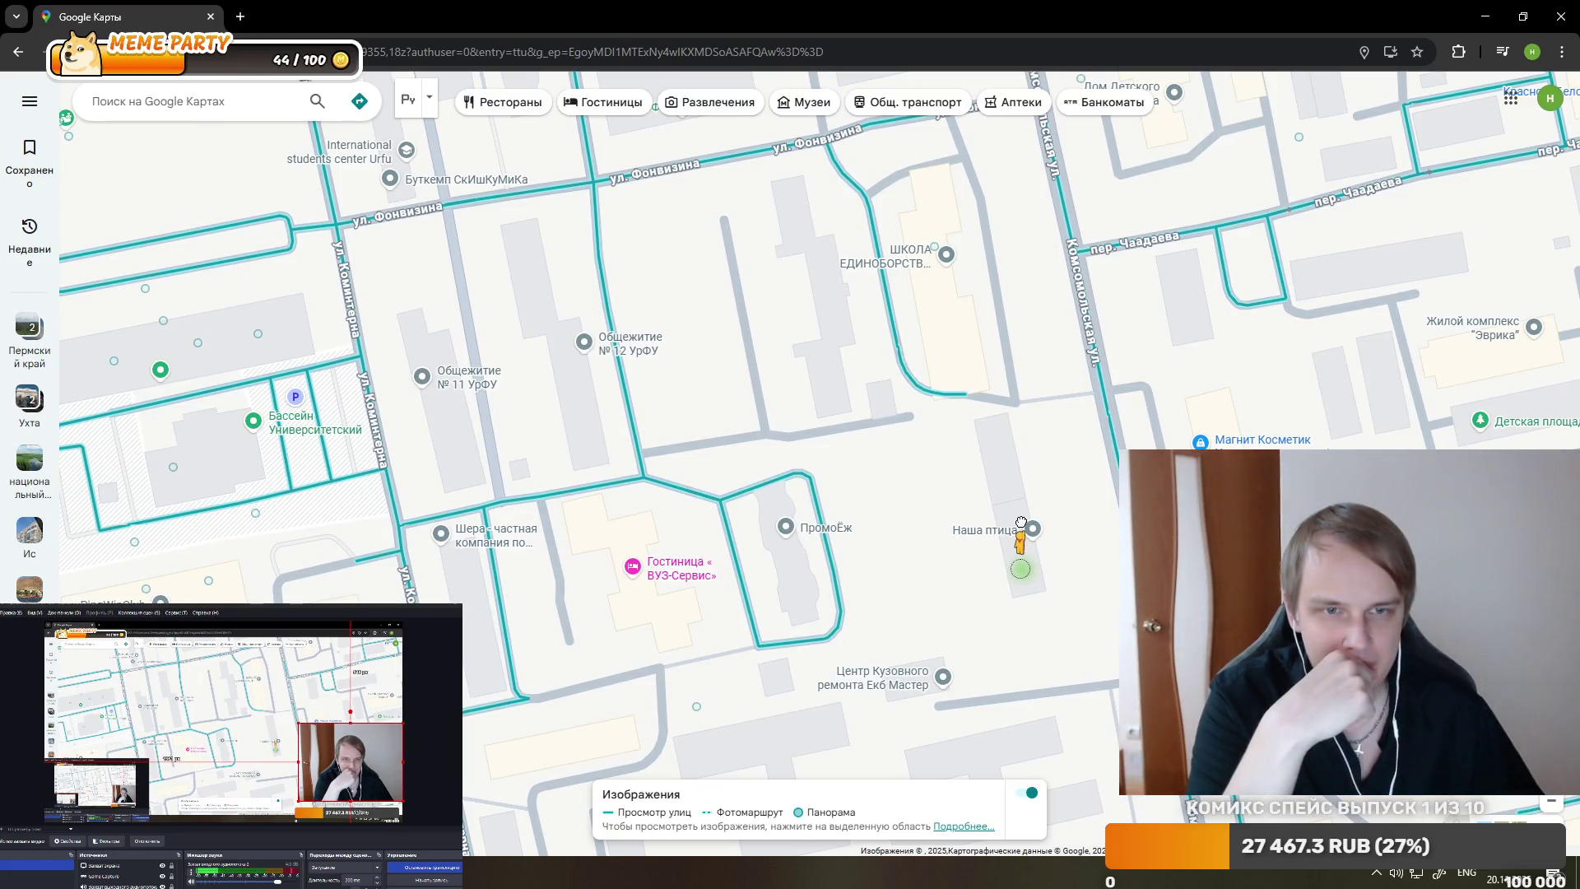
pyautogui.click(919, 343)
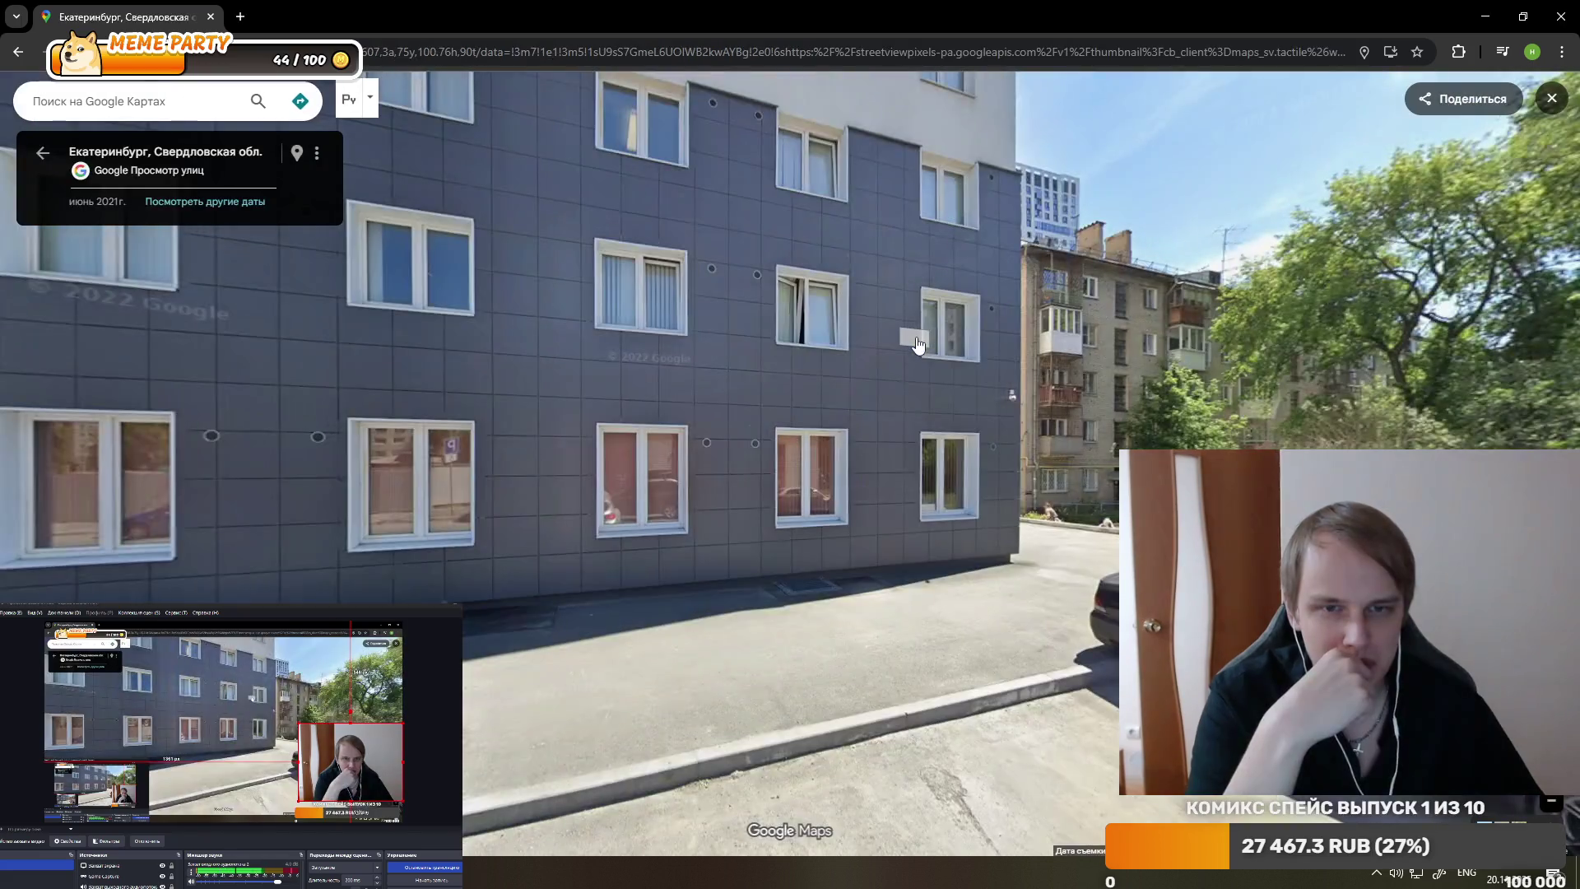
pyautogui.moveTo(1182, 362); pyautogui.dragTo(946, 459)
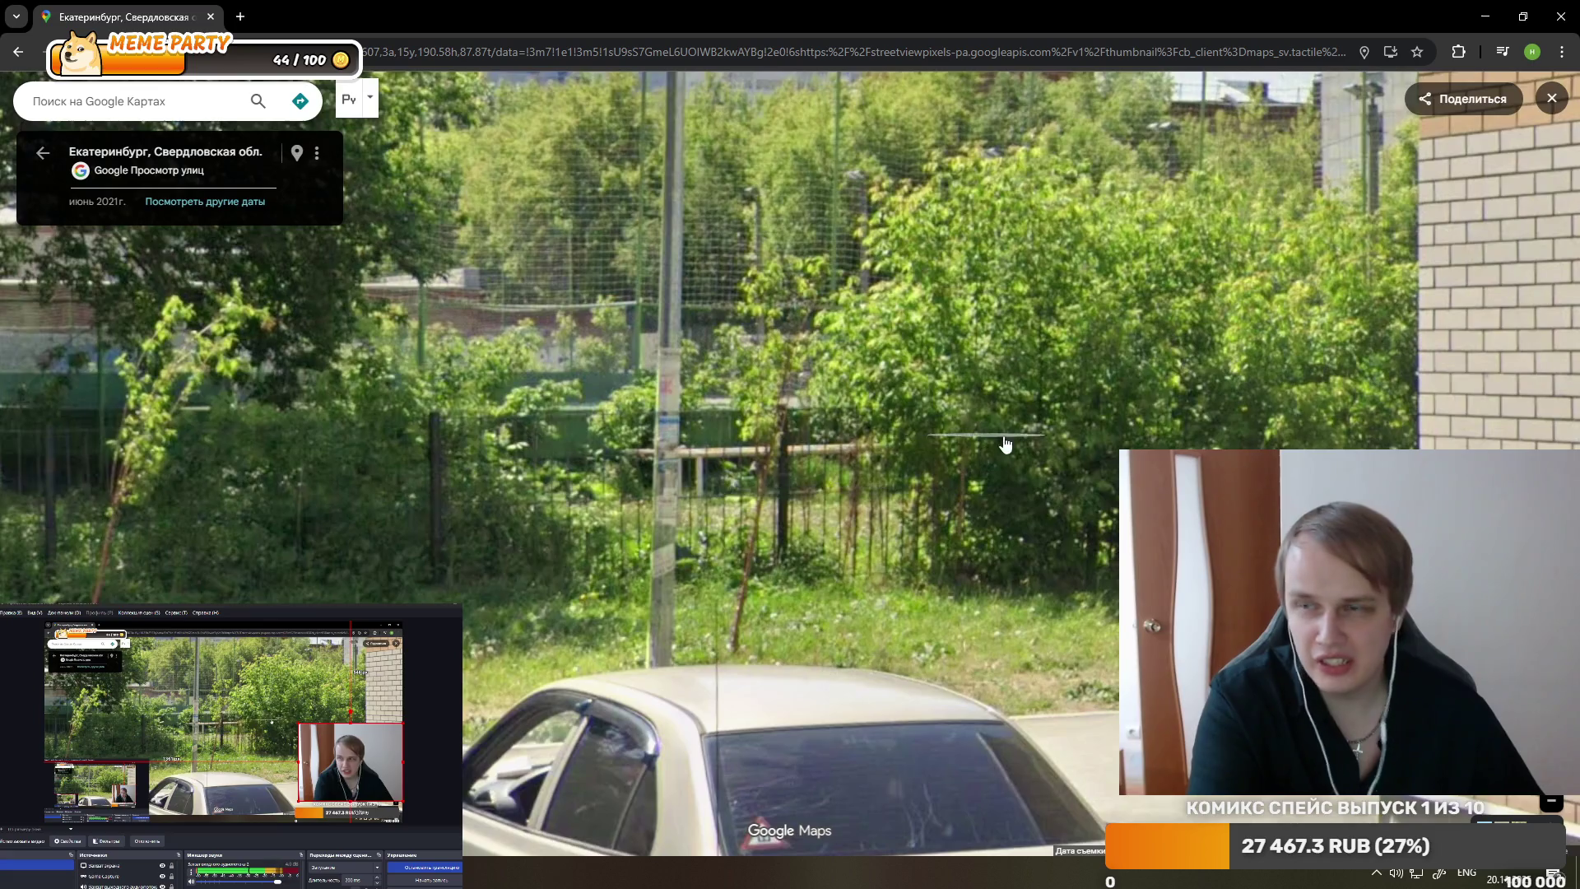
pyautogui.click(1004, 448)
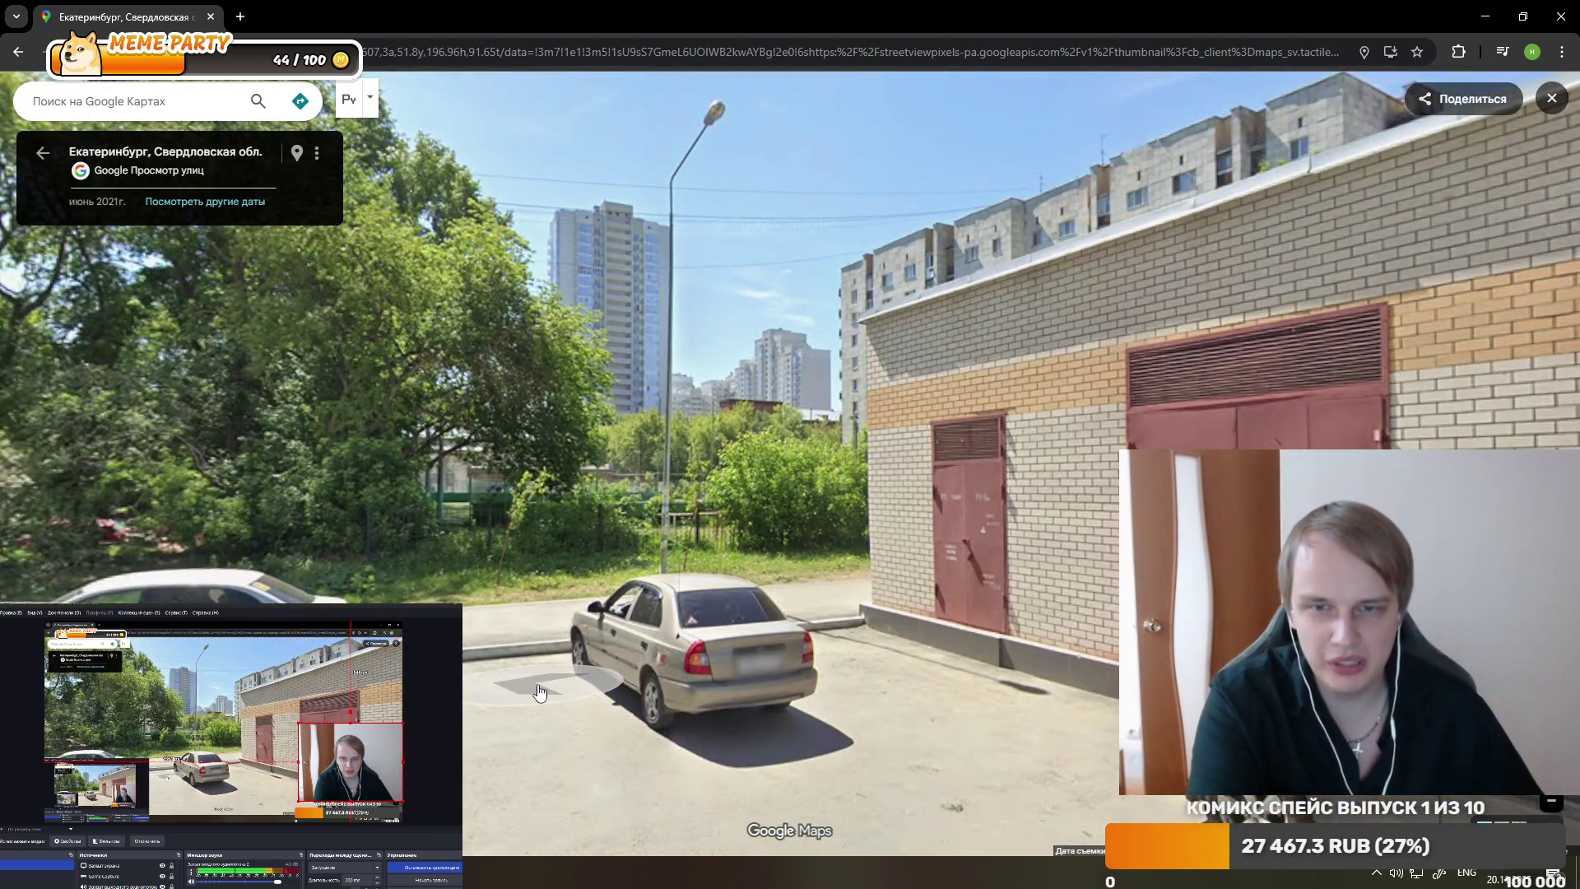
pyautogui.click(539, 692)
pyautogui.click(1038, 469)
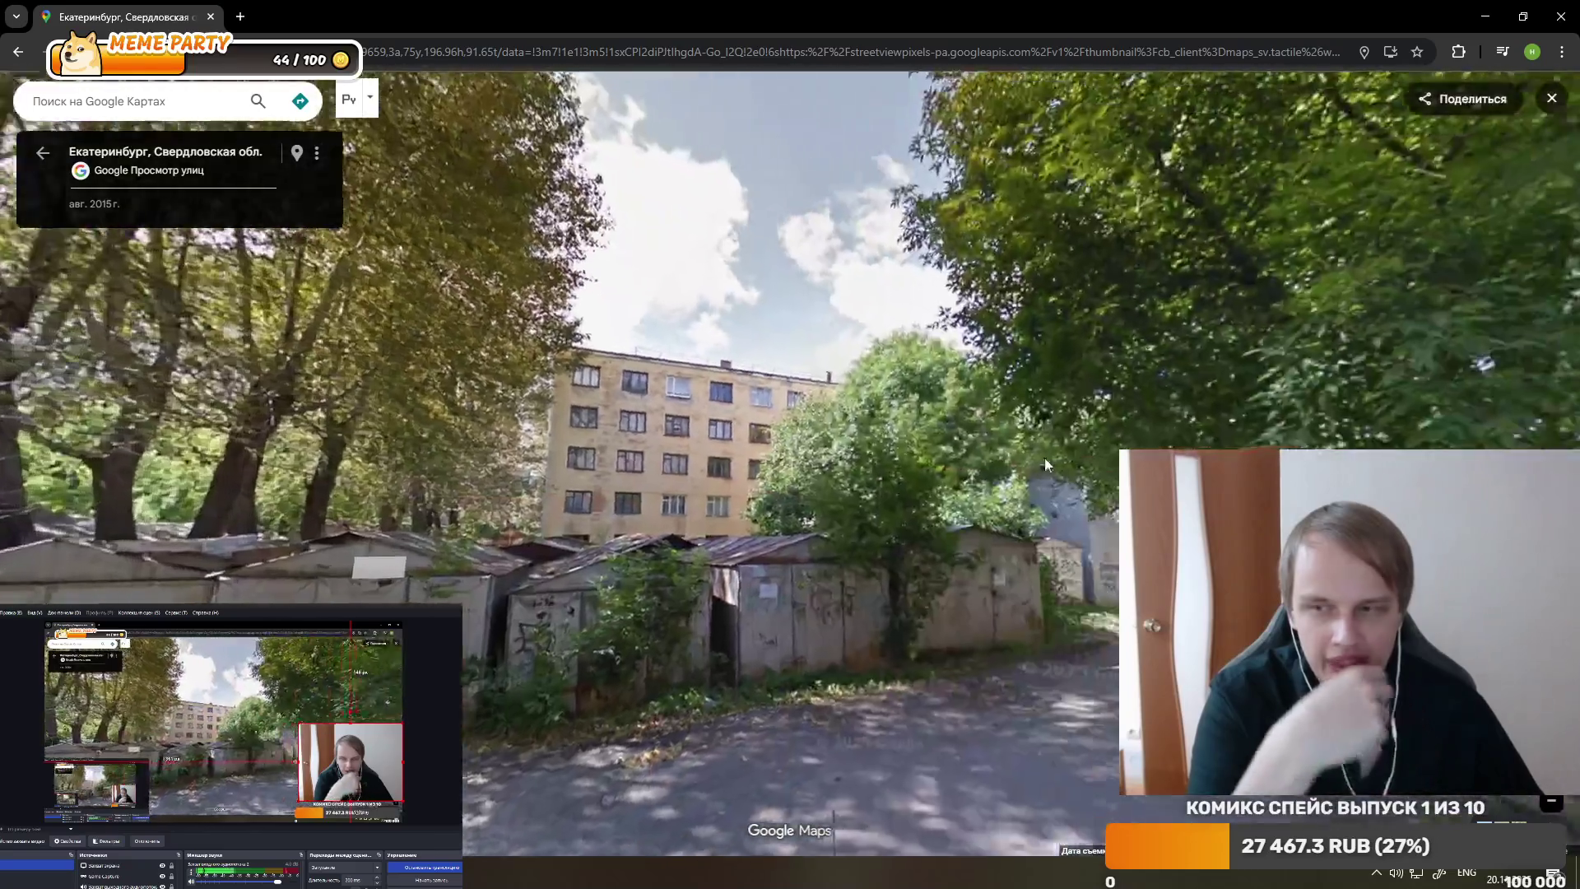
pyautogui.click(1044, 457)
# - Turn down the alley and walk past the garages to the road
pyautogui.moveTo(1044, 457); pyautogui.dragTo(797, 463)
pyautogui.click(837, 504)
pyautogui.click(837, 503)
pyautogui.click(836, 503)
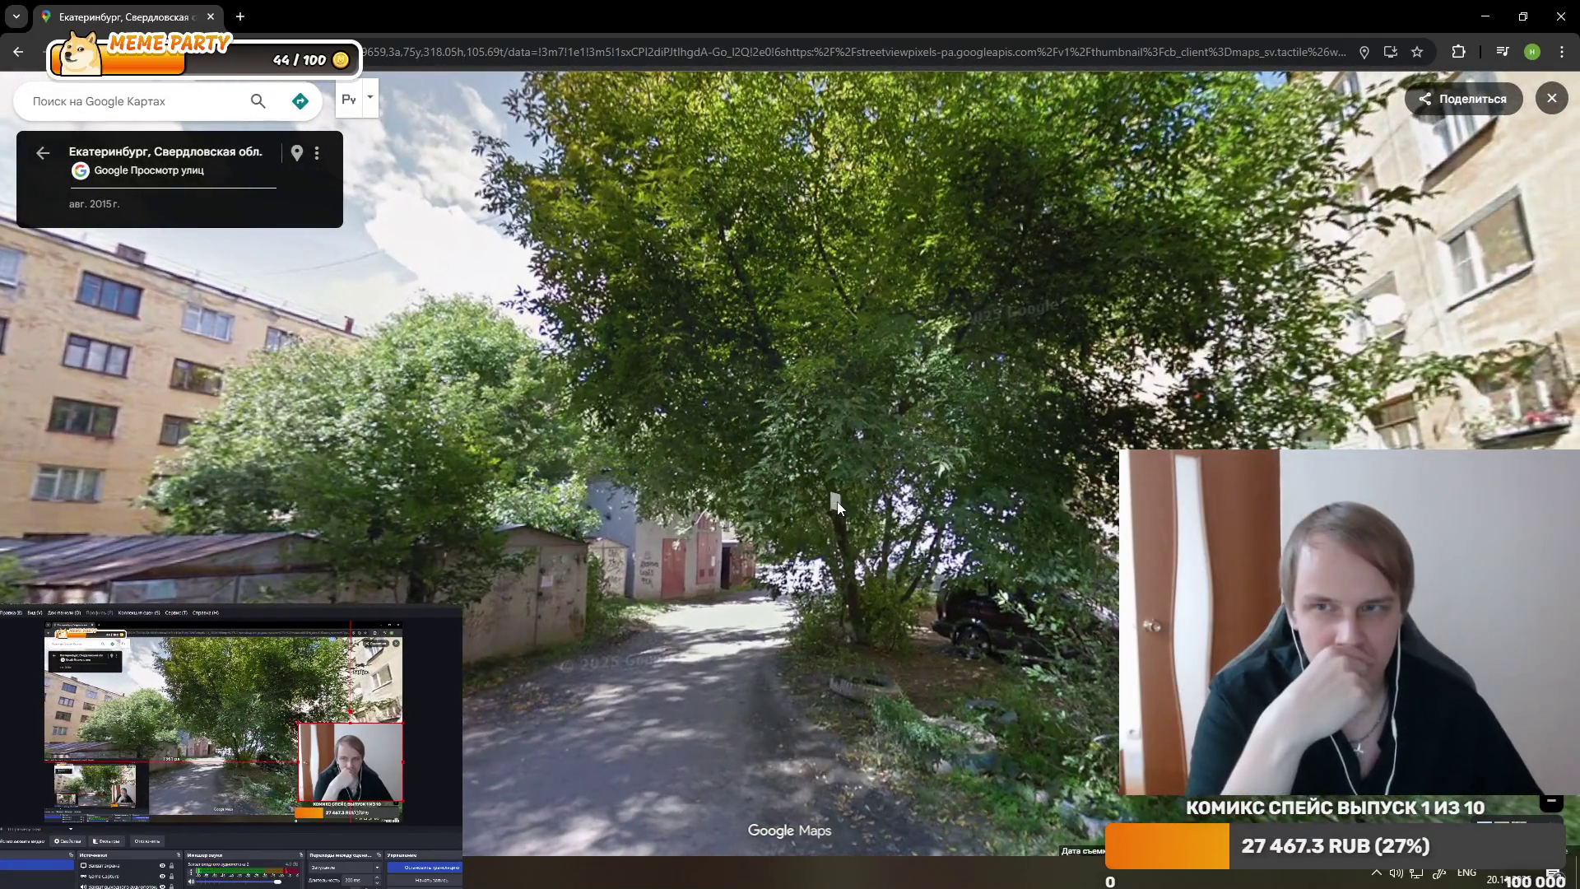
pyautogui.press('Down')
pyautogui.press('Down')
pyautogui.press('Down')
pyautogui.press('Down')
pyautogui.press('Up')
pyautogui.press('Up')
pyautogui.press('Up')
pyautogui.press('Up')
pyautogui.press('Up')
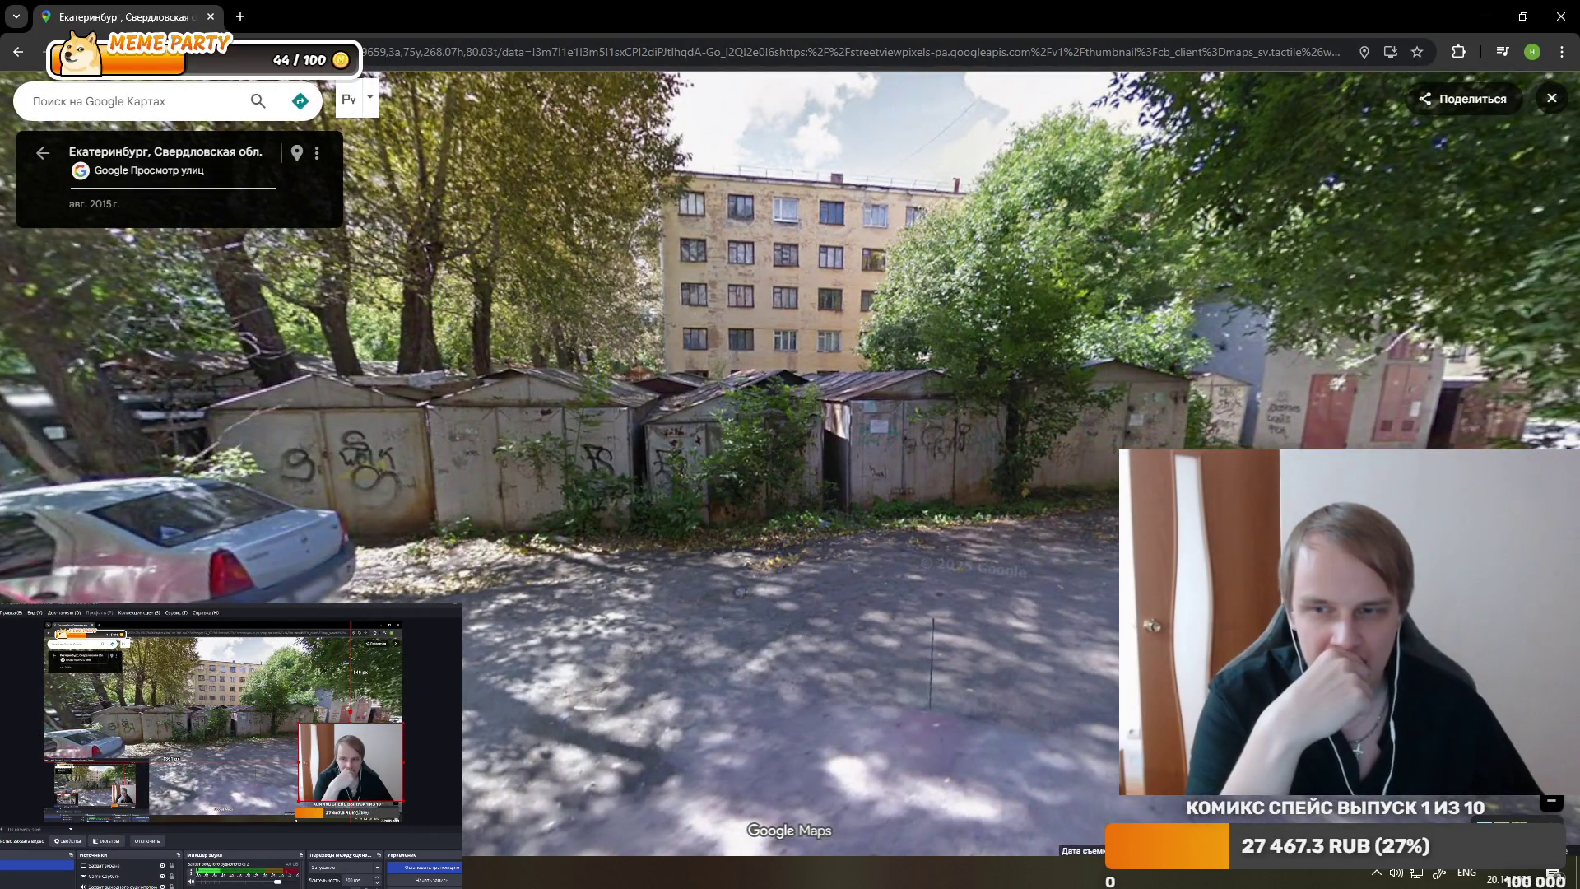
pyautogui.press('Up')
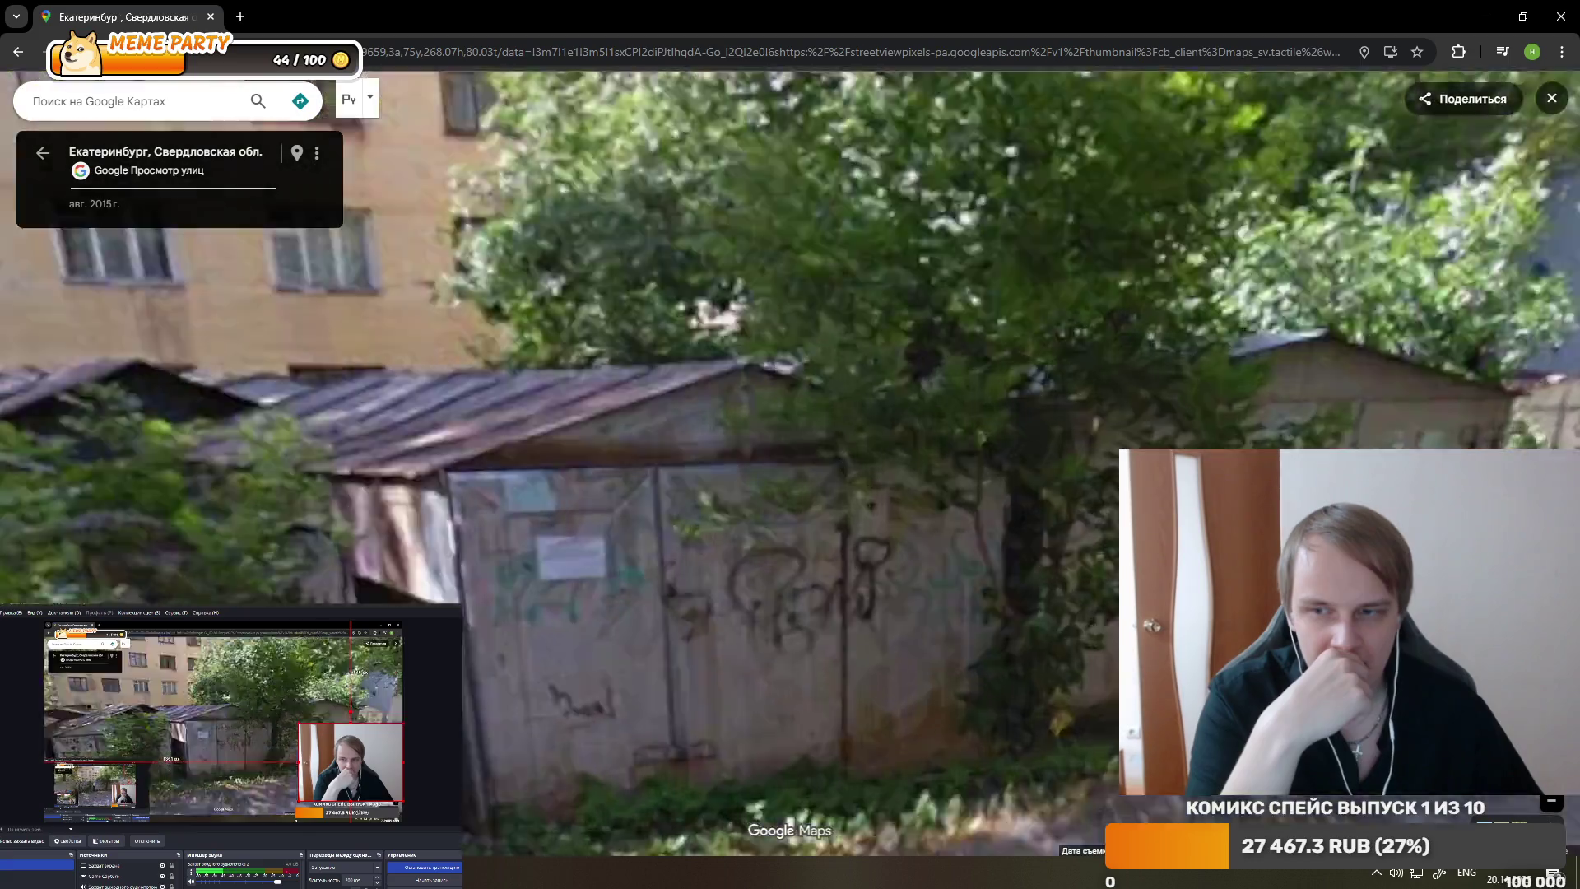
pyautogui.press('Up')
# - Follow ул. Фонвизина past the fenced sports field to the road with the white car
pyautogui.moveTo(850, 534); pyautogui.dragTo(843, 533)
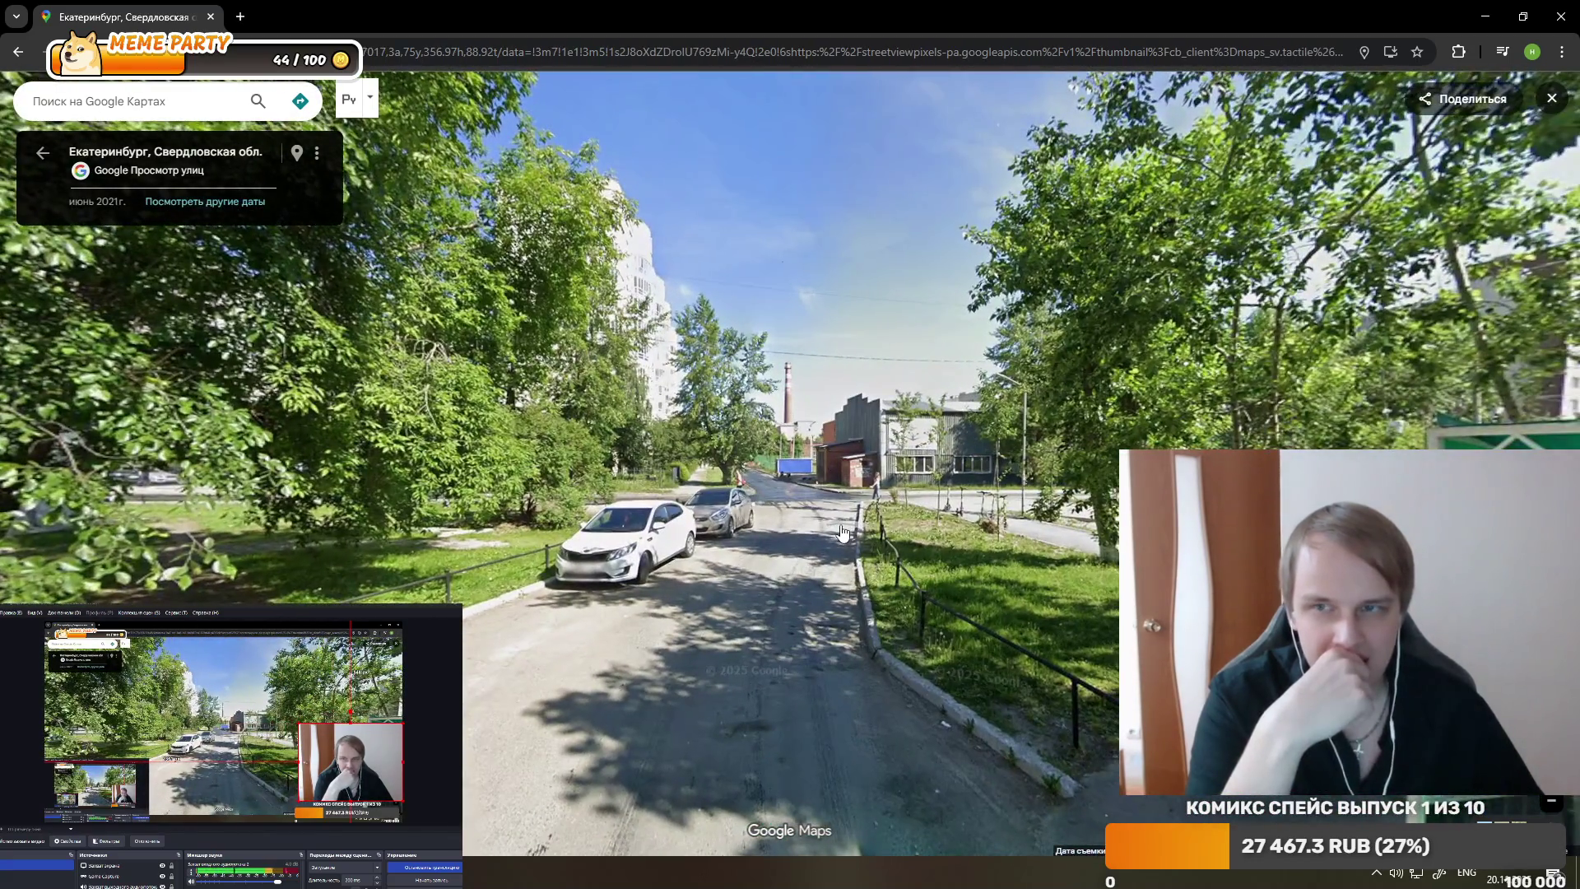
pyautogui.click(815, 516)
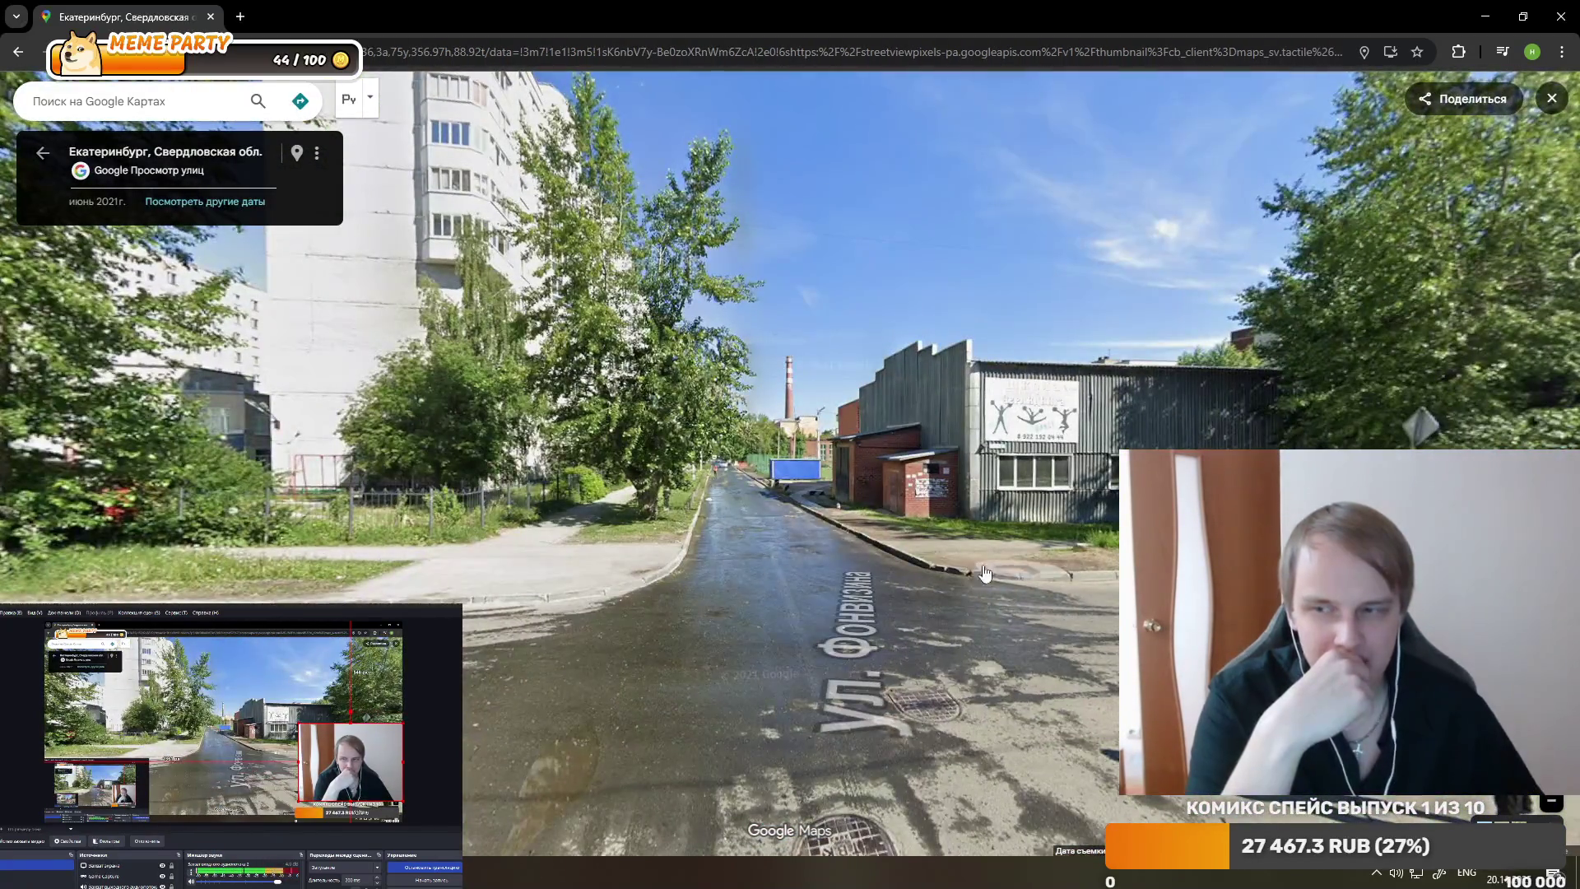
pyautogui.click(748, 524)
pyautogui.click(763, 506)
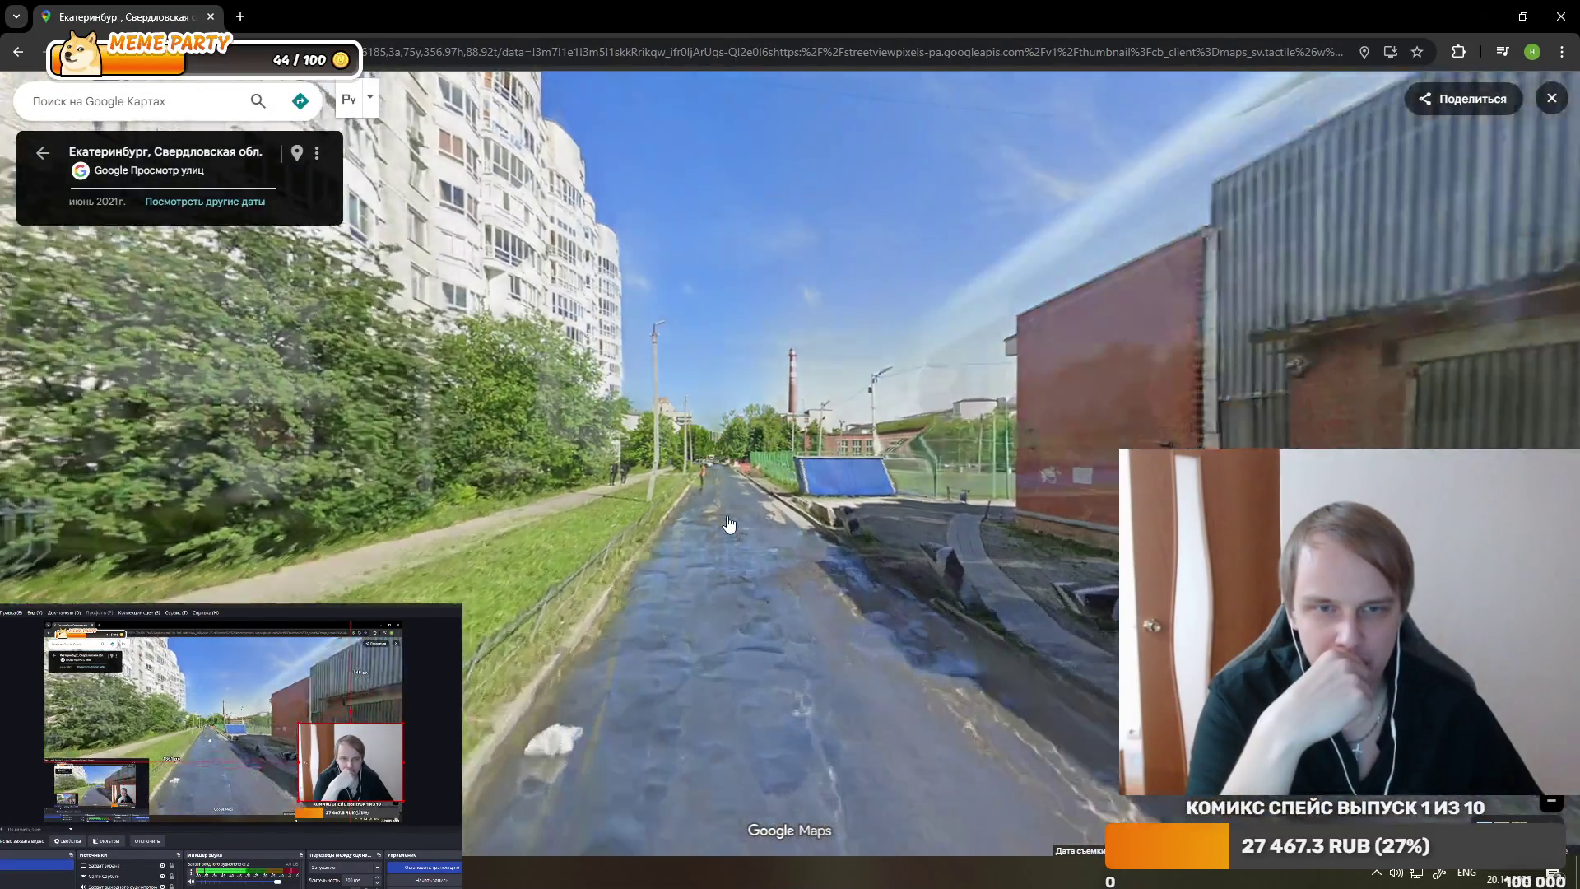
pyautogui.click(988, 550)
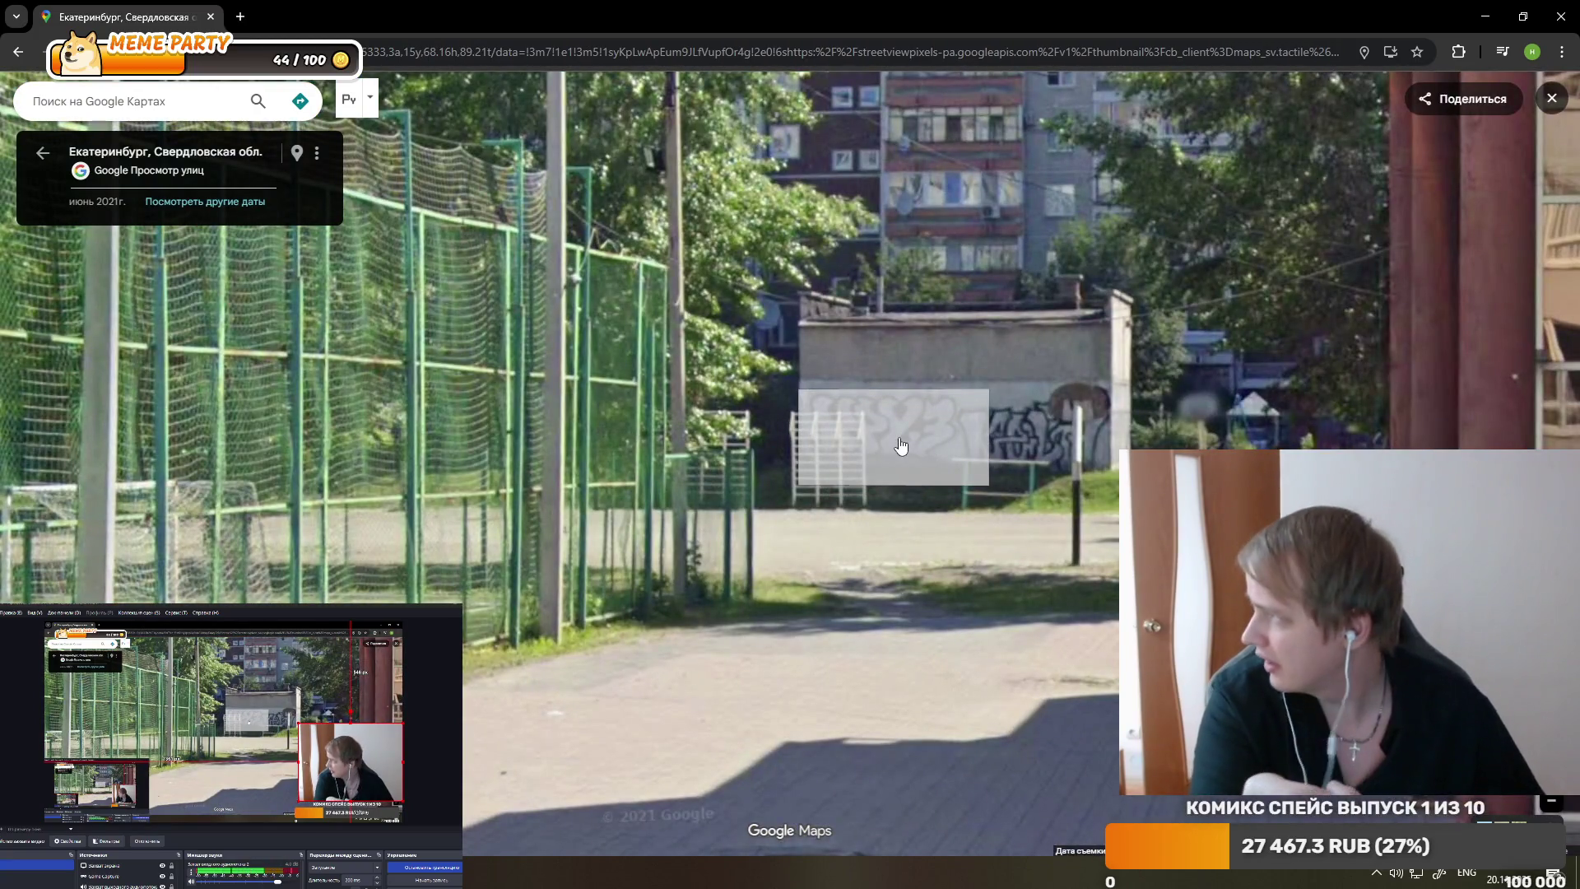
pyautogui.click(901, 445)
pyautogui.click(863, 443)
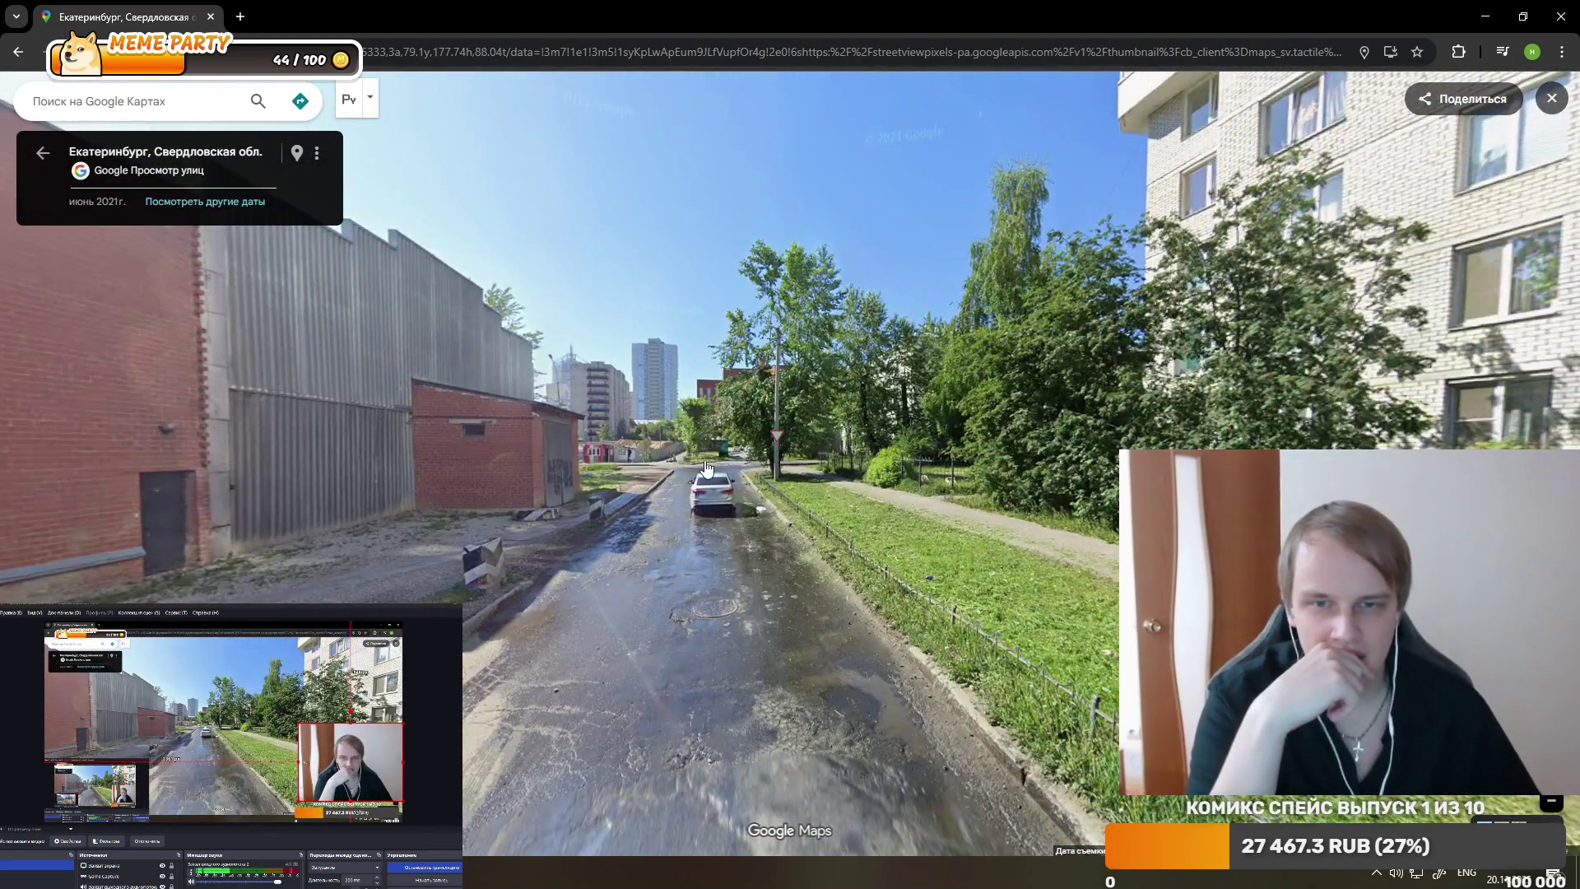
# - Advance to 8 ул. Фонвизина, look down the street, then return to Clip Studio Paint
pyautogui.click(706, 468)
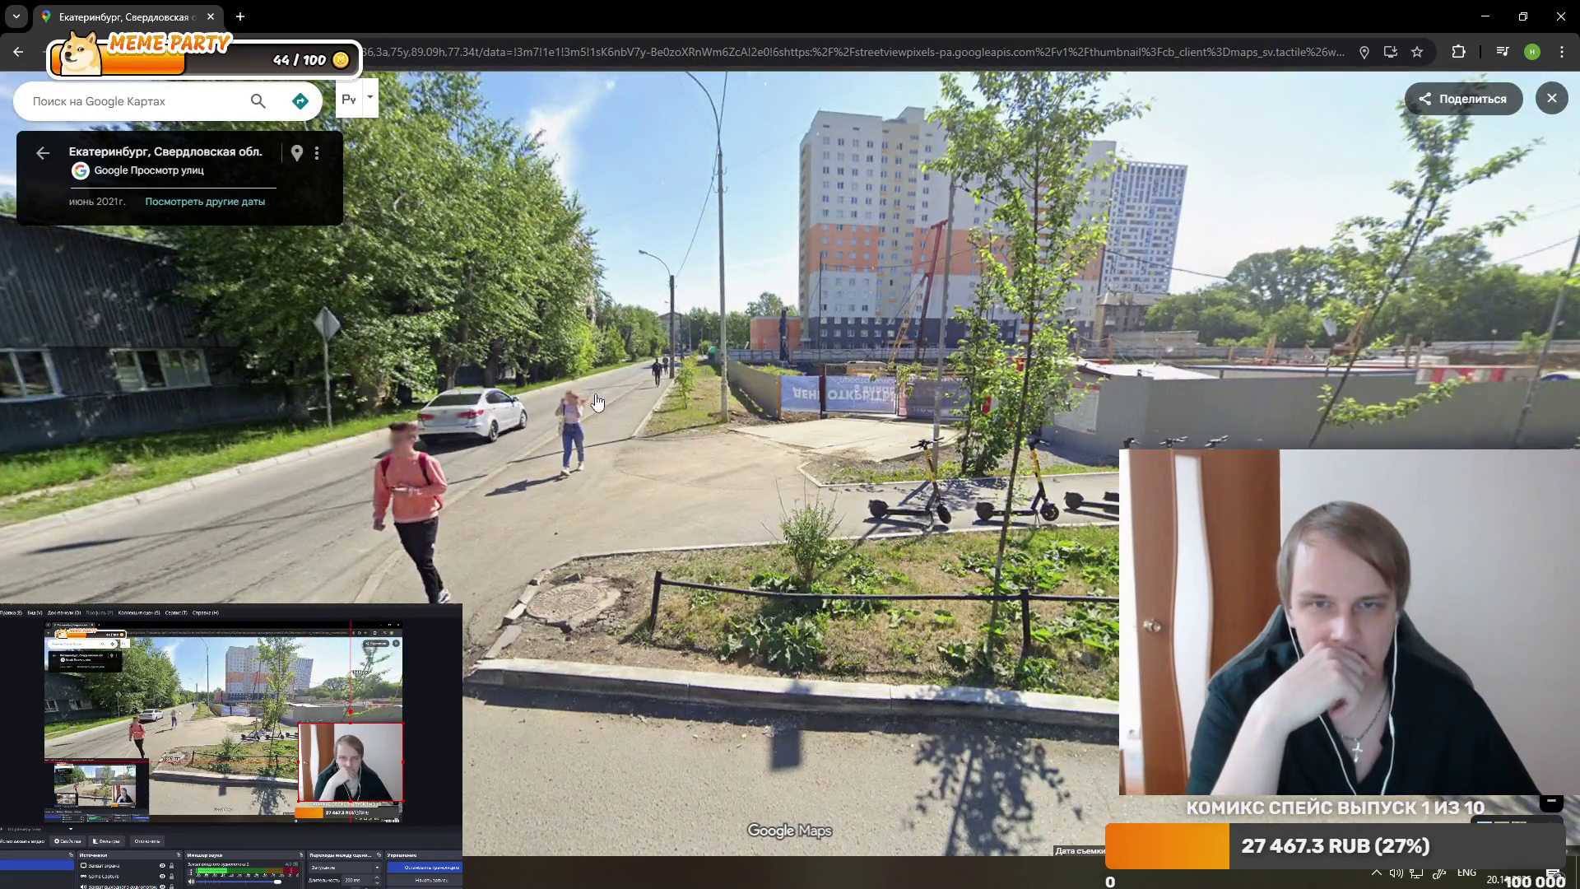
pyautogui.click(598, 402)
pyautogui.click(711, 436)
pyautogui.click(711, 436)
pyautogui.click(621, 529)
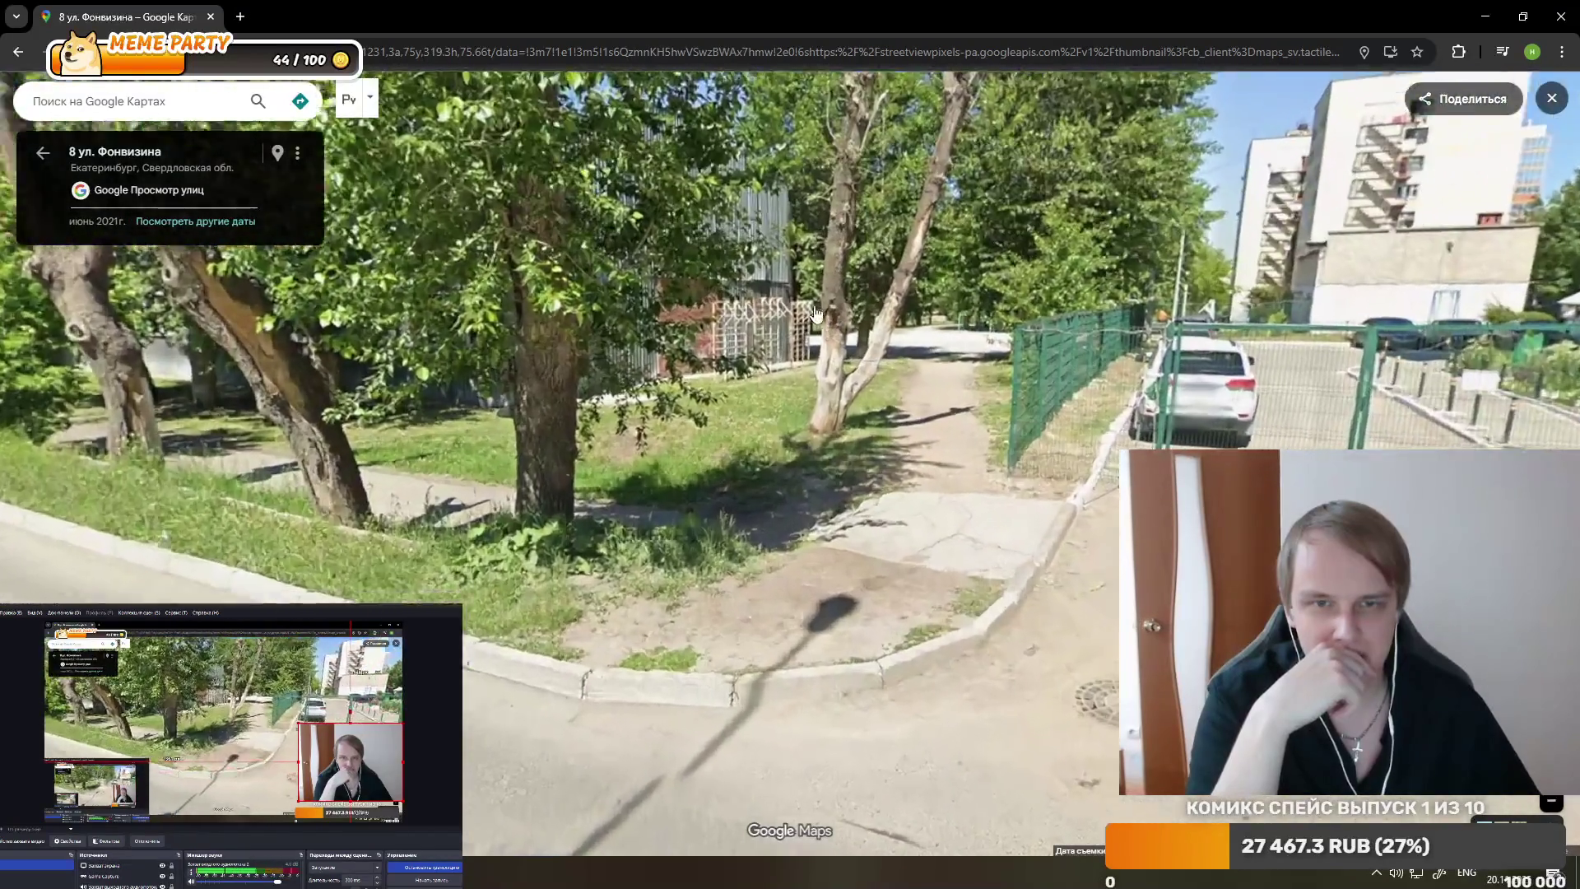
pyautogui.scroll(5, 815, 313)
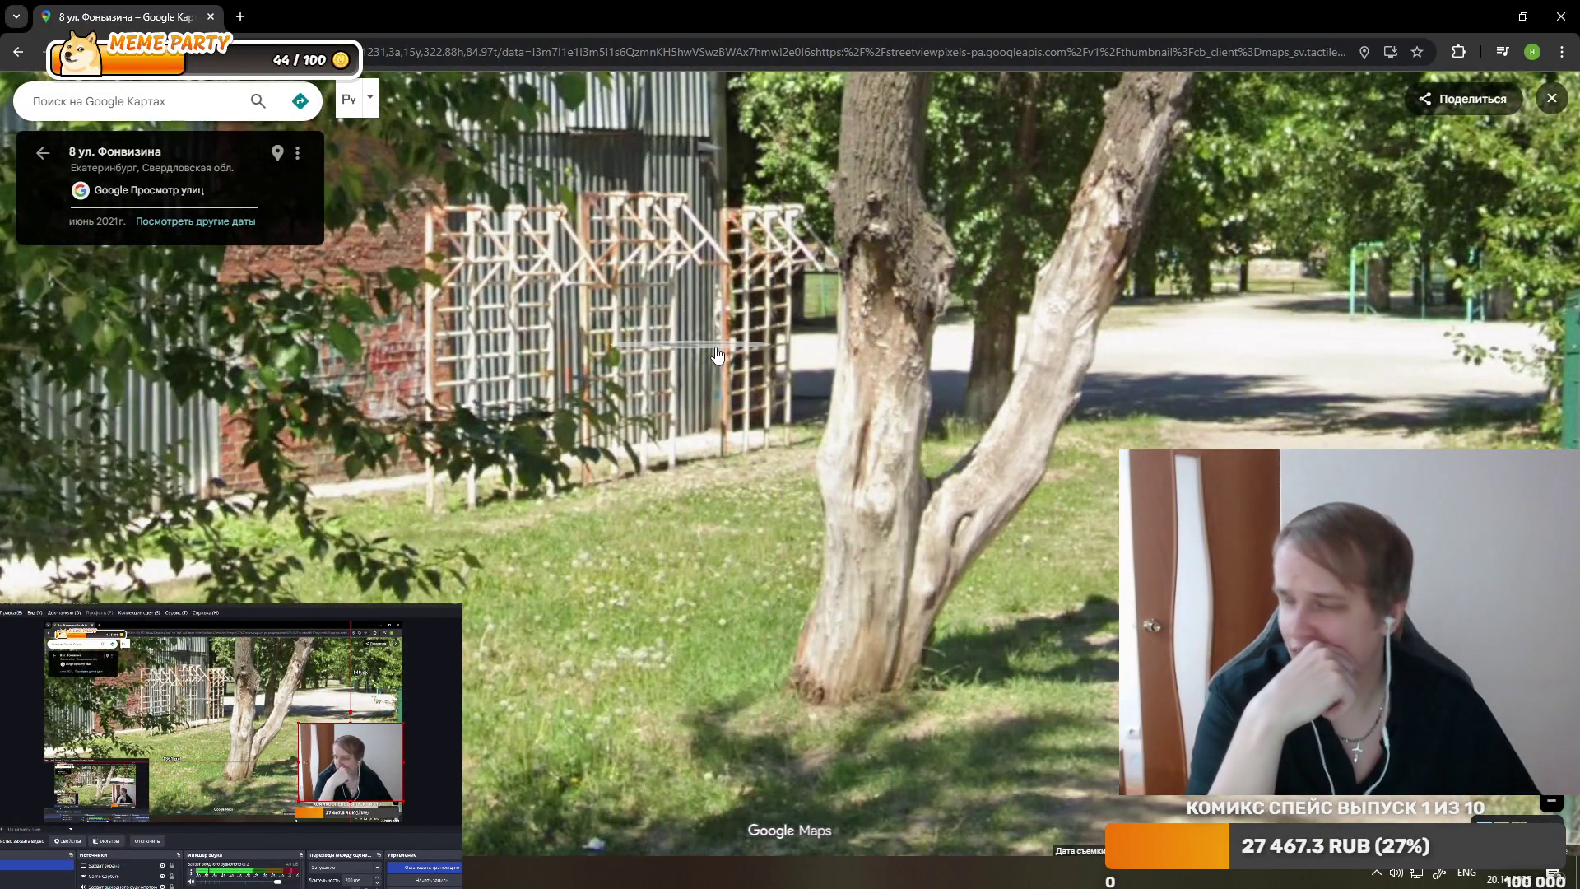
pyautogui.scroll(-4, 720, 365)
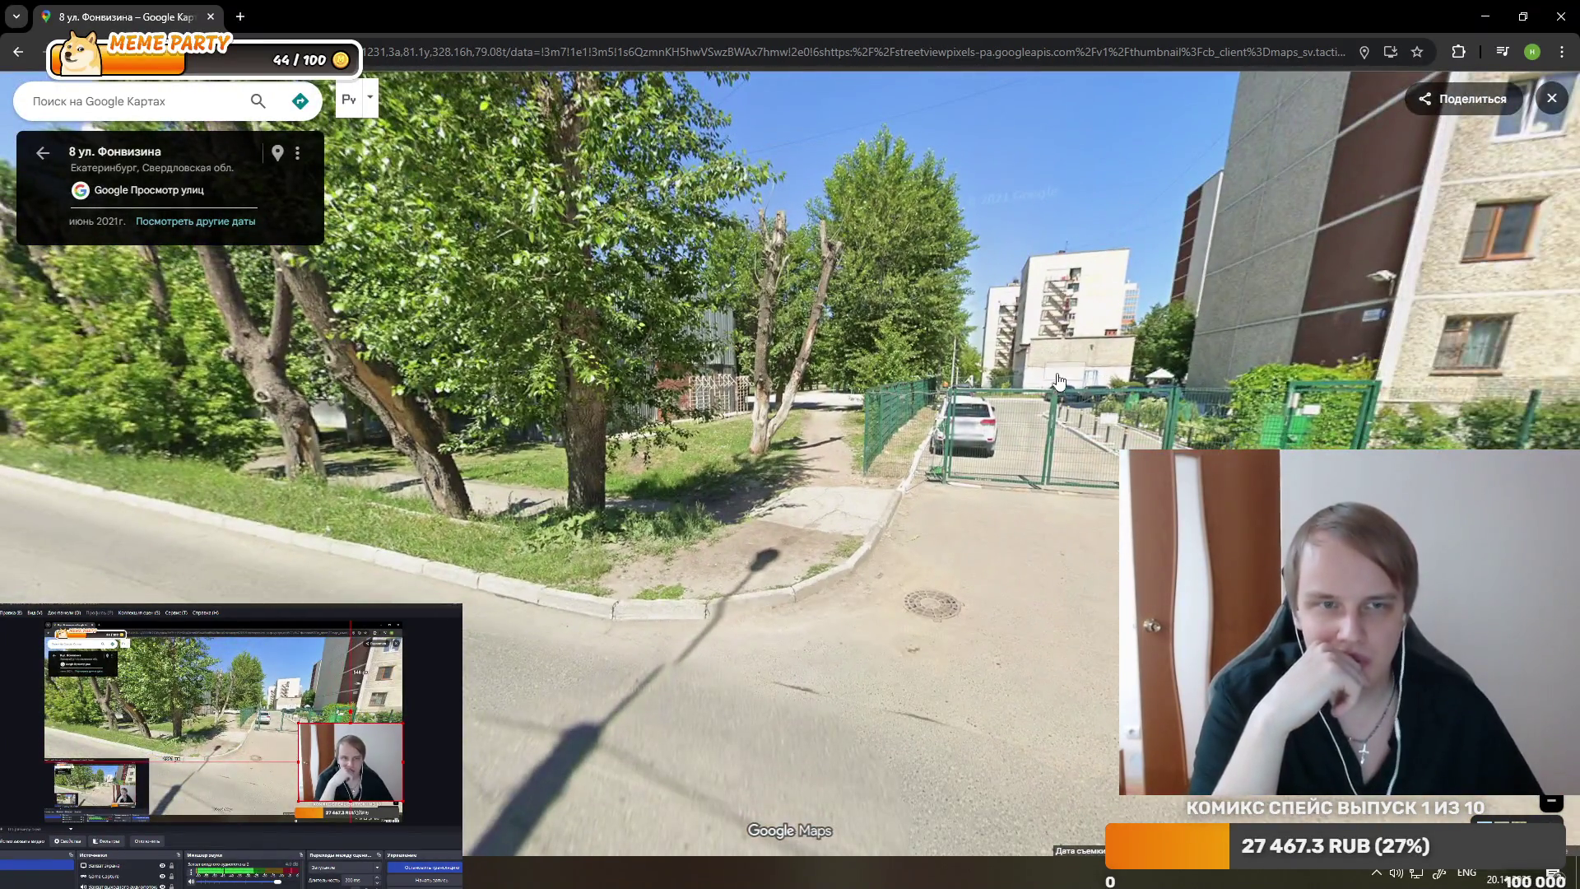
pyautogui.moveTo(1058, 381); pyautogui.dragTo(464, 155)
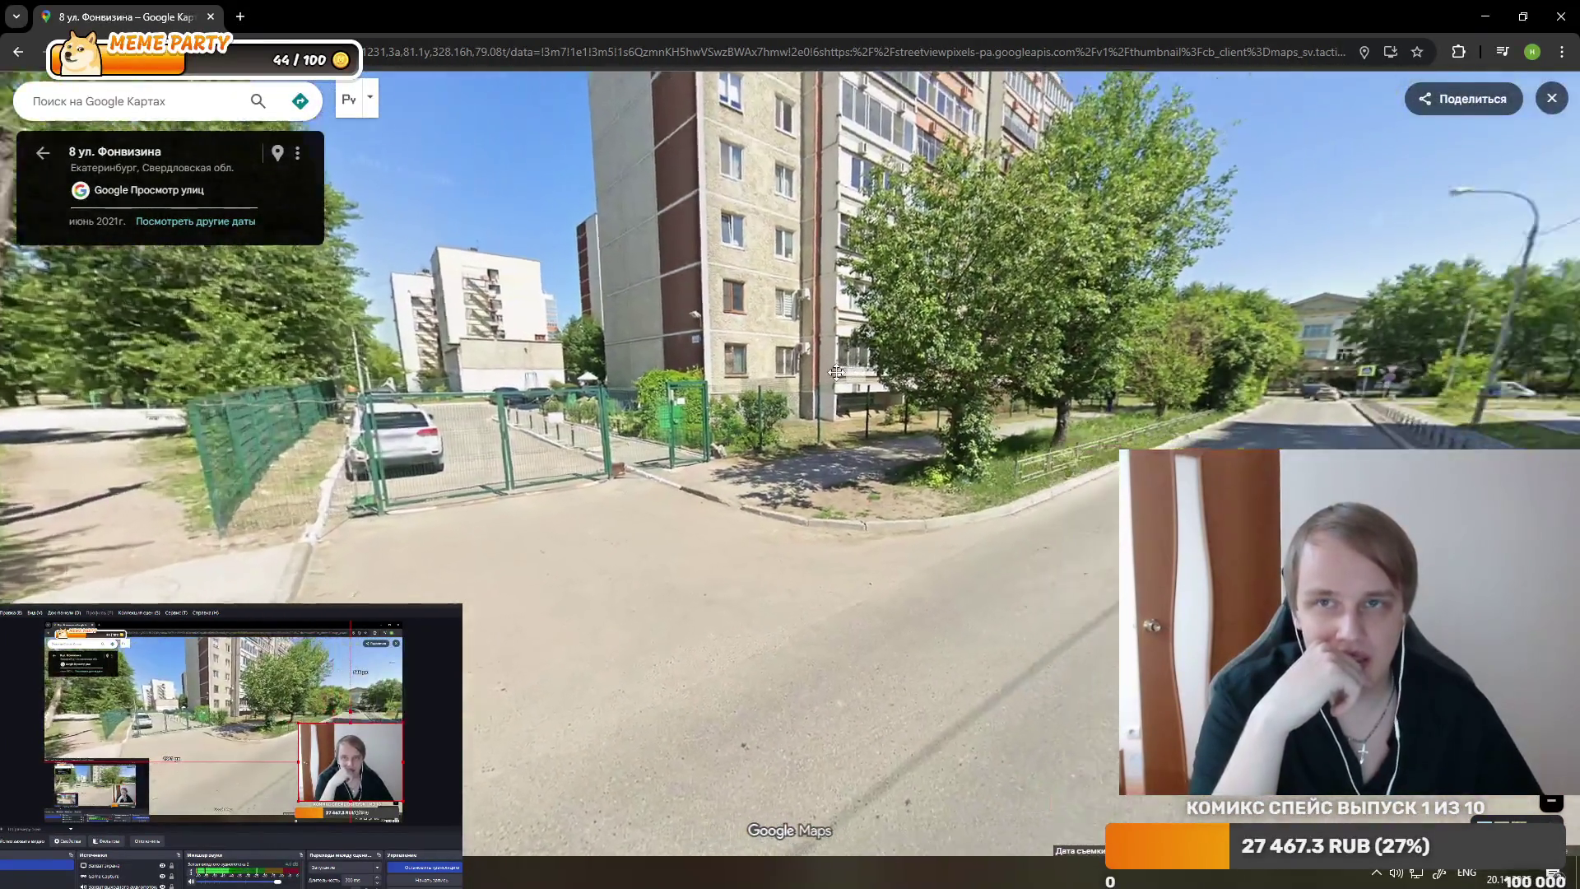
pyautogui.hotkey('alt', 'Tab')
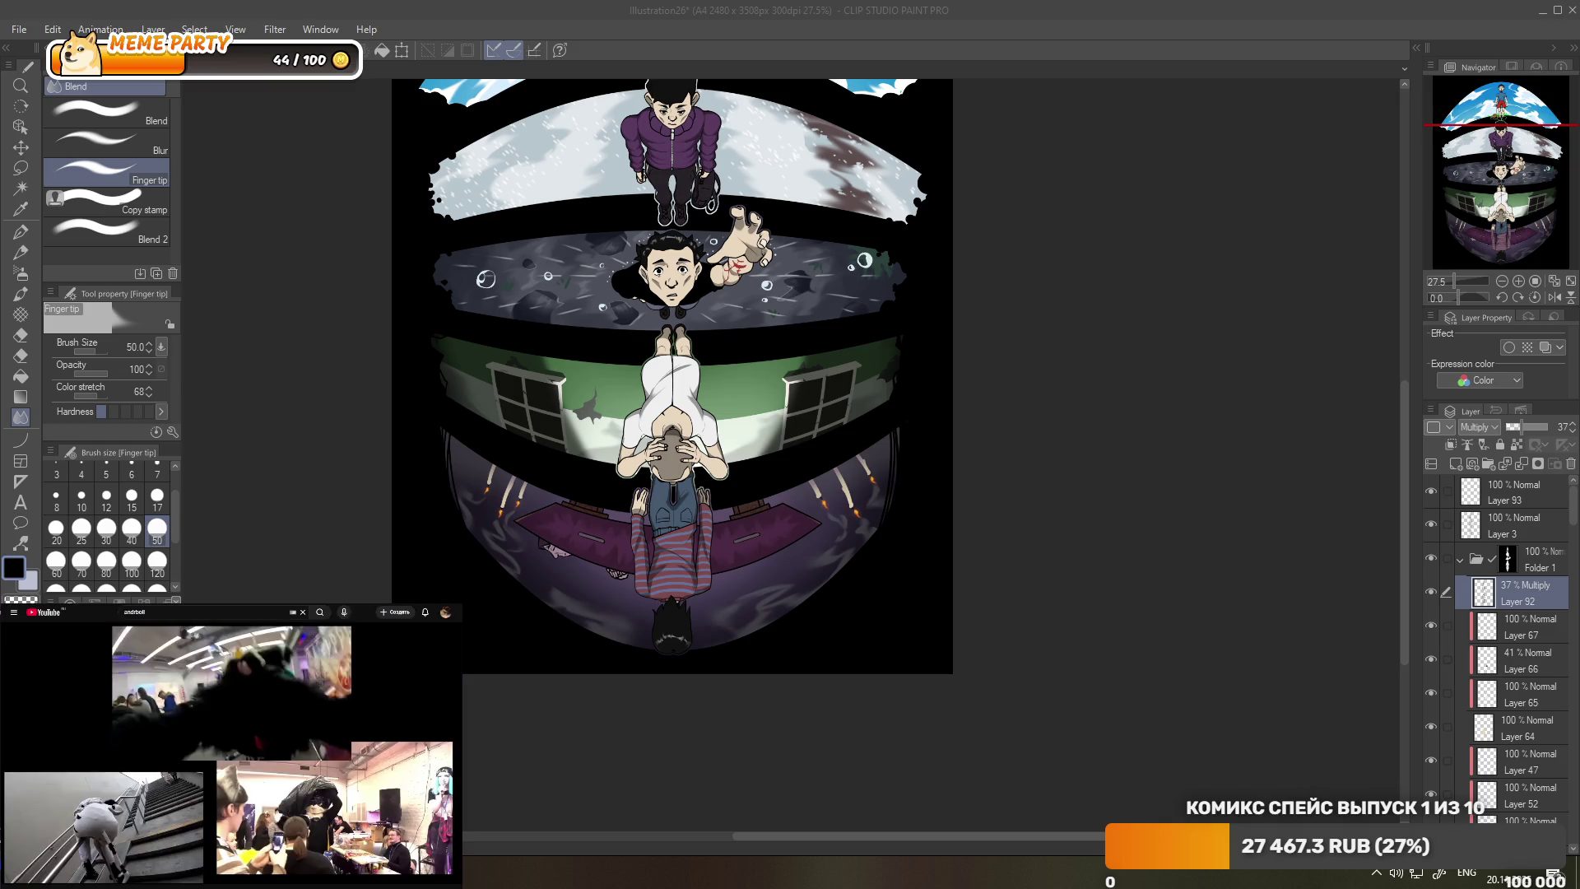
# - Turn Layer 3's visibility back on to restore the grey shading on the figures' faces
pyautogui.moveTo(257, 705)
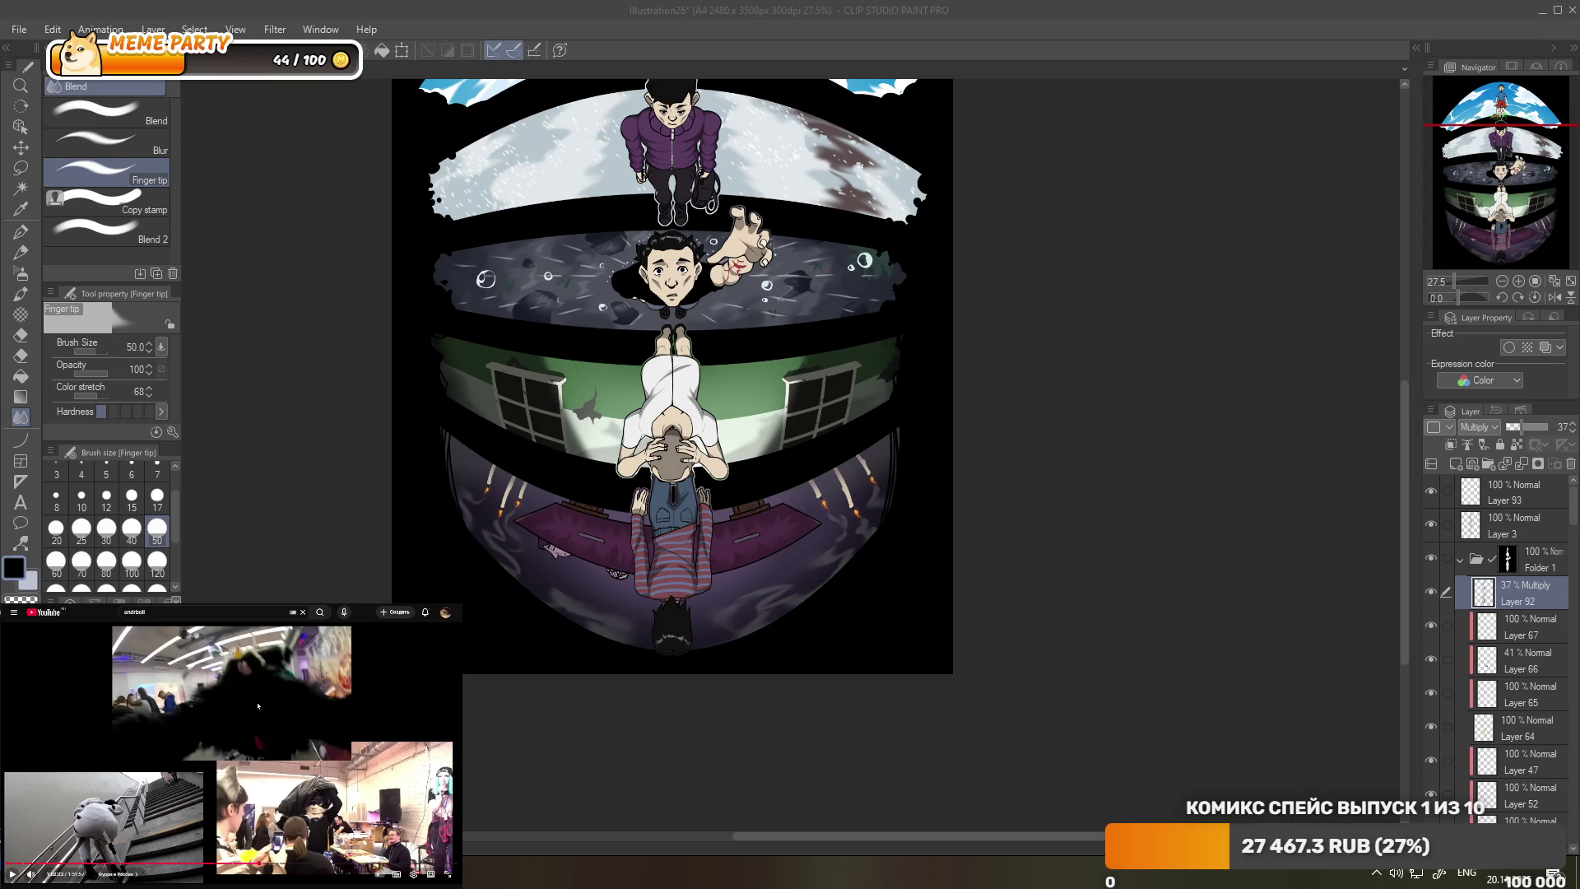
pyautogui.scroll(-2, 822, 245)
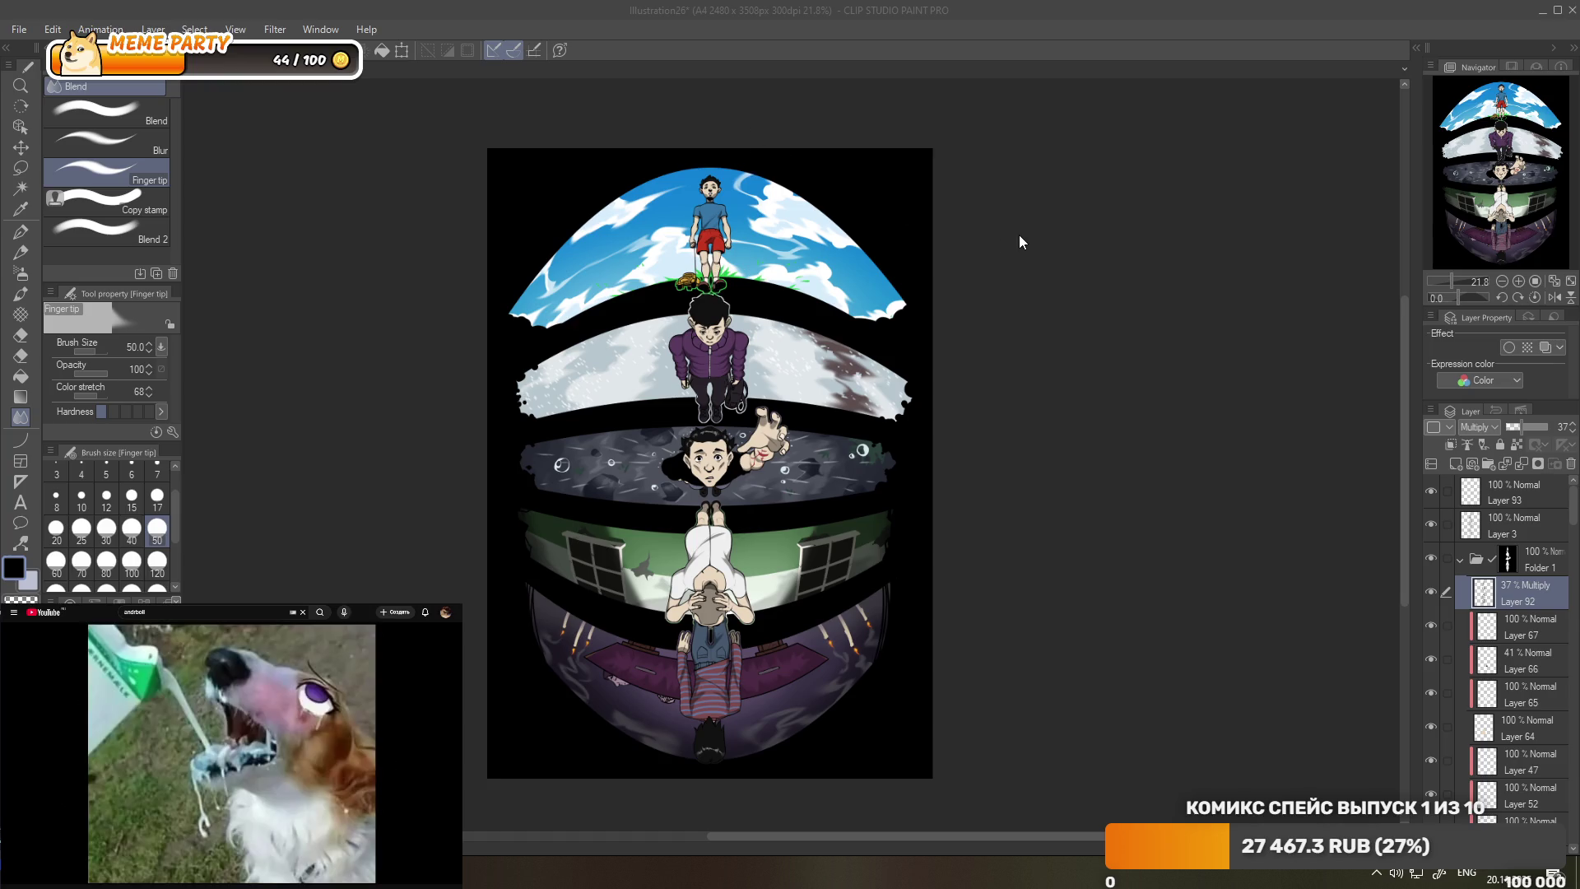
pyautogui.scroll(-1, 1014, 229)
pyautogui.scroll(1, 741, 275)
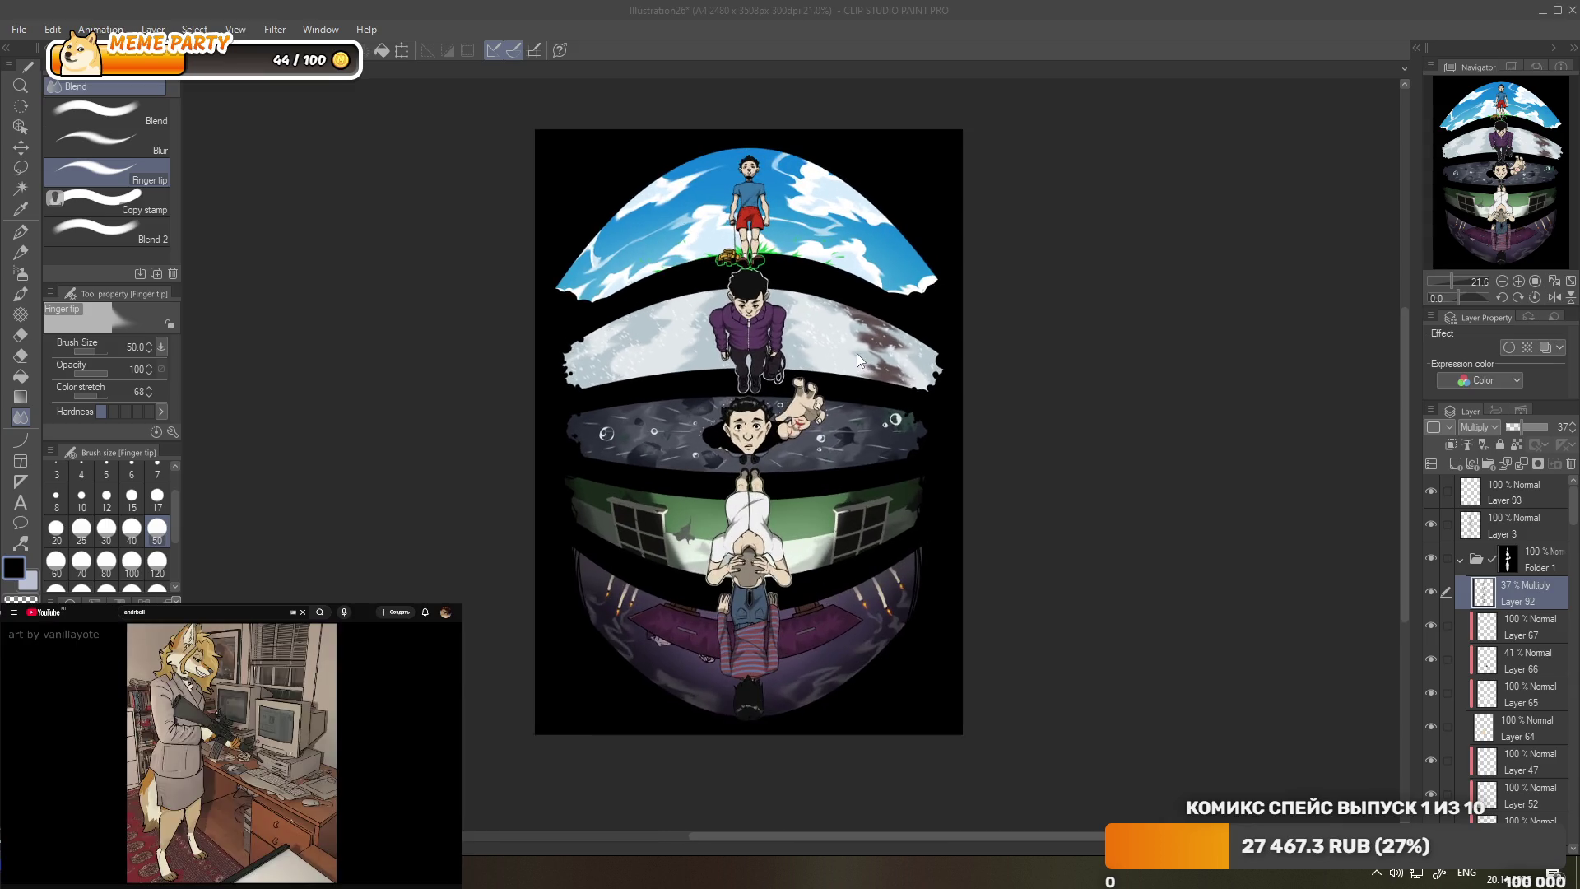
pyautogui.scroll(1, 854, 342)
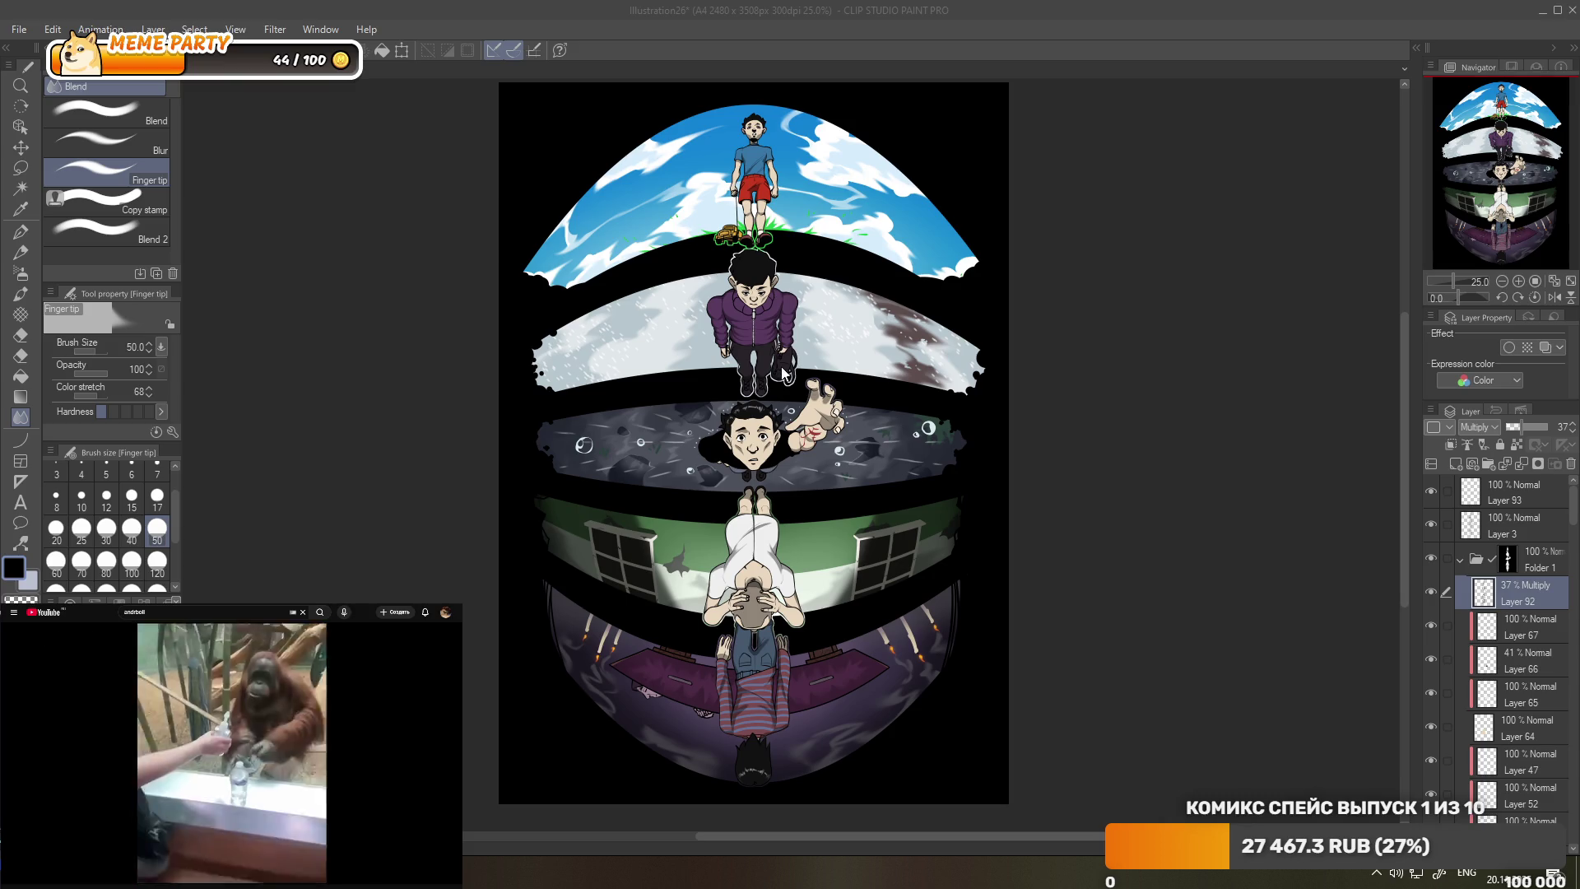
pyautogui.scroll(3, 781, 372)
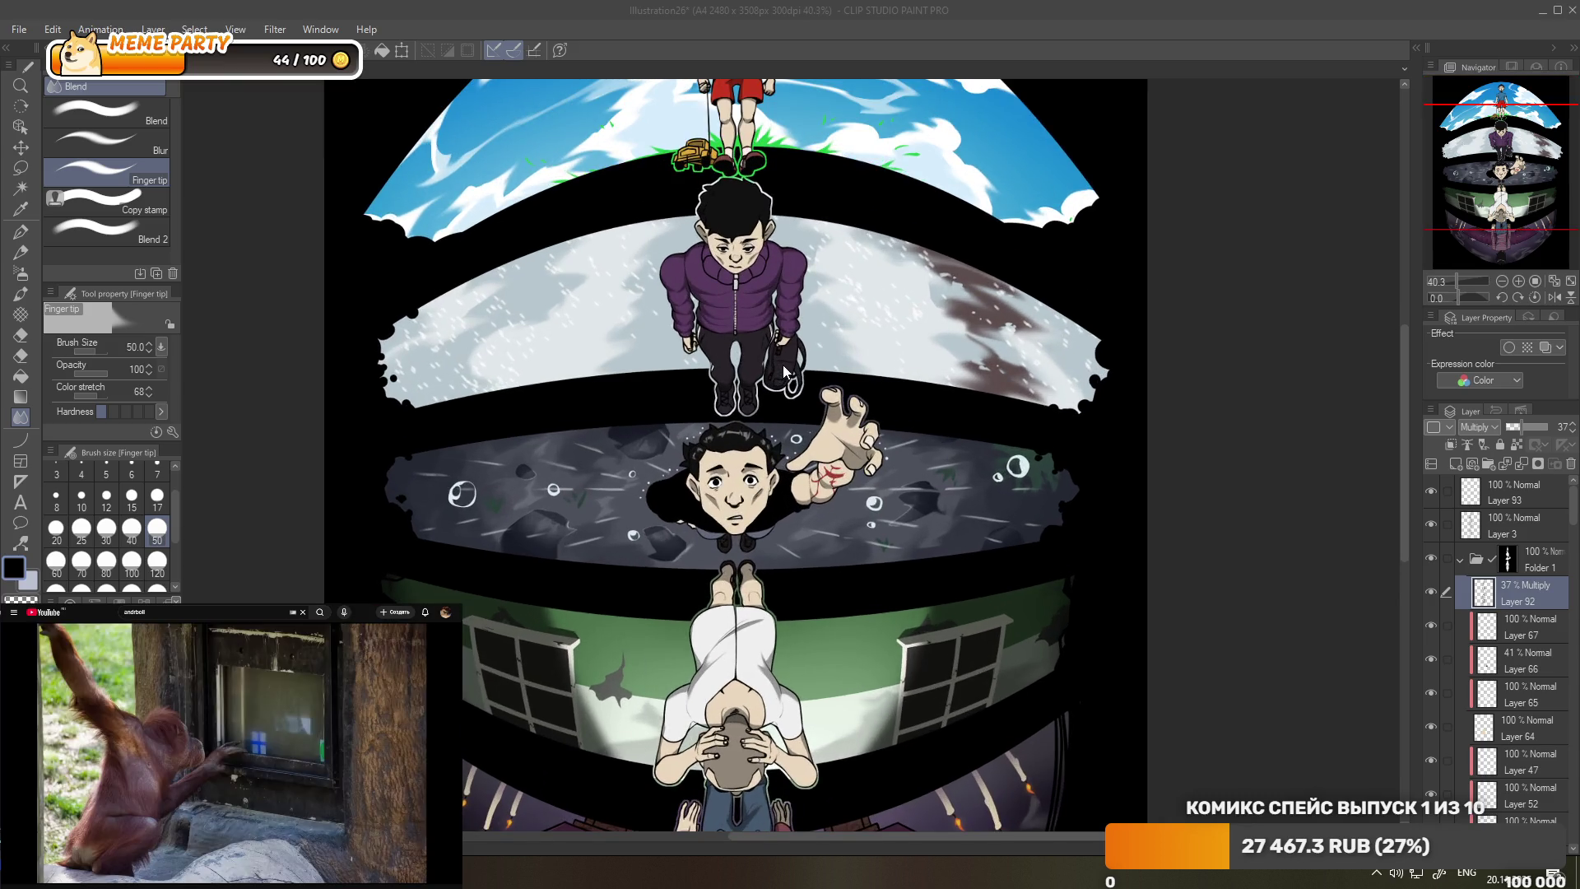
pyautogui.scroll(-3, 783, 372)
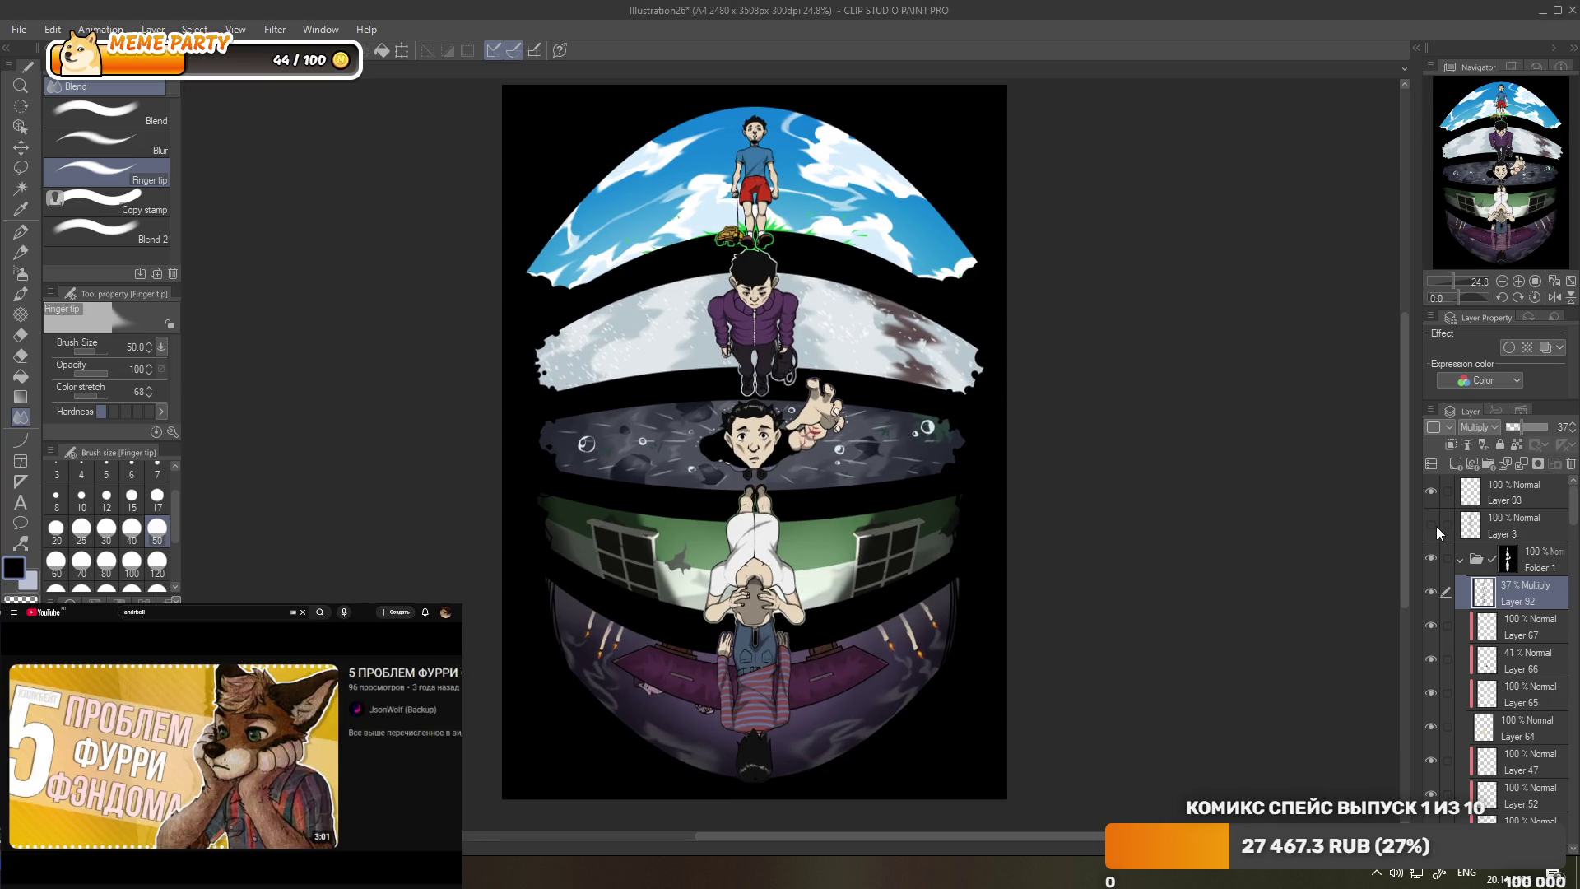
pyautogui.click(1432, 525)
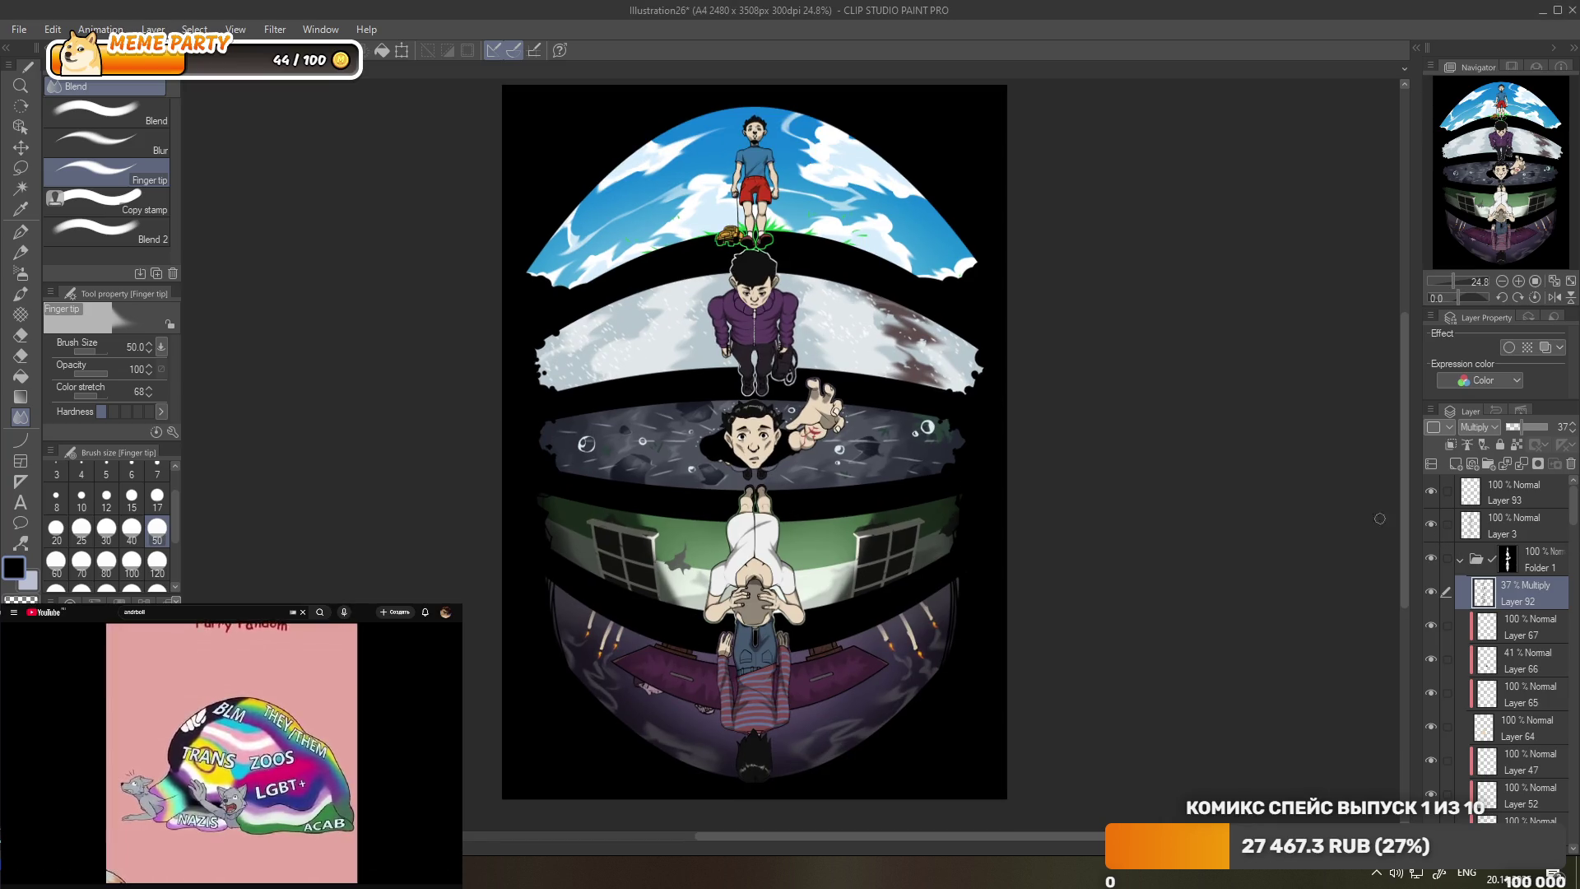
# - Select Layer 3 and zoom in on the sinking boy's face
pyautogui.scroll(1, 734, 356)
pyautogui.scroll(2, 735, 356)
pyautogui.scroll(3, 735, 357)
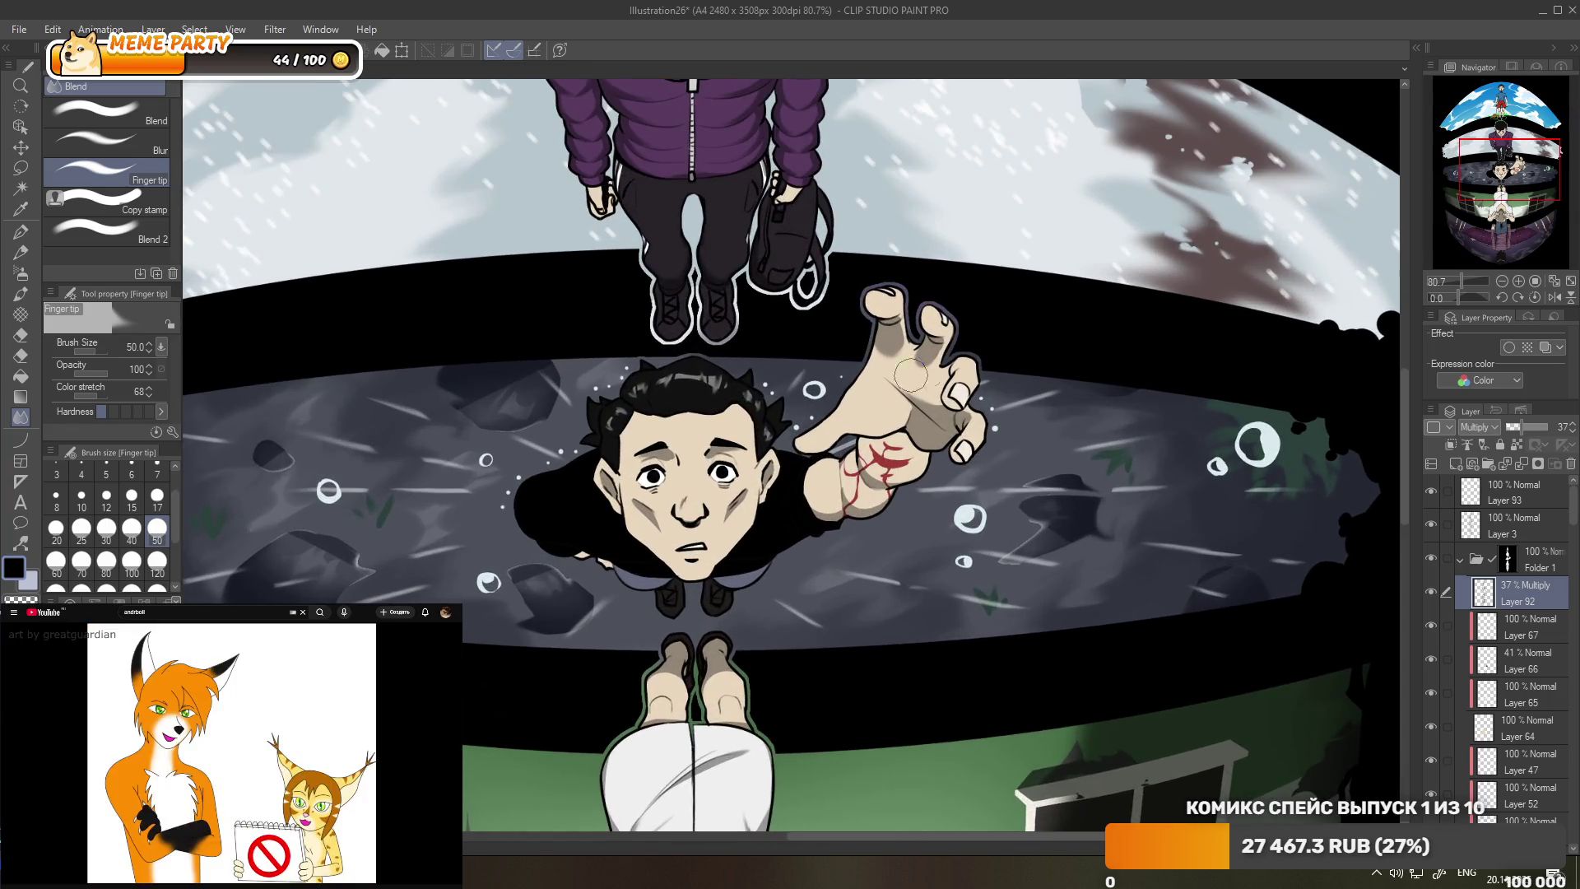
pyautogui.scroll(-2, 732, 360)
pyautogui.click(1481, 525)
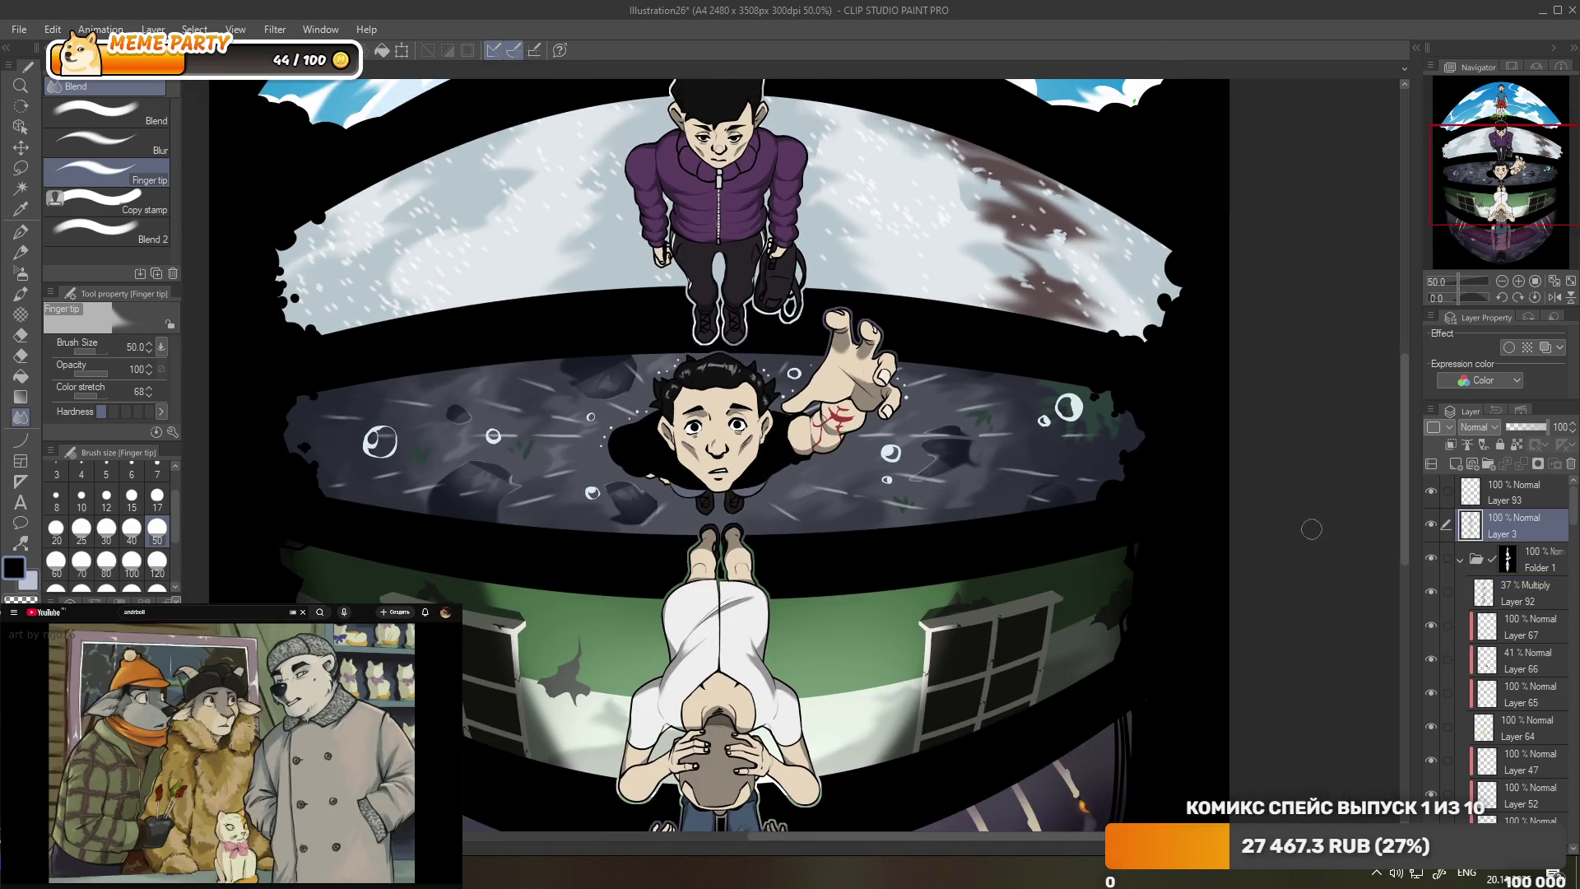
pyautogui.scroll(2, 797, 403)
pyautogui.scroll(2, 797, 403)
pyautogui.scroll(2, 796, 403)
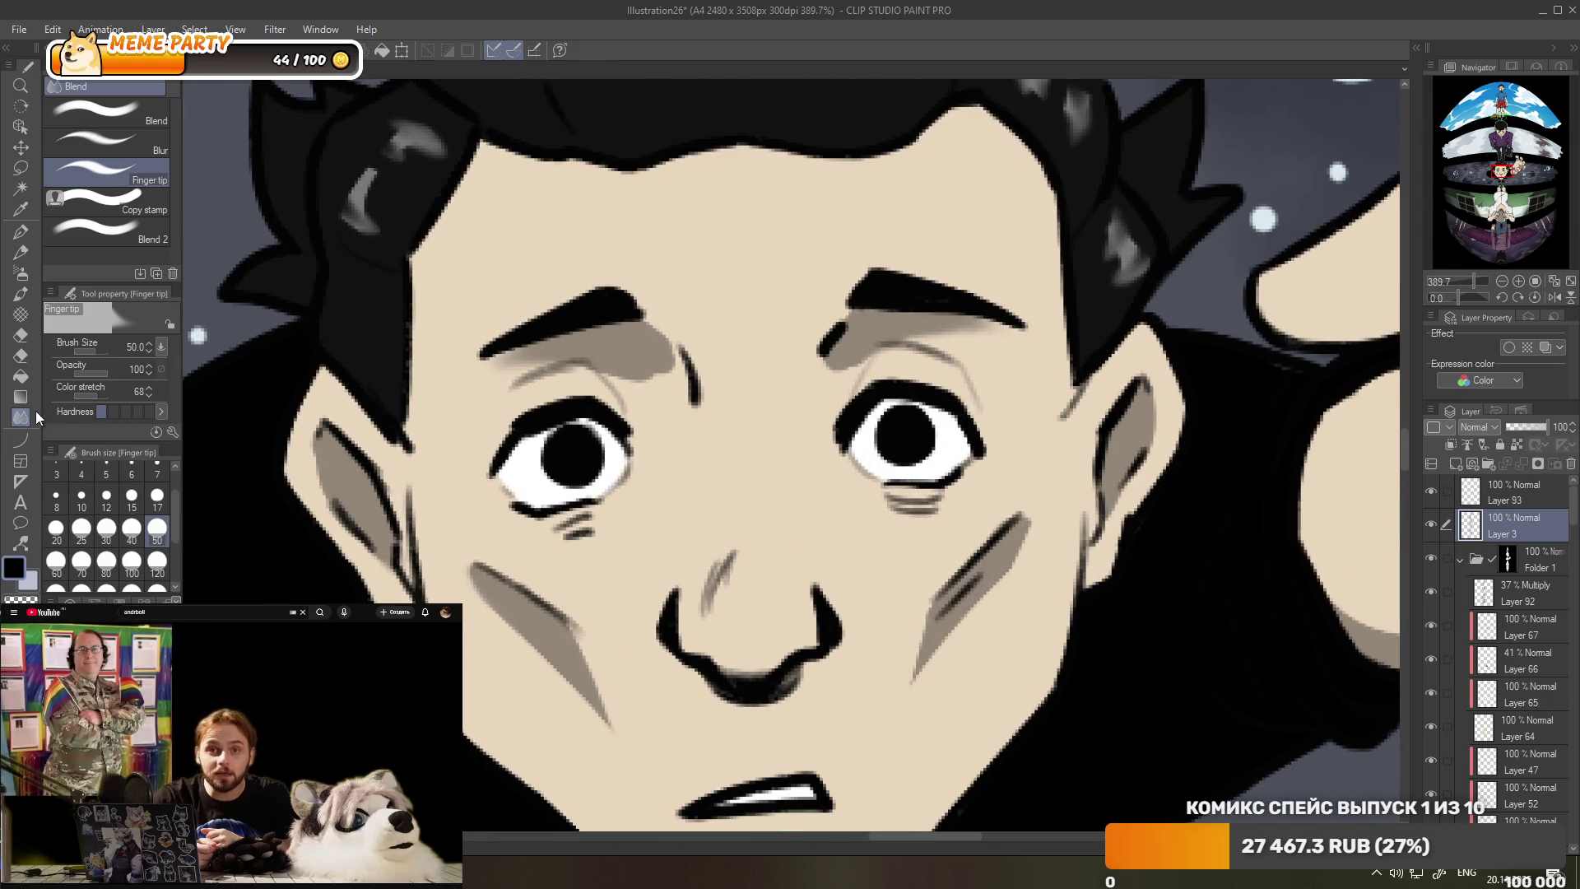
# - Switch to the Hard 2 eraser and zoom out to view the whole page
pyautogui.click(22, 339)
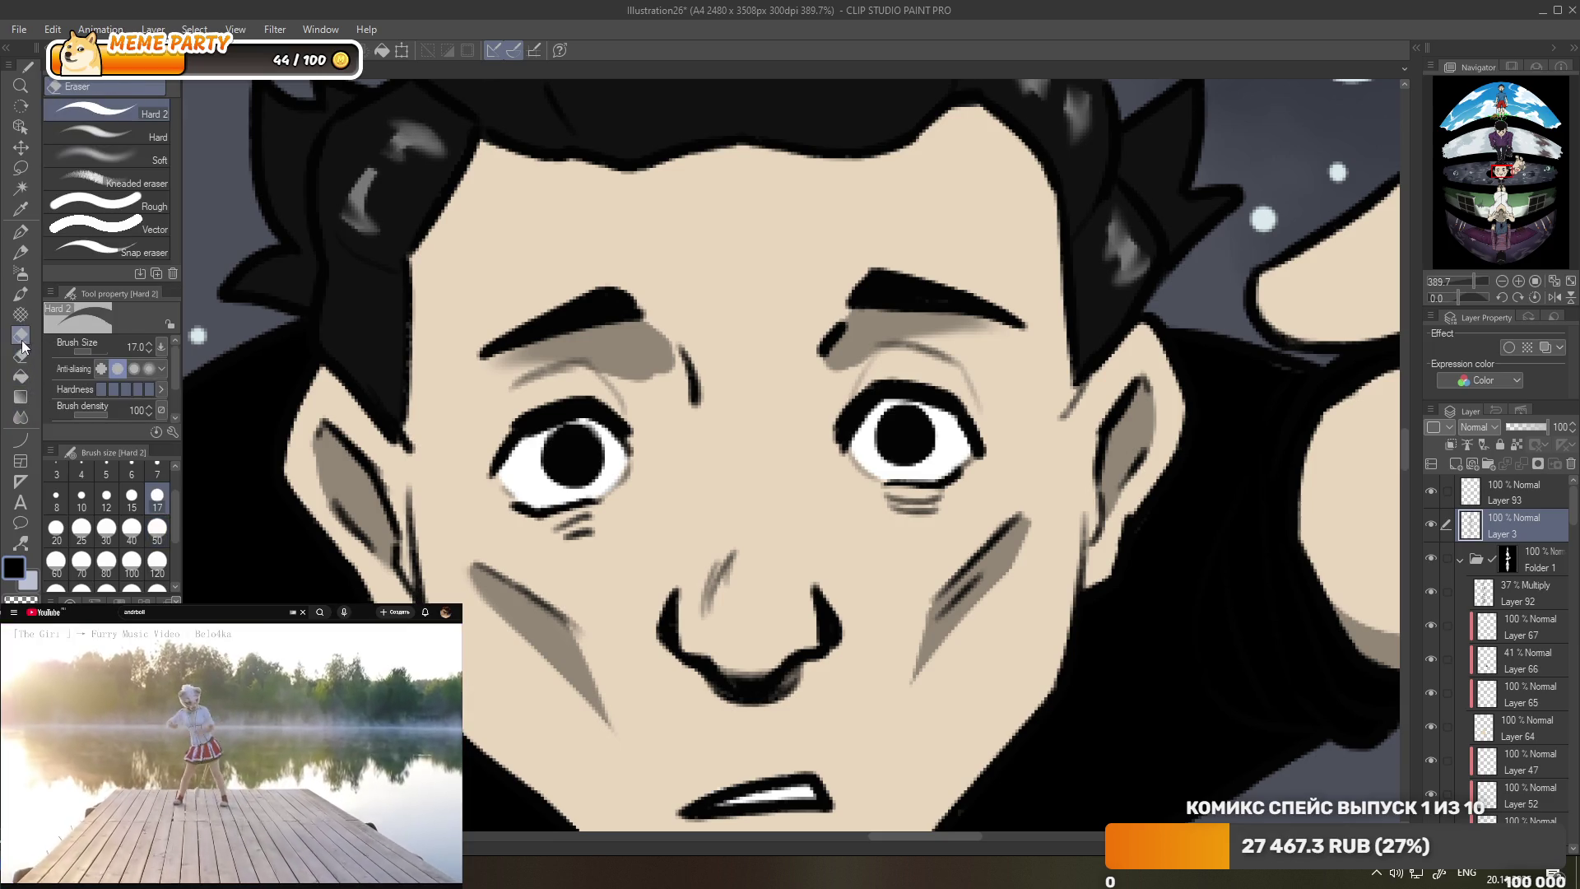
pyautogui.scroll(-5, 609, 402)
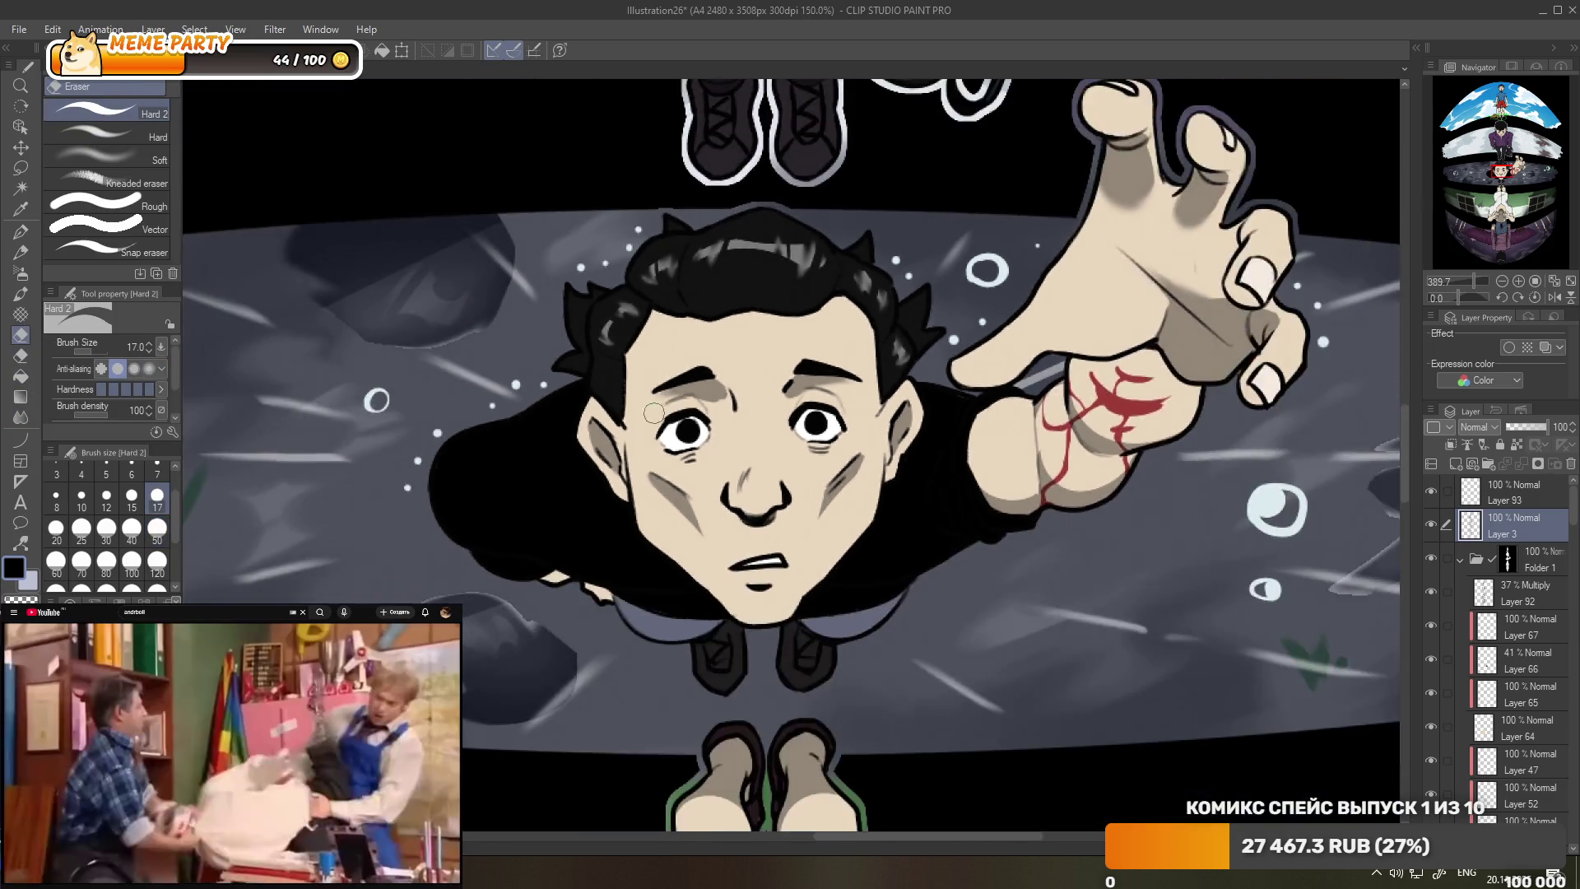
pyautogui.scroll(-2, 608, 402)
pyautogui.scroll(-1, 608, 402)
pyautogui.scroll(-1, 580, 282)
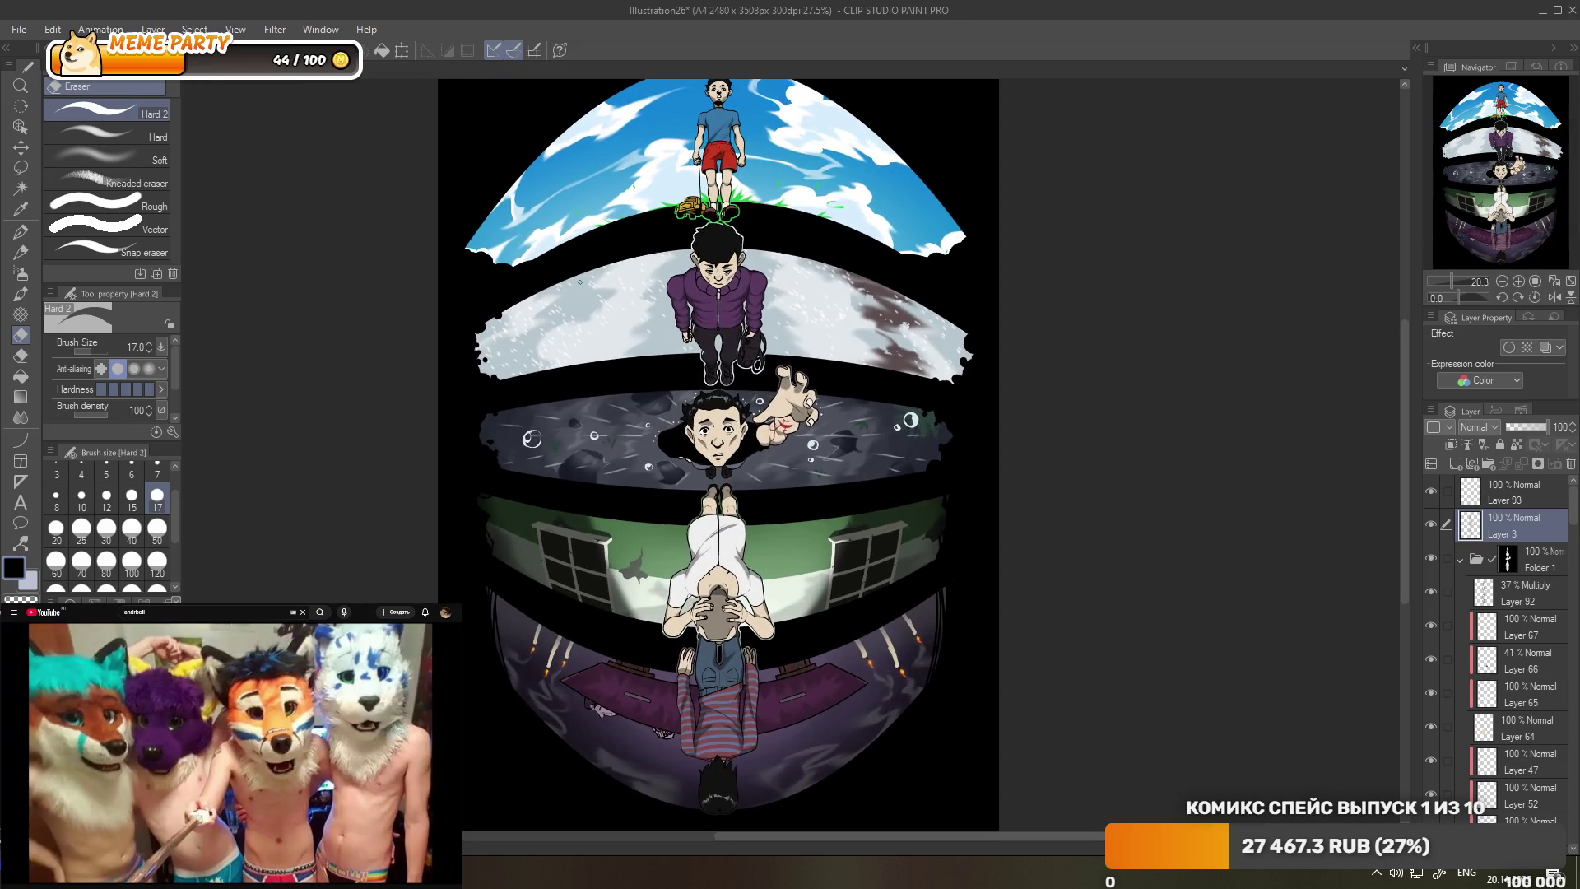
pyautogui.scroll(-1, 580, 282)
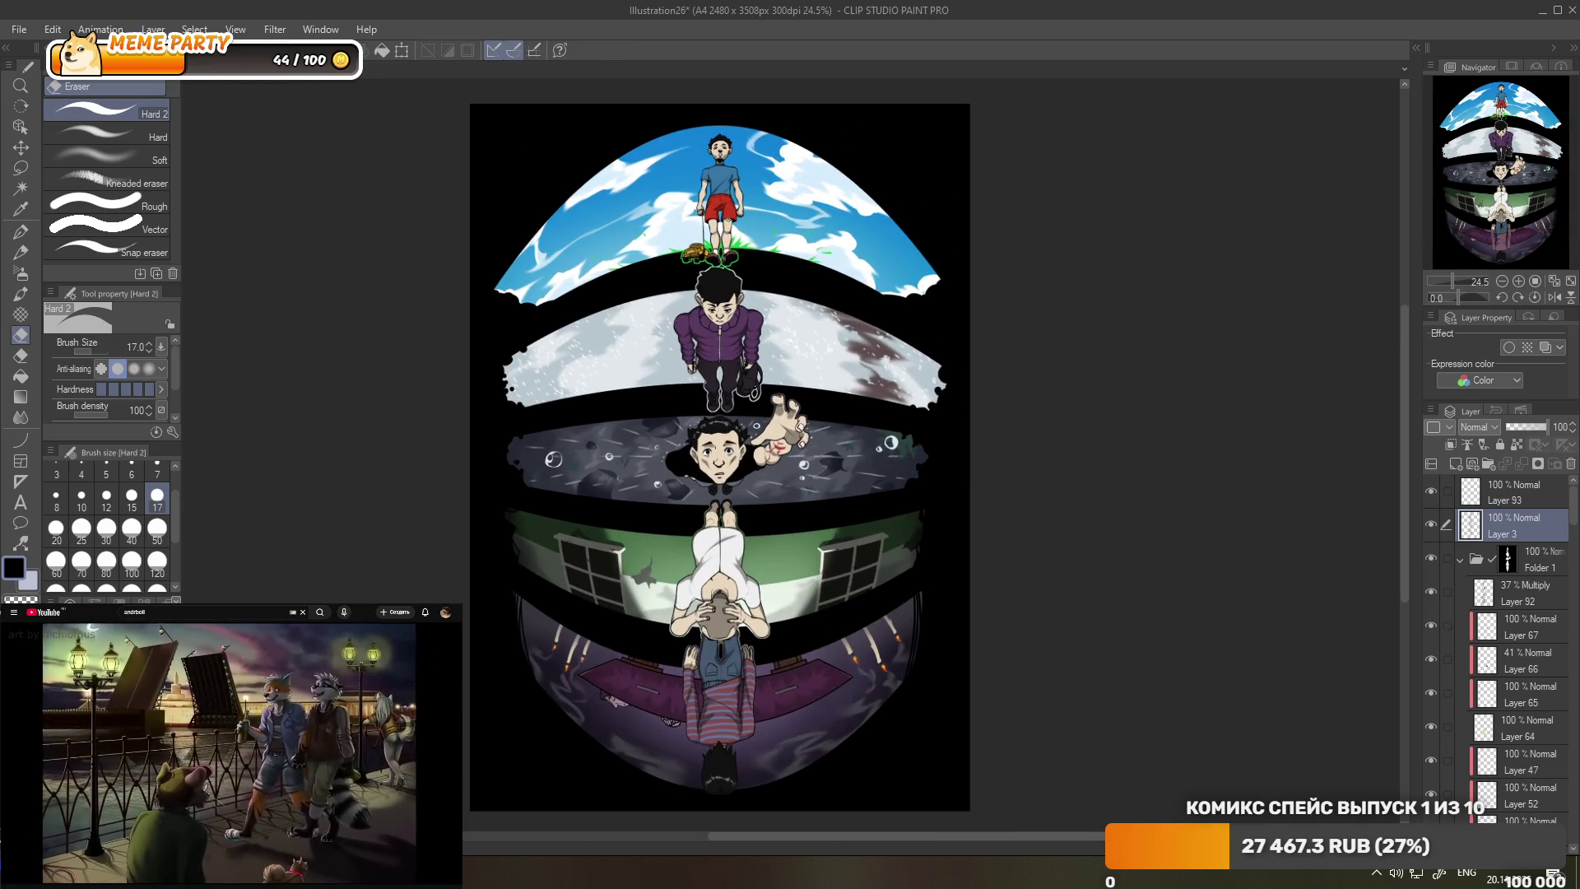
pyautogui.scroll(2, 622, 208)
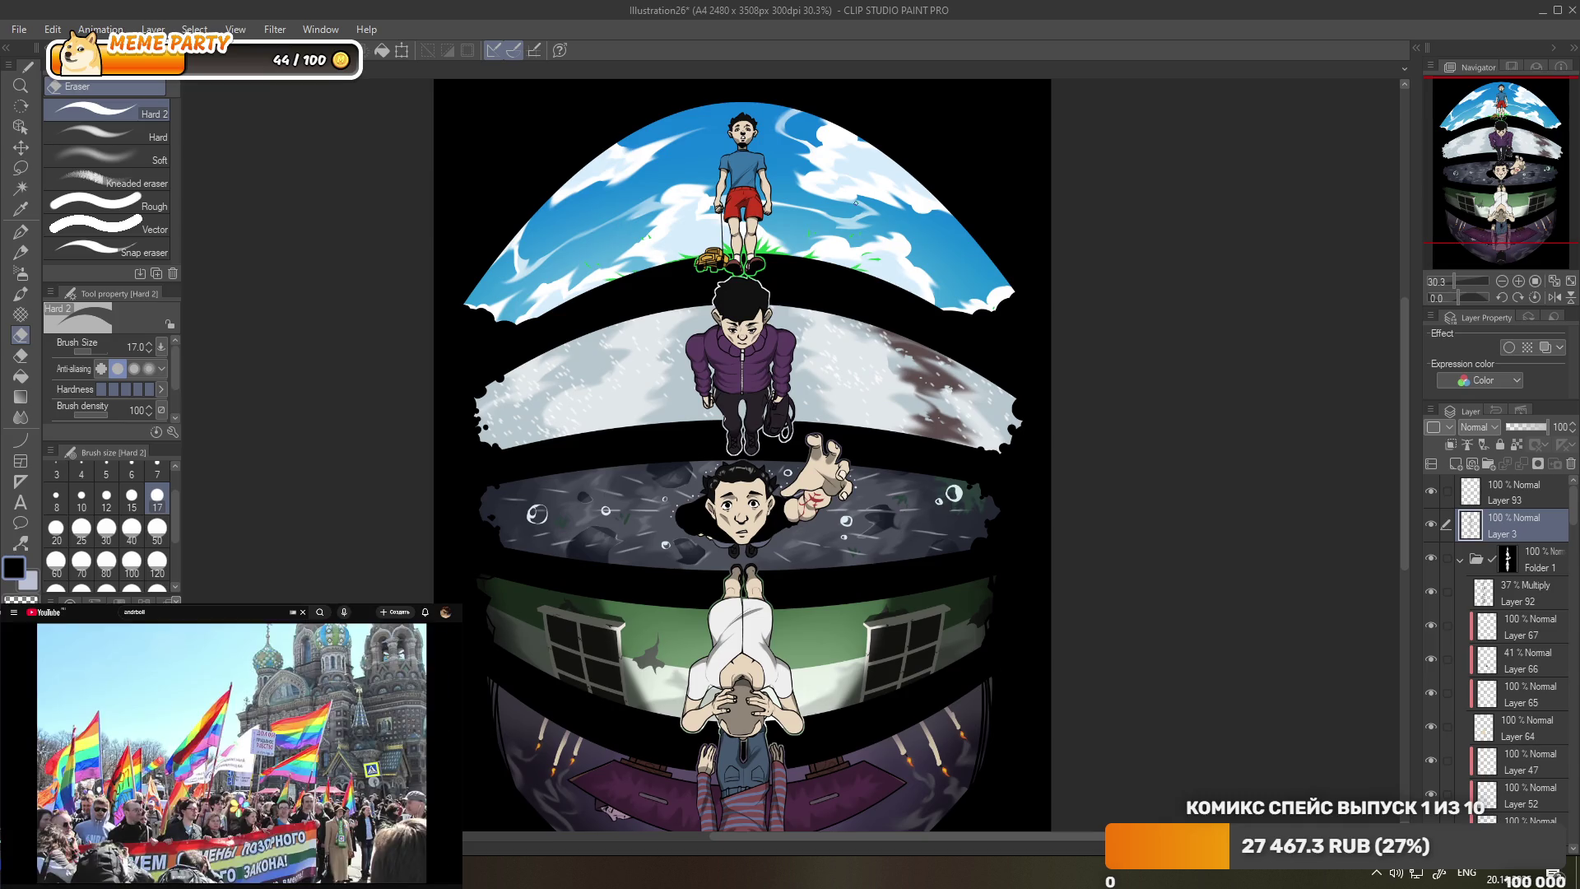
pyautogui.scroll(-3, 817, 298)
# - Select Layer 92, the 37% Multiply layer in the folder, and add a new layer above it
pyautogui.scroll(1, 817, 298)
pyautogui.scroll(1, 817, 298)
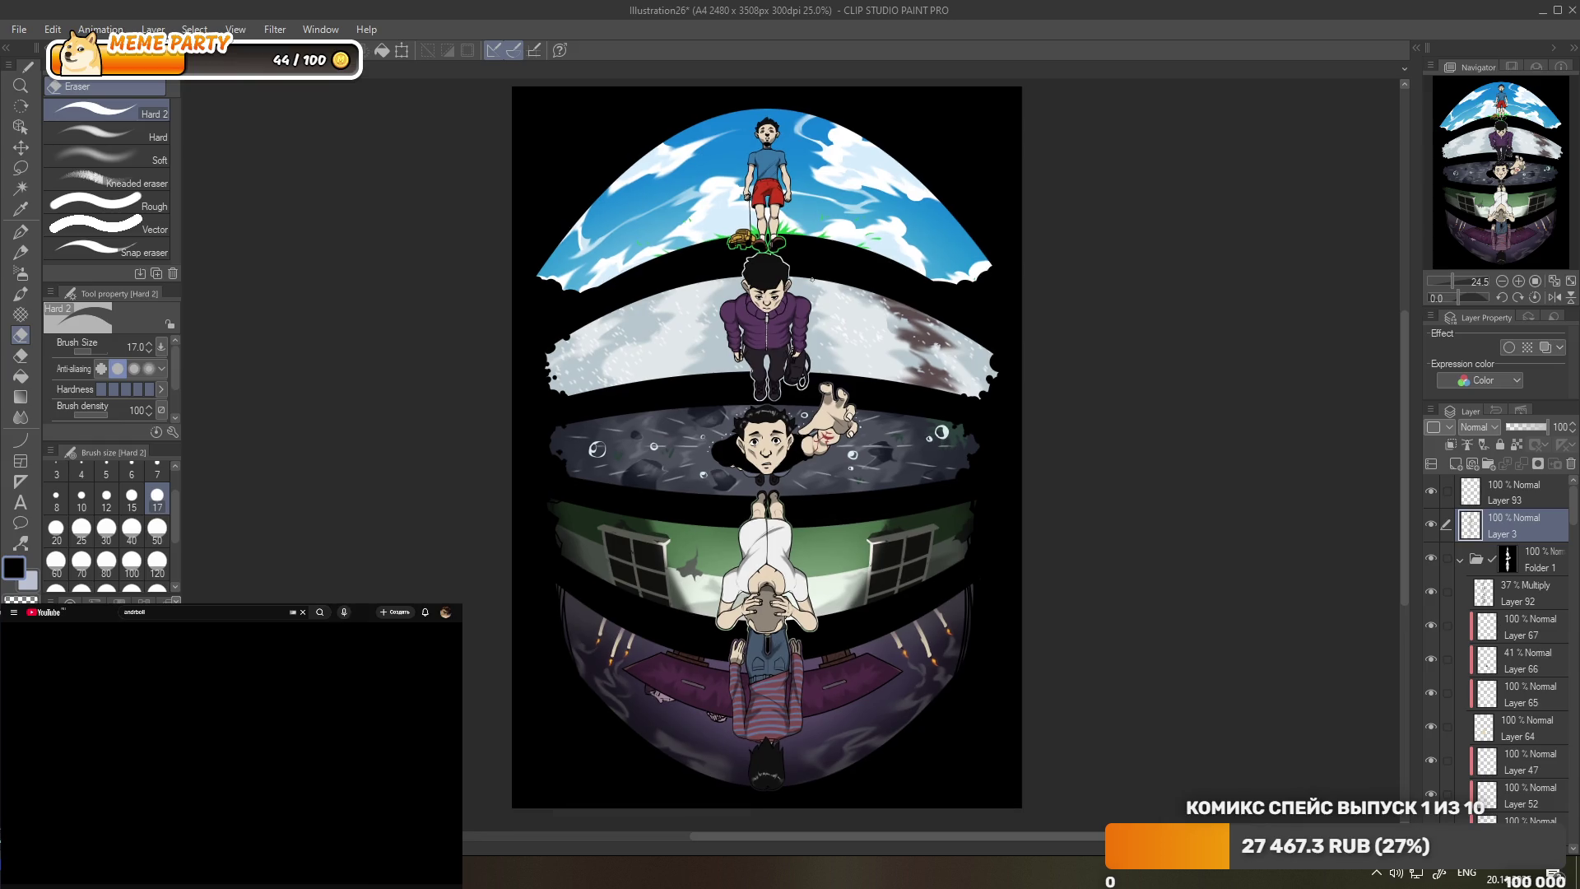
pyautogui.scroll(3, 812, 280)
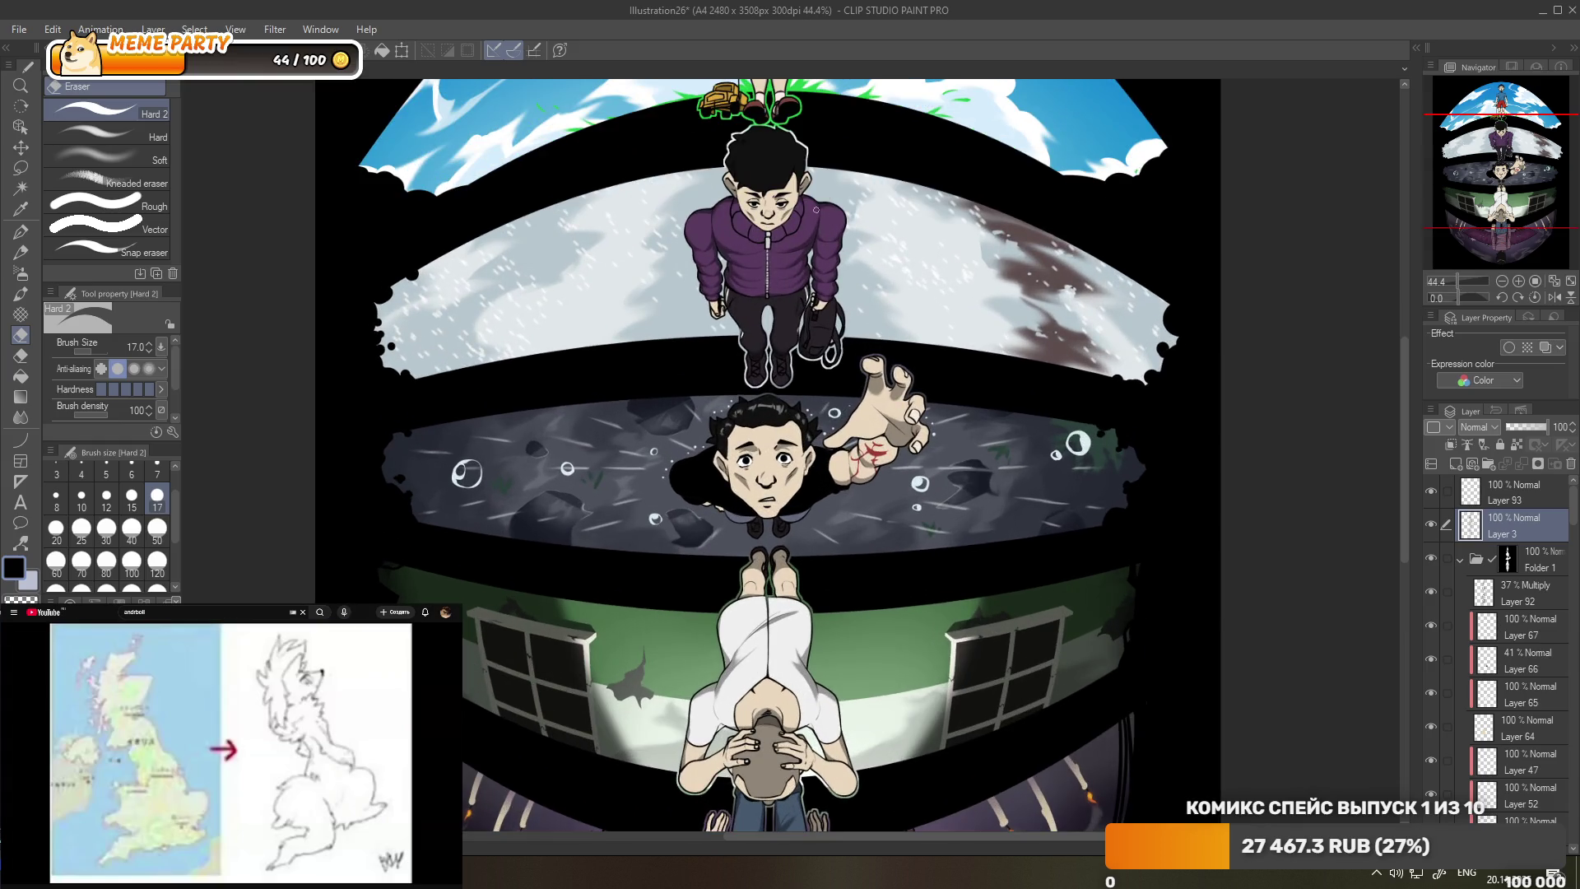
pyautogui.scroll(-1, 815, 209)
pyautogui.scroll(-2, 810, 197)
pyautogui.scroll(1, 792, 155)
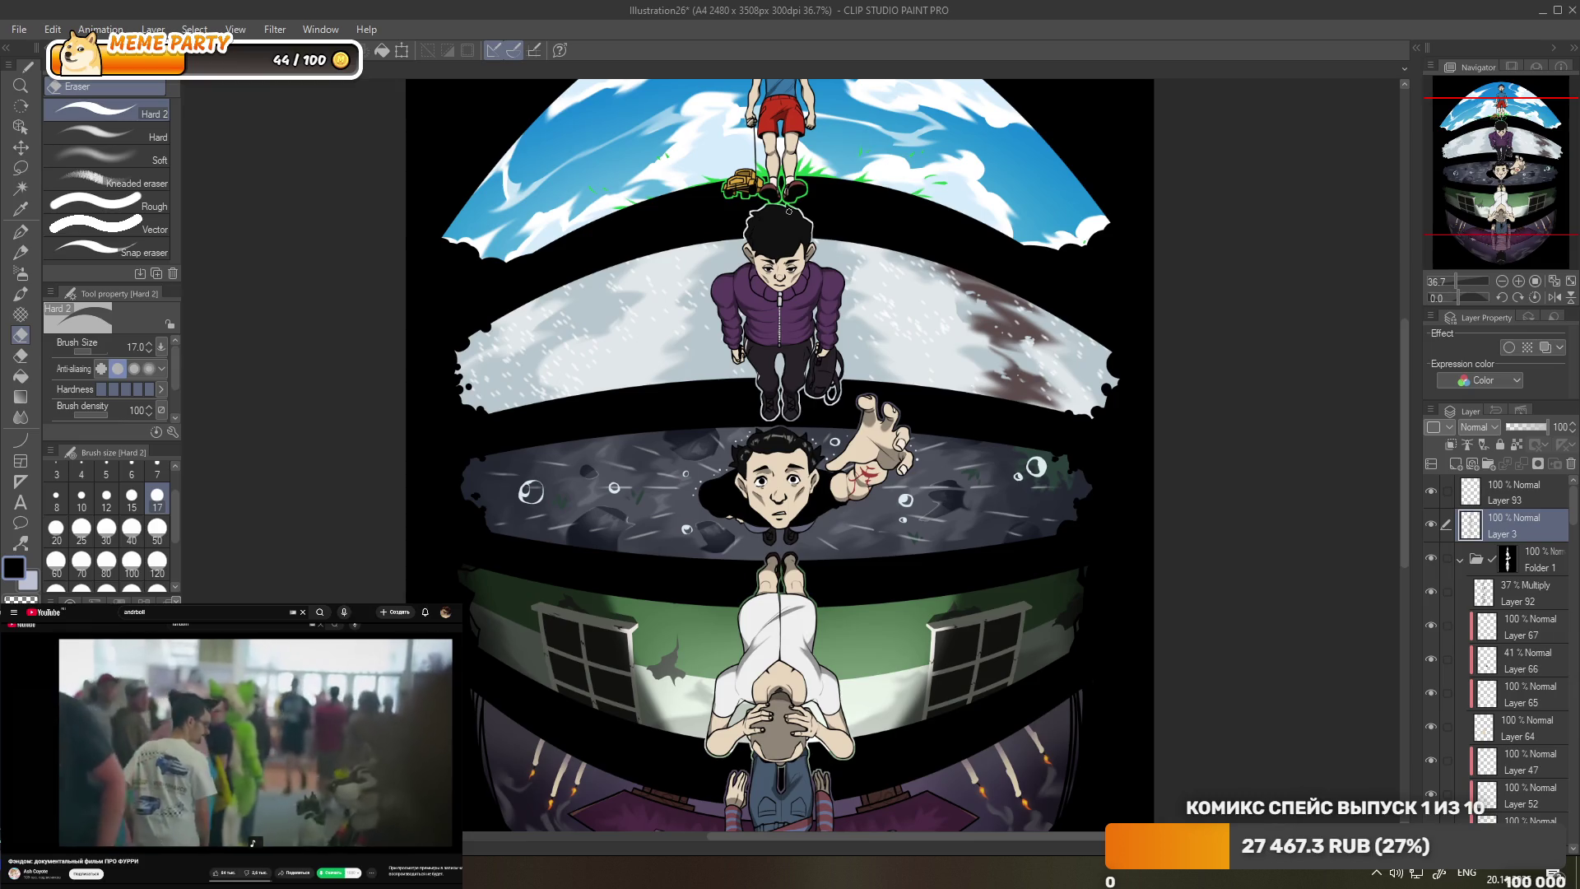
pyautogui.scroll(-2, 761, 161)
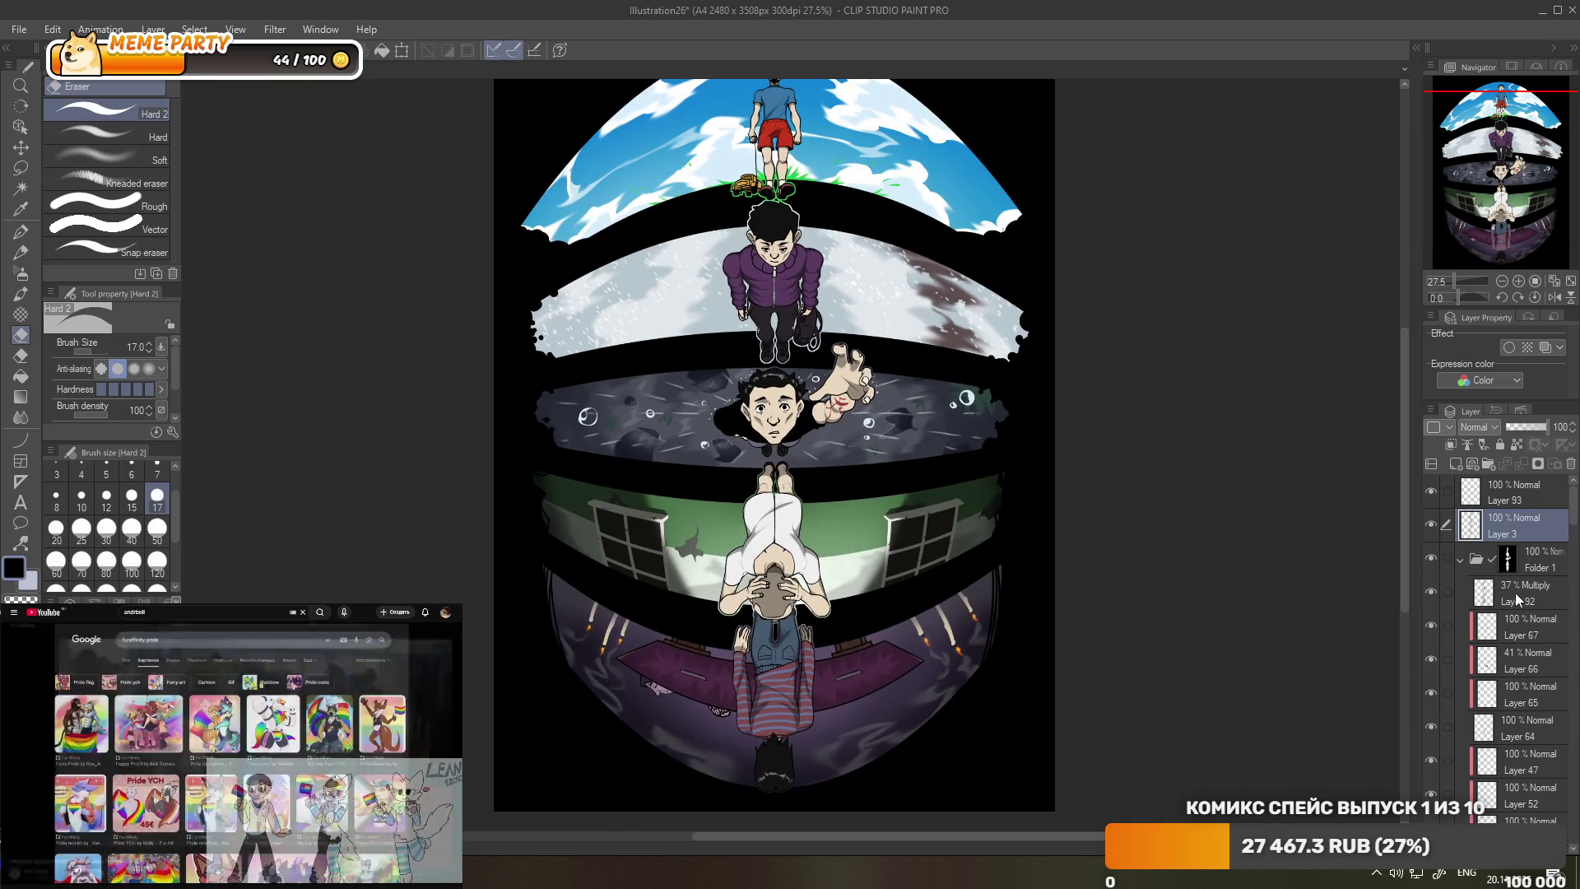
pyautogui.scroll(-2, 1516, 576)
pyautogui.click(1516, 561)
pyautogui.click(1517, 537)
pyautogui.click(1455, 463)
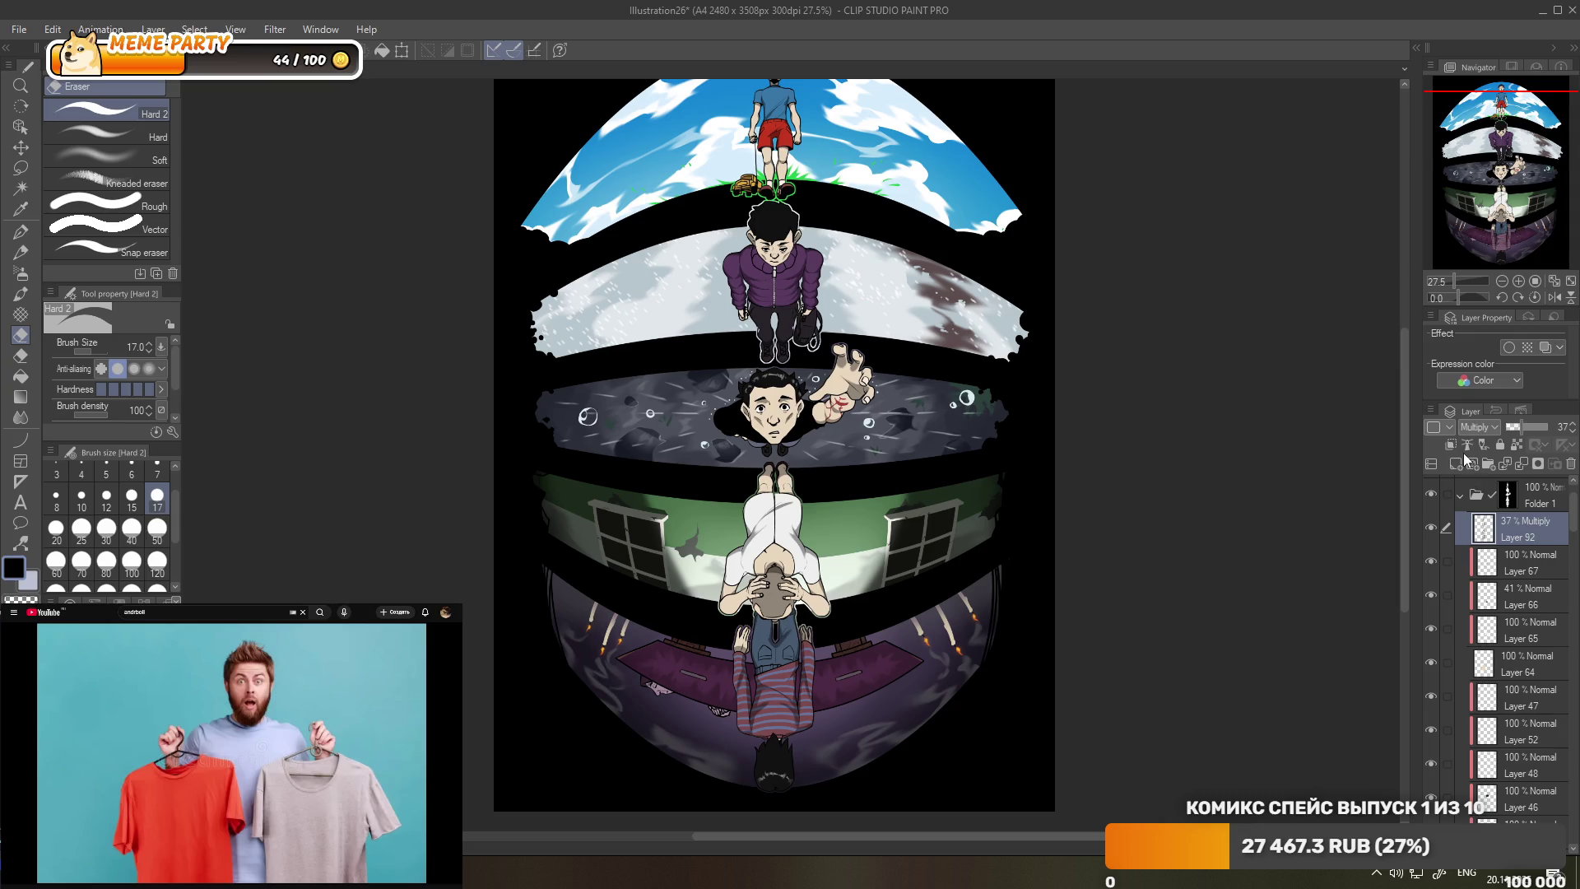
# - Try red pen strokes on the top boy's knee, then undo them
pyautogui.scroll(1, 802, 183)
pyautogui.scroll(4, 802, 183)
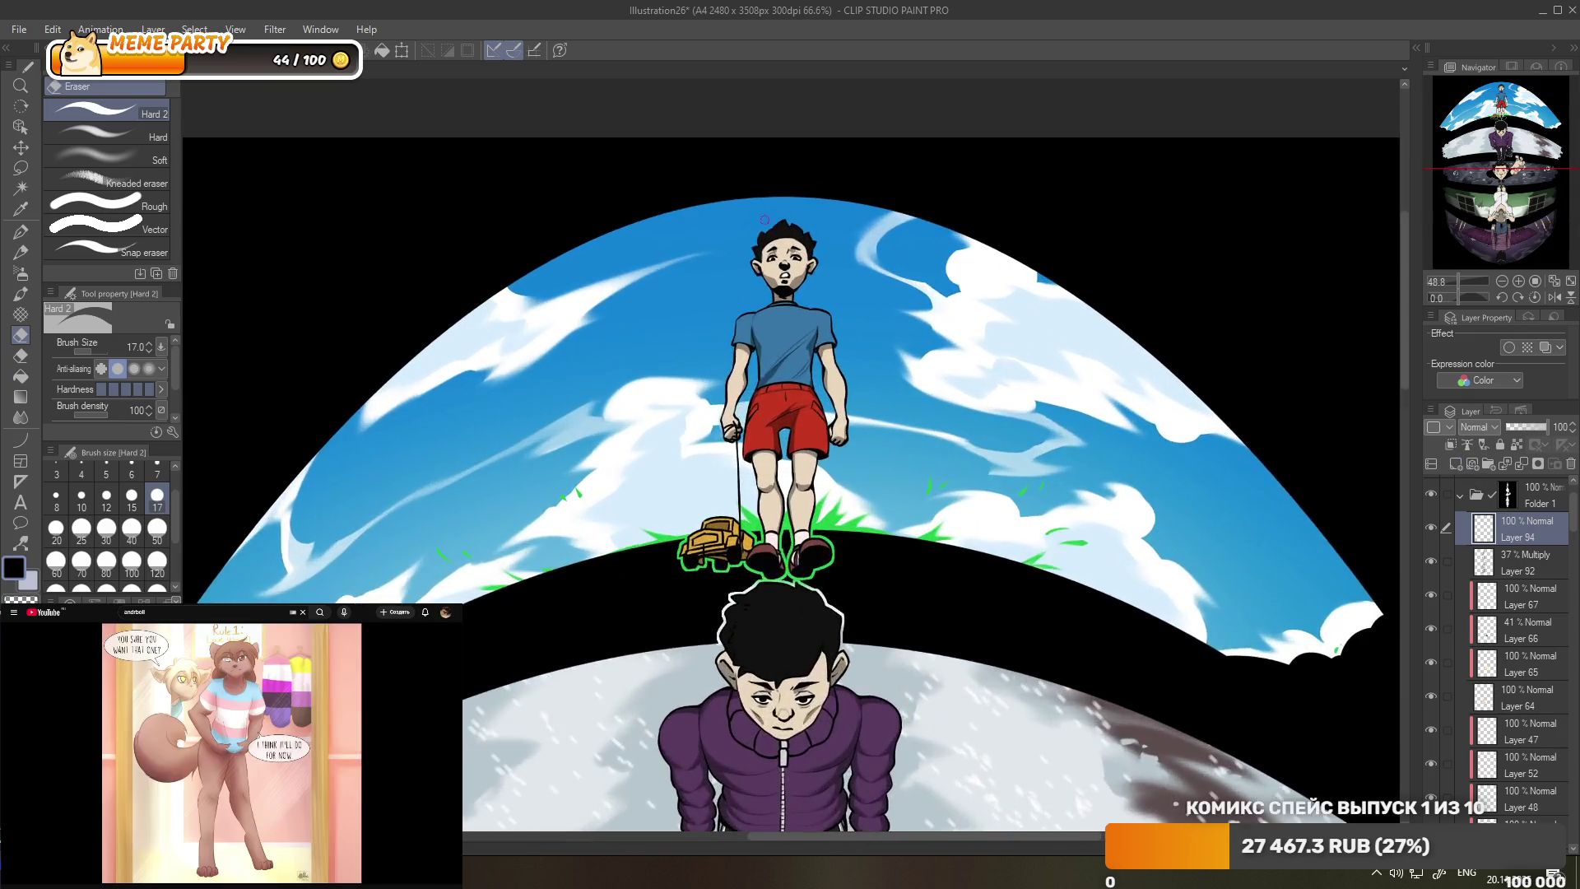
pyautogui.scroll(1, 808, 586)
pyautogui.scroll(1, 809, 586)
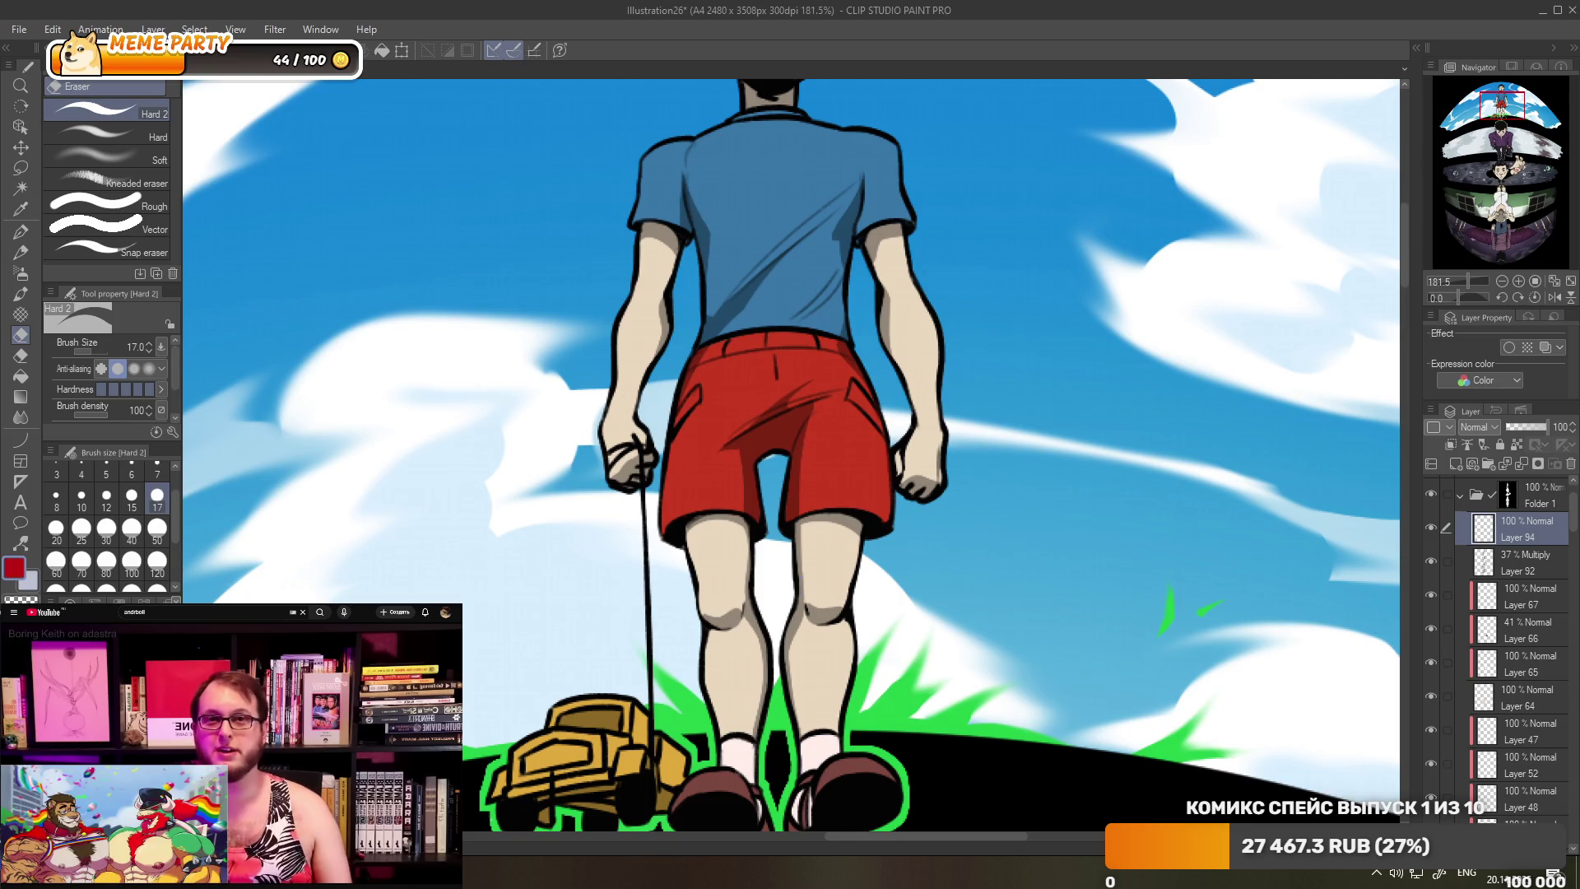
pyautogui.click(20, 232)
pyautogui.moveTo(722, 613); pyautogui.dragTo(712, 590)
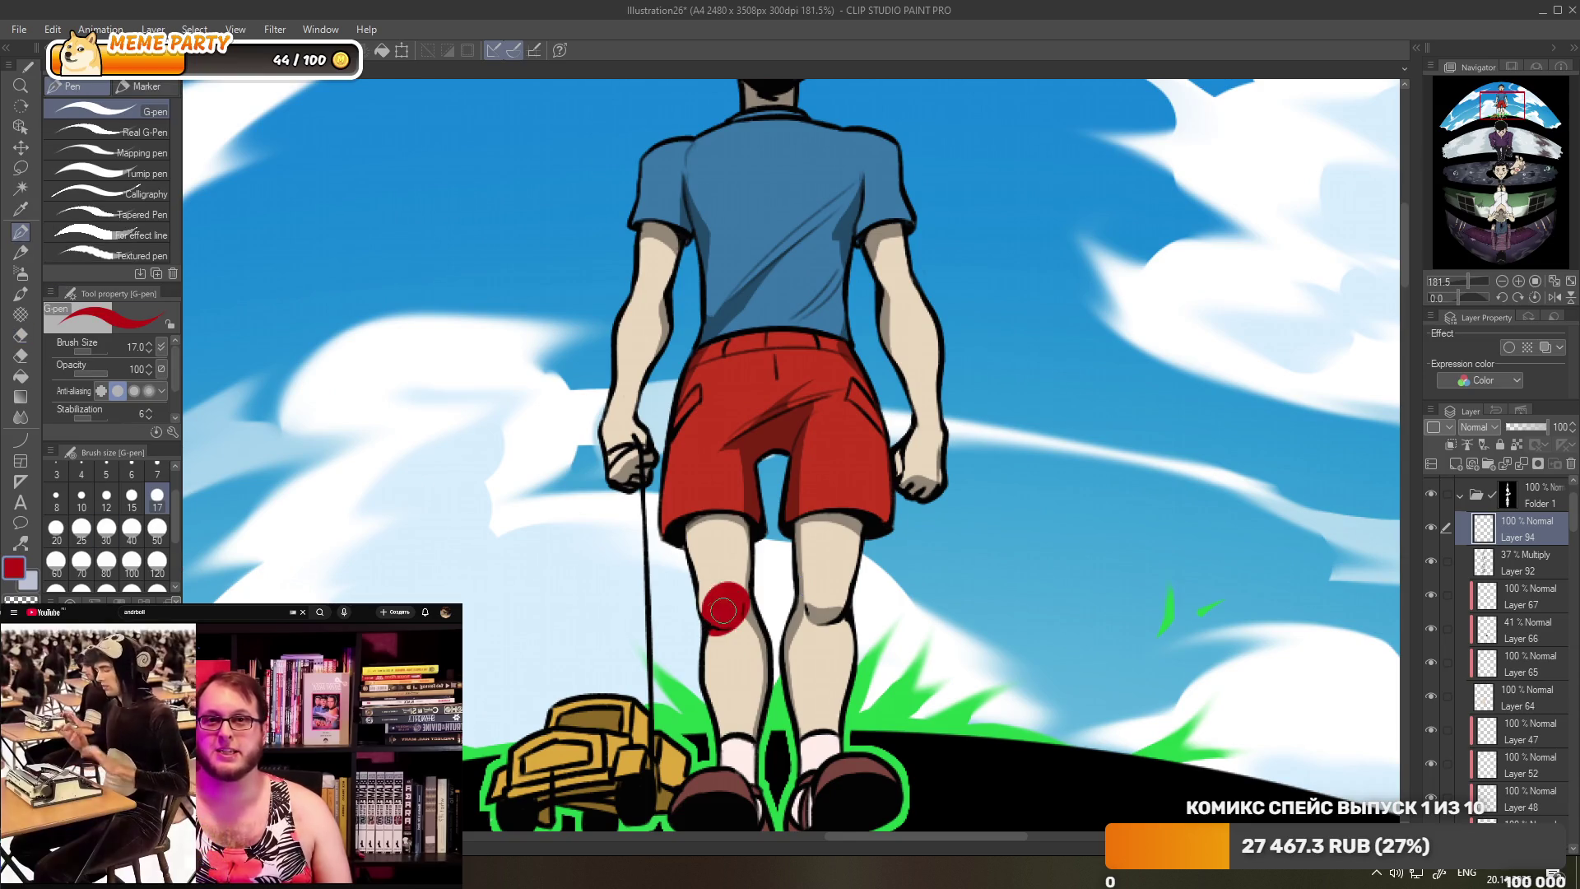
pyautogui.hotkey('ctrl', 'z')
pyautogui.moveTo(713, 600); pyautogui.dragTo(721, 605)
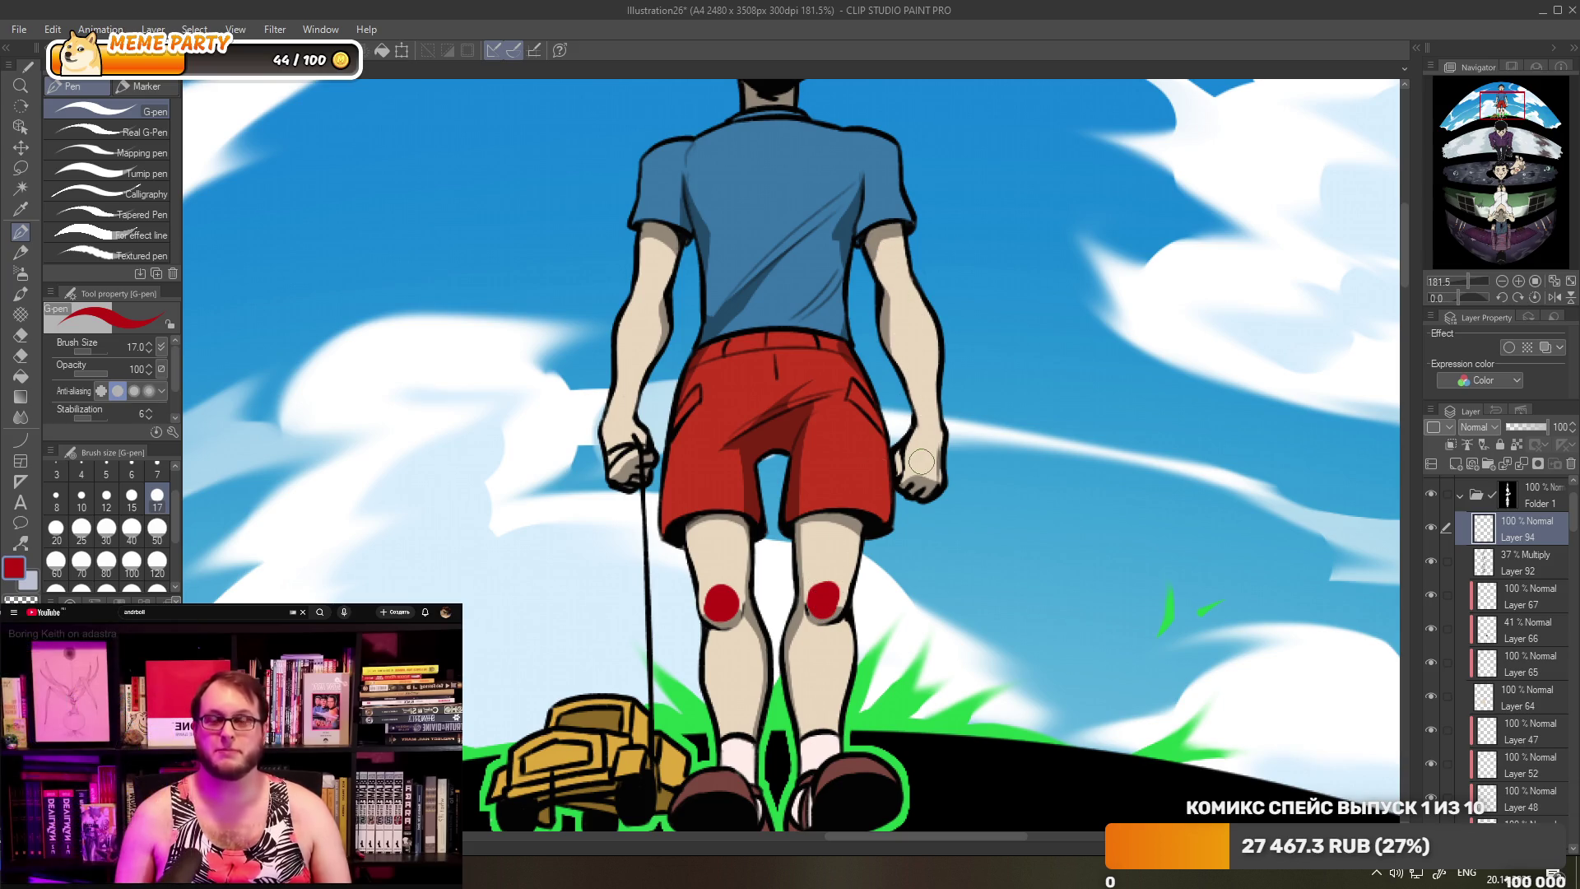
pyautogui.hotkey('ctrl', 'z')
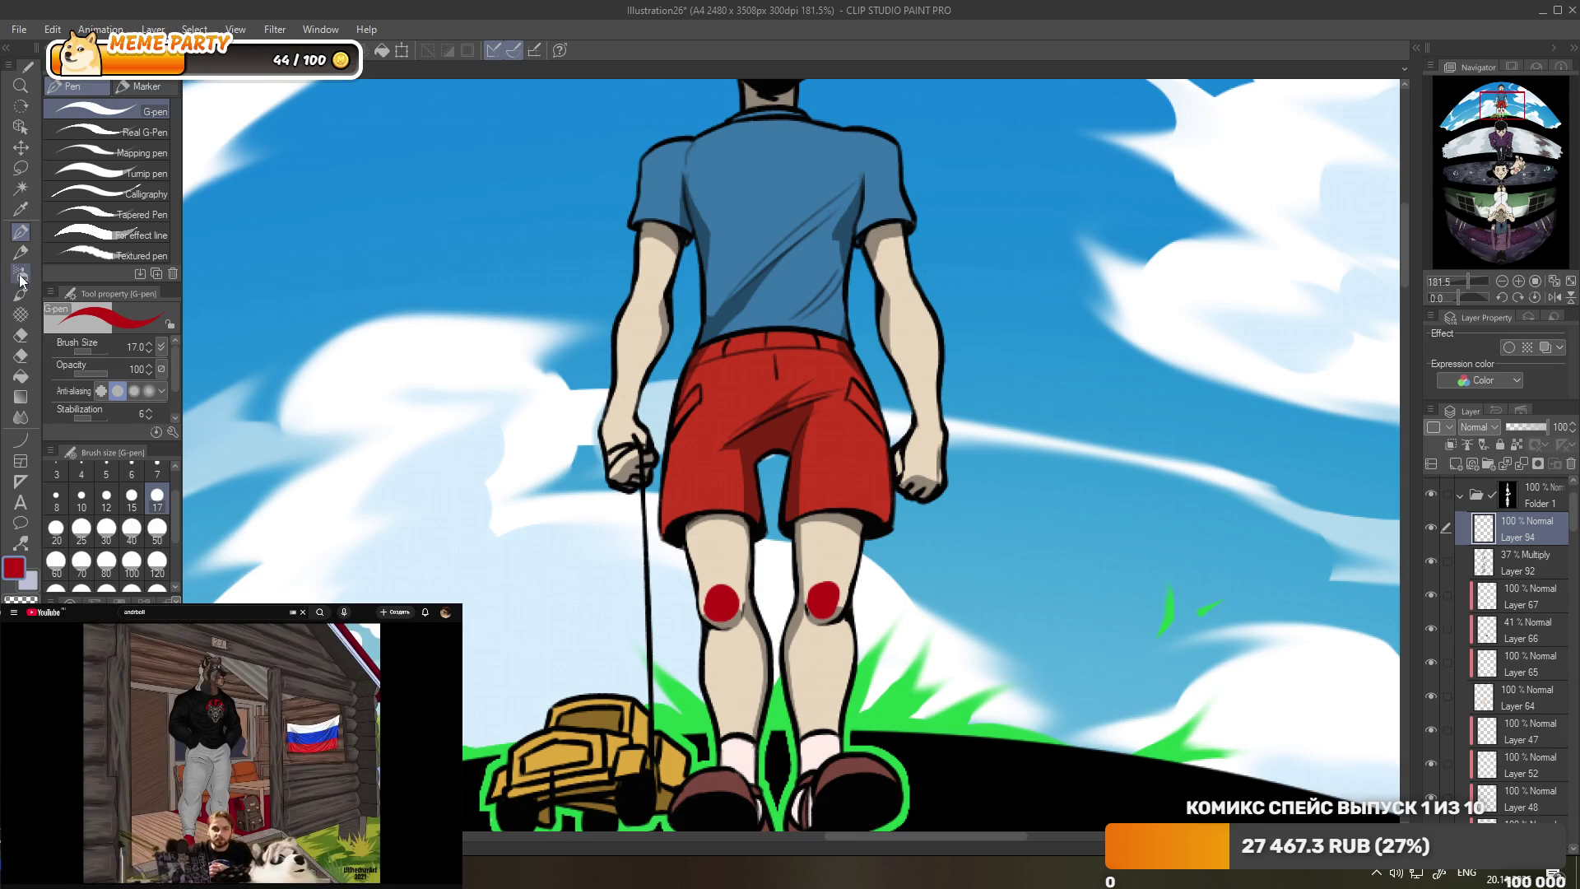
# - Airbrush soft red over both hands and lower Layer 94's opacity to 31%
pyautogui.click(20, 277)
pyautogui.moveTo(609, 463); pyautogui.dragTo(634, 444)
pyautogui.moveTo(913, 448); pyautogui.dragTo(944, 485)
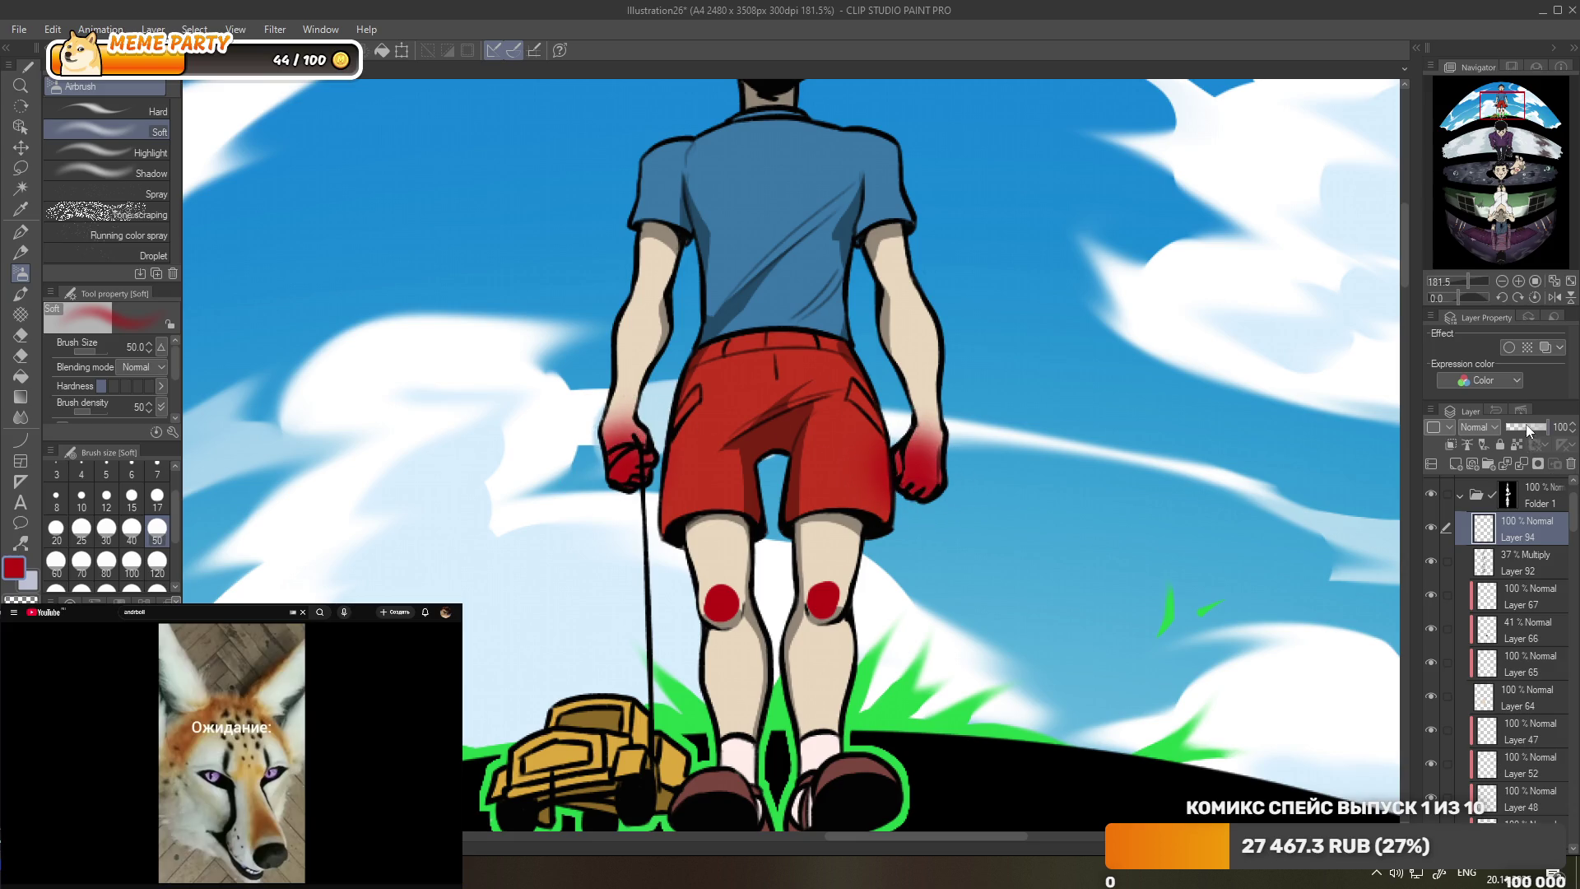
pyautogui.moveTo(1526, 424); pyautogui.dragTo(1512, 424)
pyautogui.scroll(-5, 728, 347)
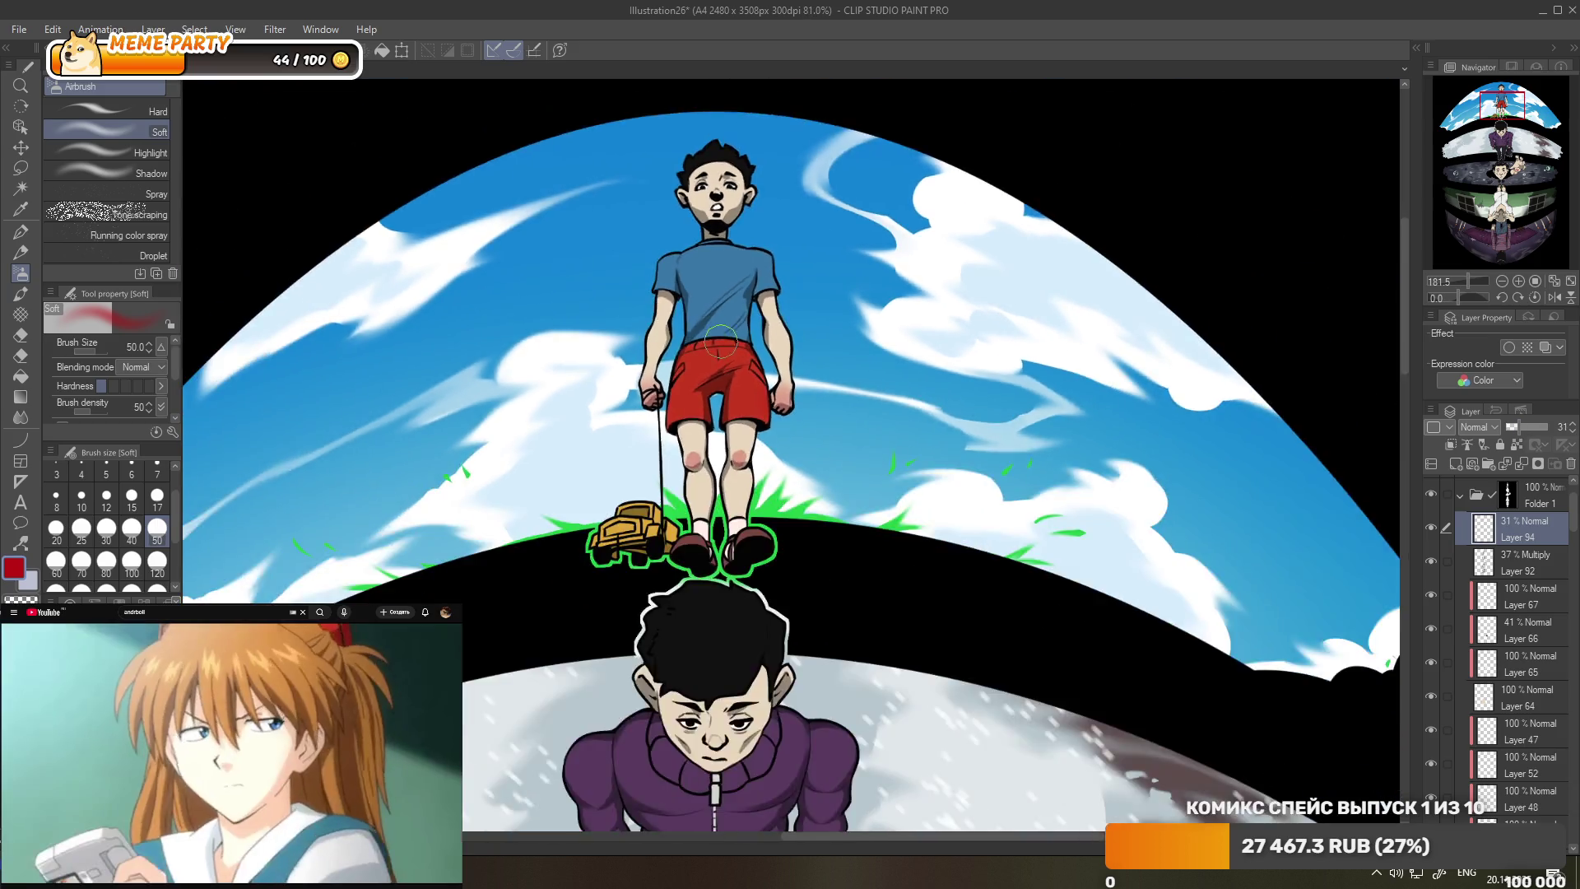
# - Soften the pink blush on the top boy's knees with the Blend > Blur tool
pyautogui.scroll(3, 728, 347)
pyautogui.scroll(2, 728, 348)
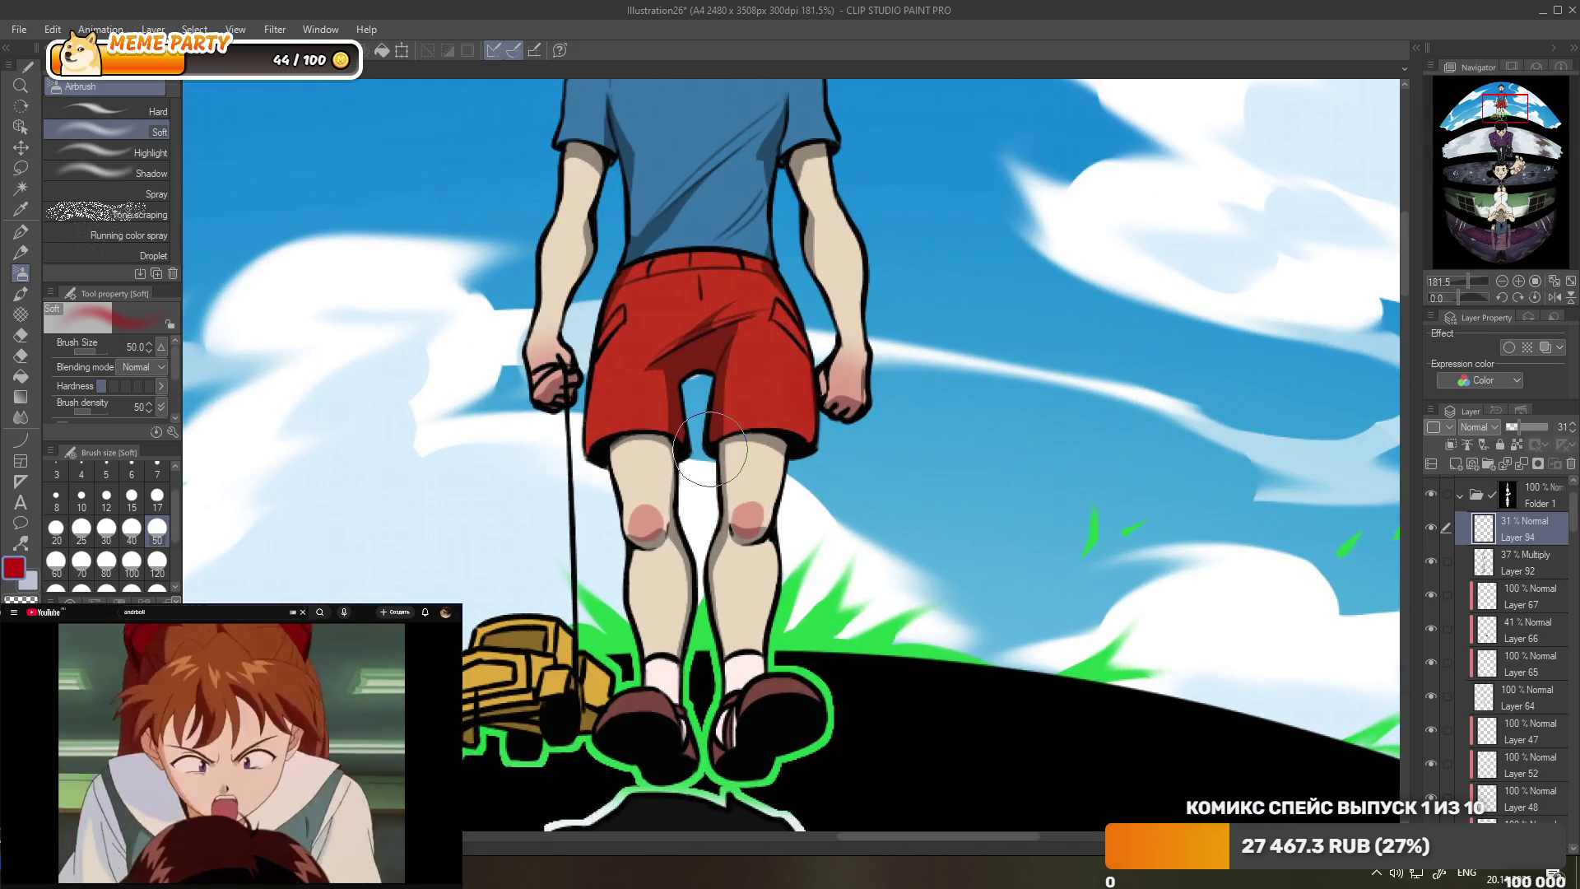
pyautogui.click(20, 417)
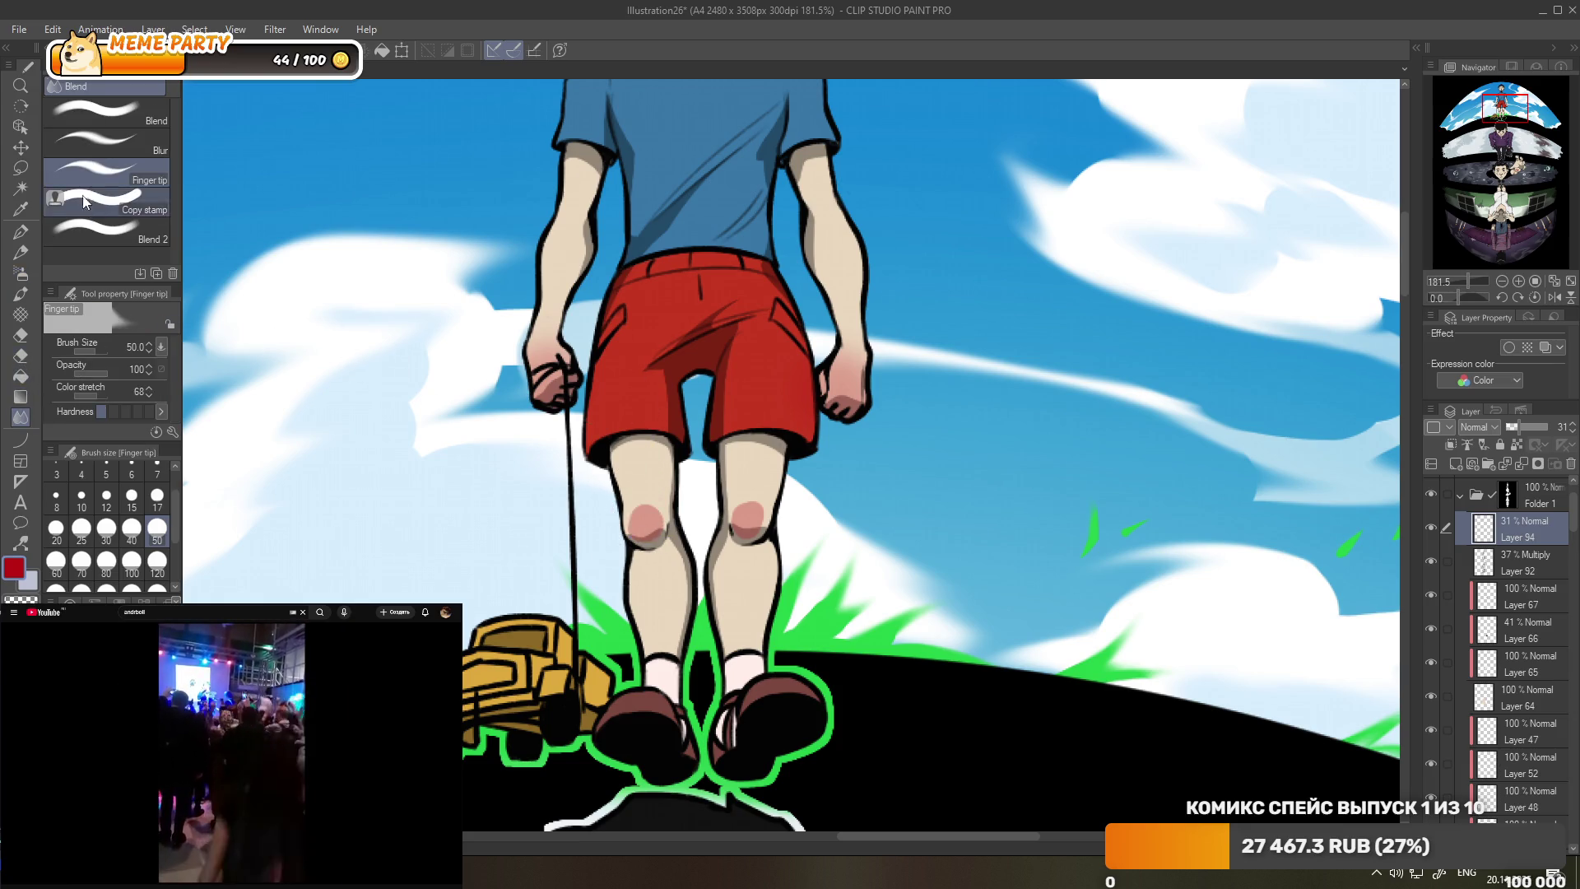
pyautogui.click(107, 142)
pyautogui.moveTo(651, 514); pyautogui.dragTo(658, 524)
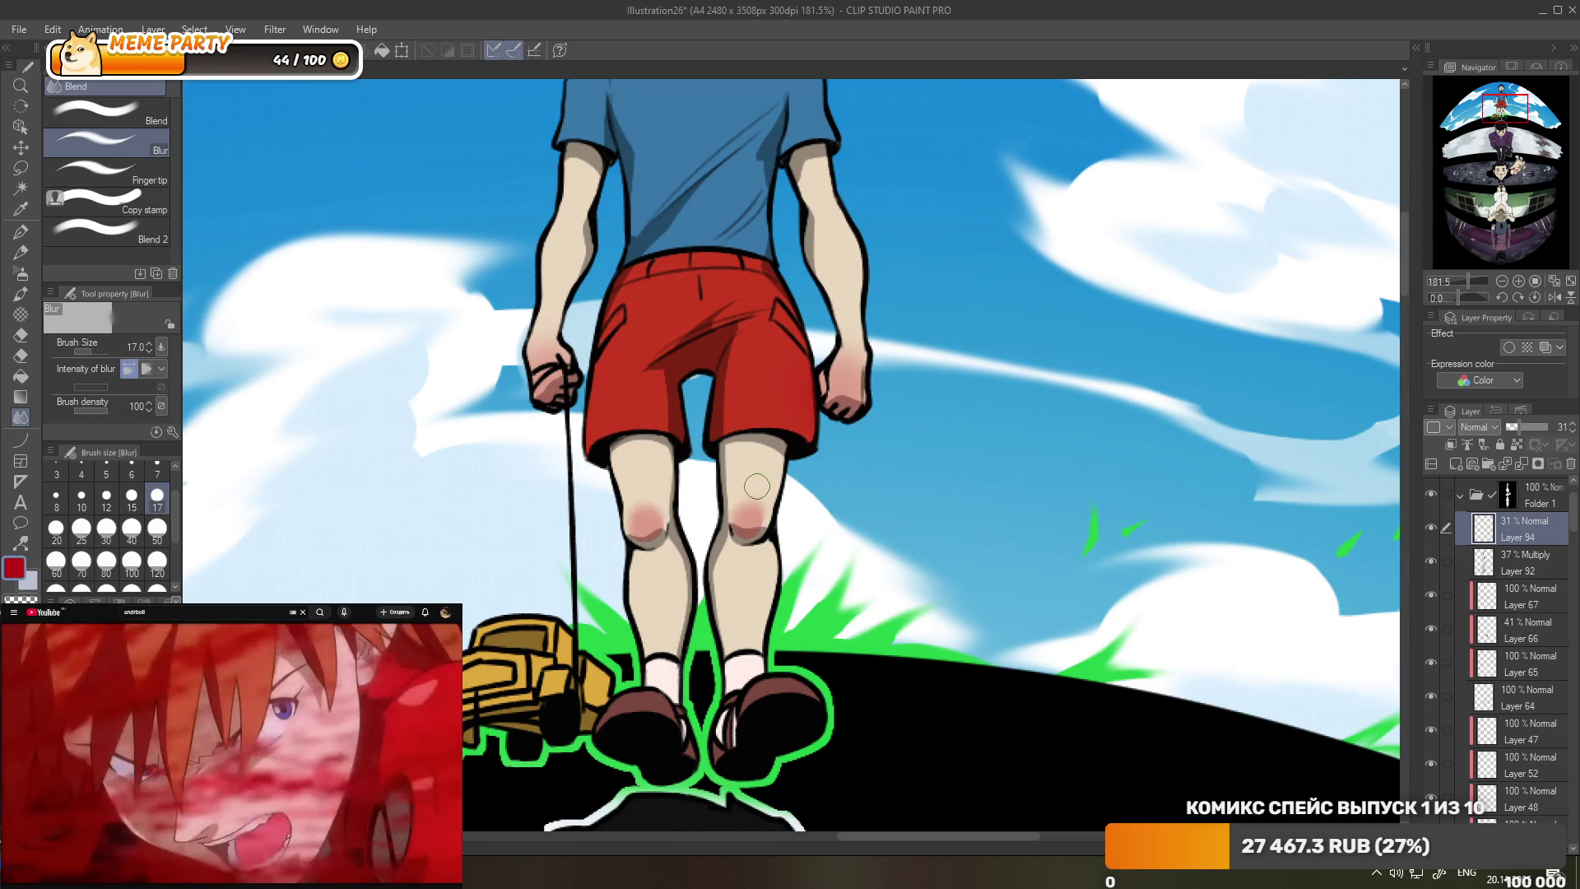
pyautogui.scroll(-2, 724, 568)
pyautogui.scroll(-1, 716, 578)
pyautogui.scroll(3, 707, 272)
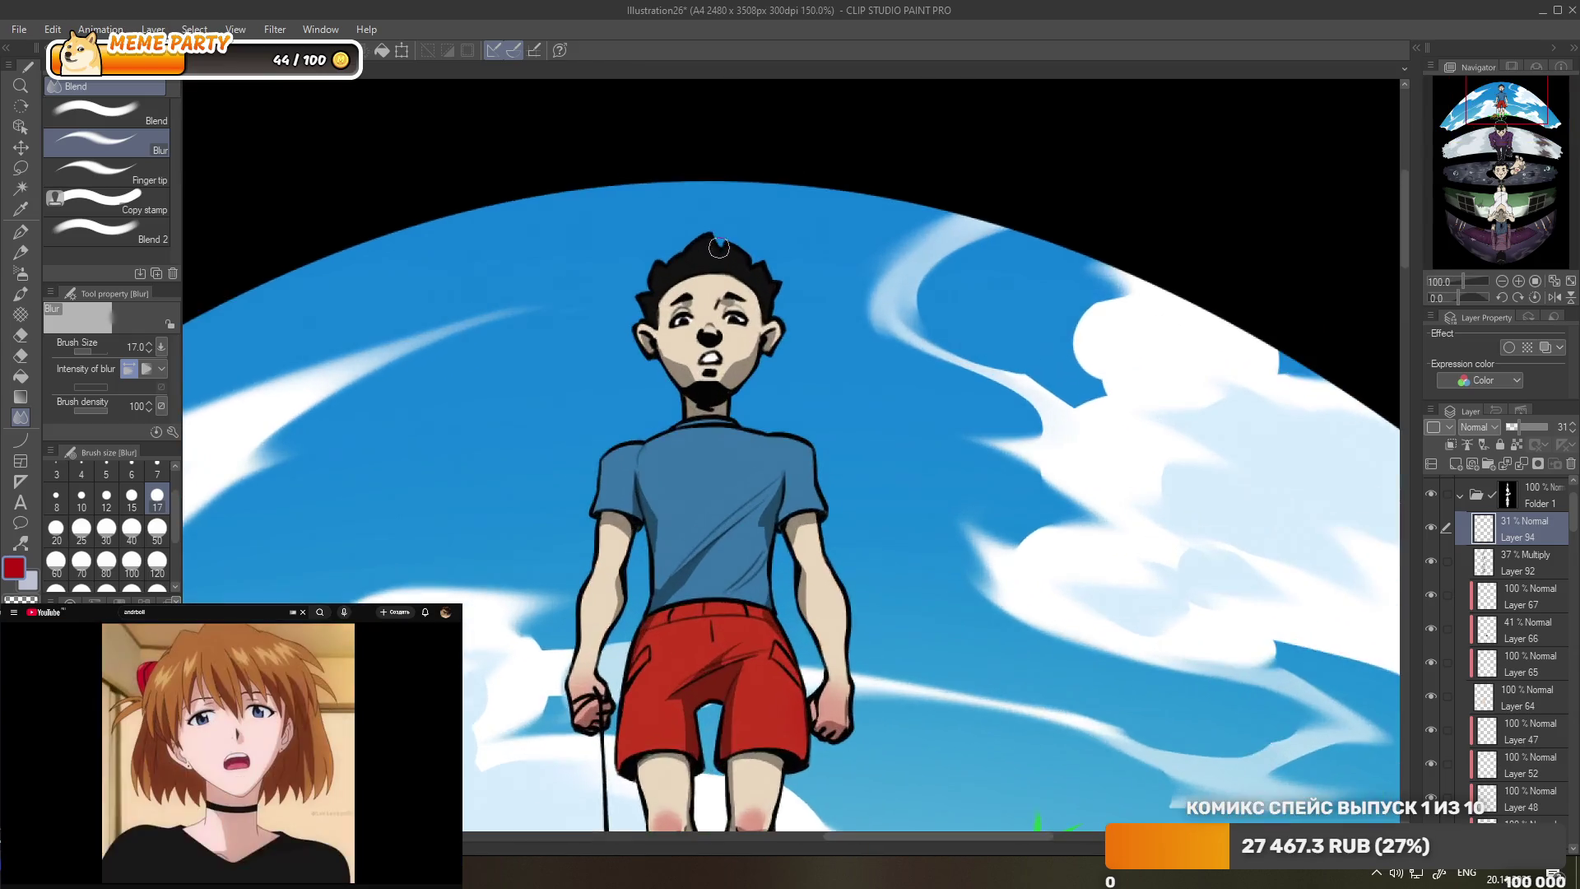
pyautogui.scroll(2, 719, 247)
# - Dab a pink tint on the boy's nose tip with the G-pen, then return to Airbrush Soft
pyautogui.click(20, 232)
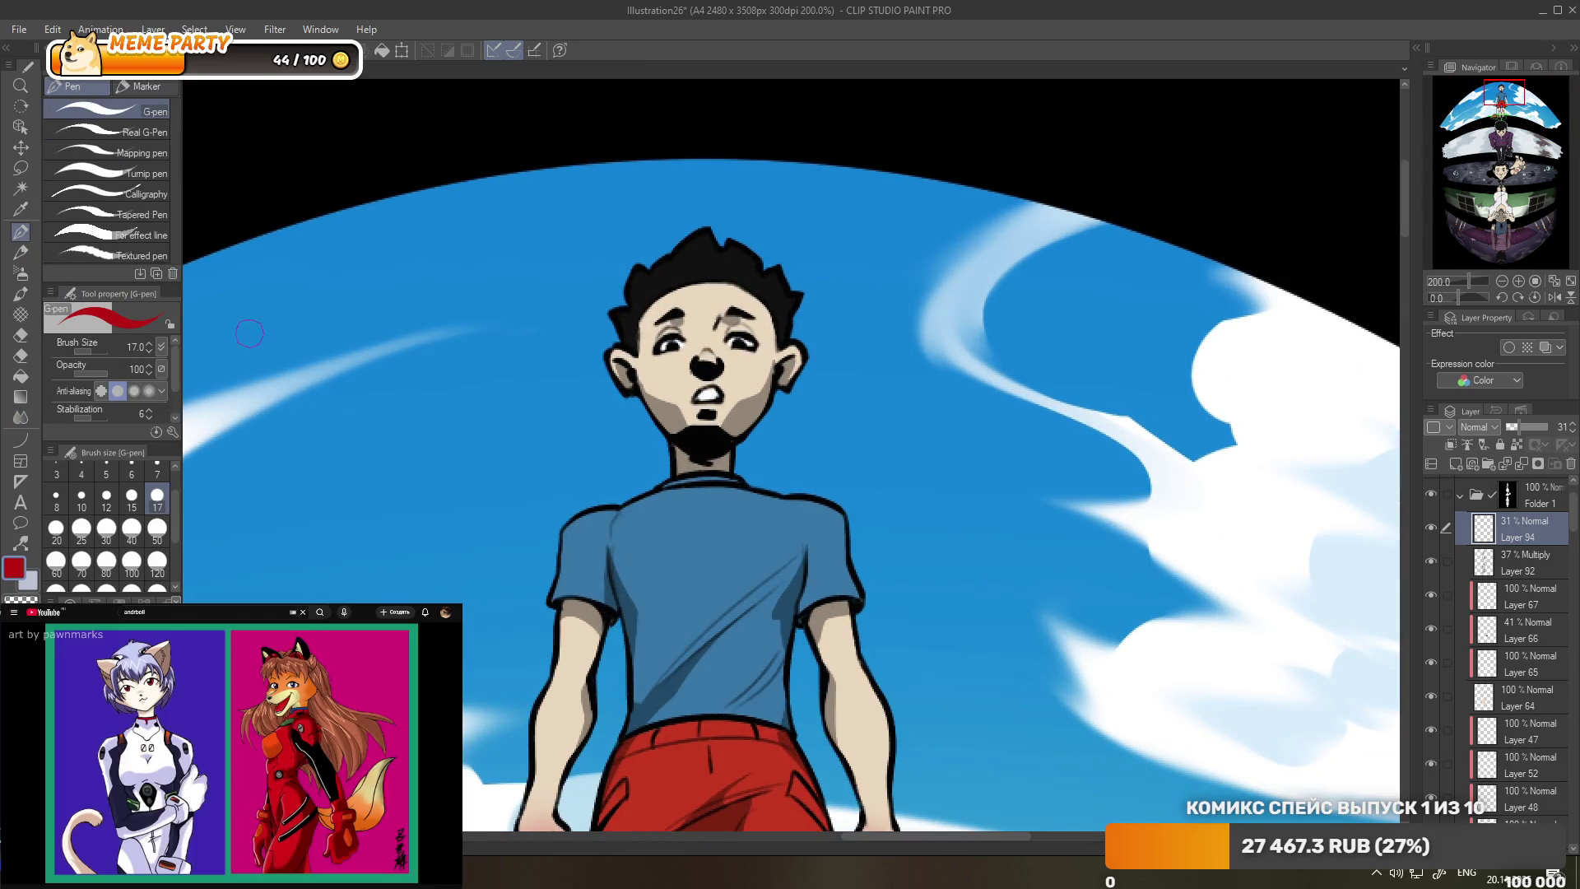
pyautogui.moveTo(707, 368); pyautogui.dragTo(707, 358)
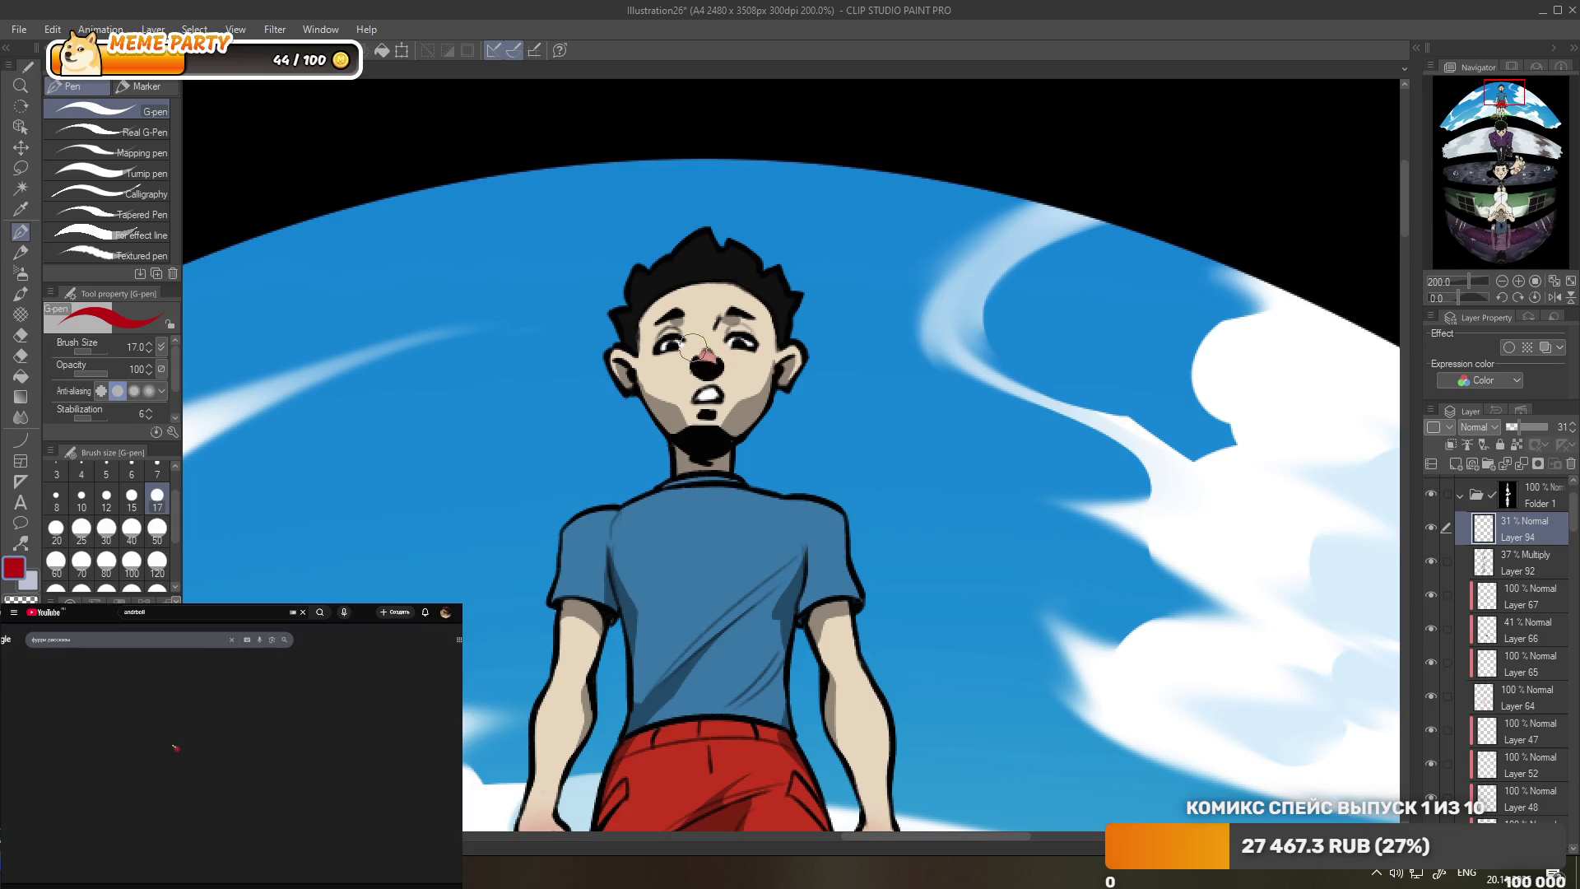
pyautogui.click(21, 417)
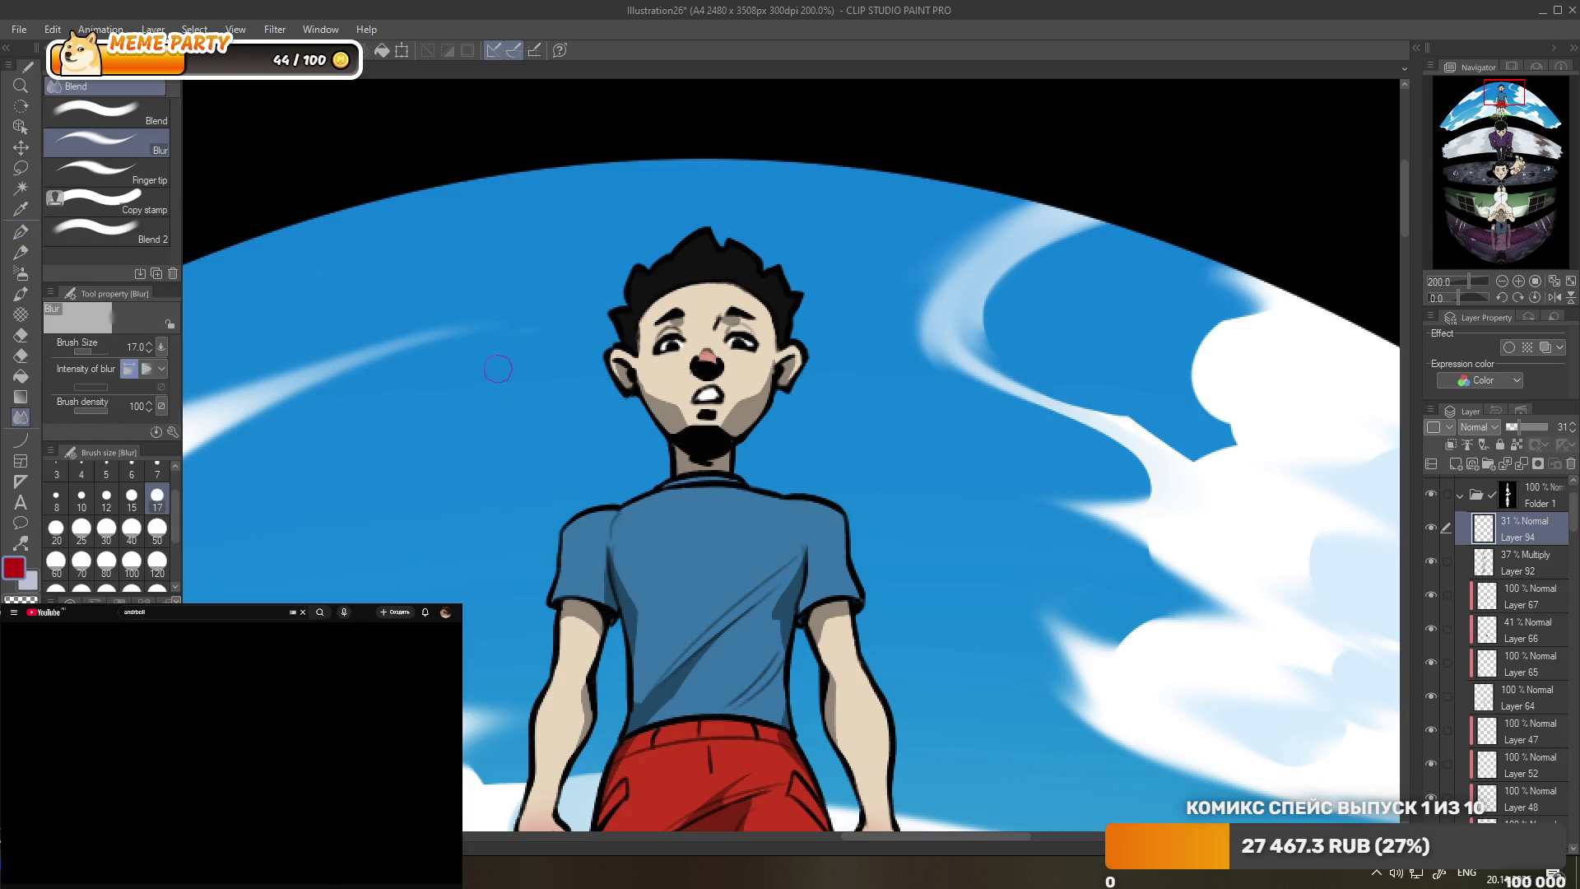
pyautogui.click(21, 273)
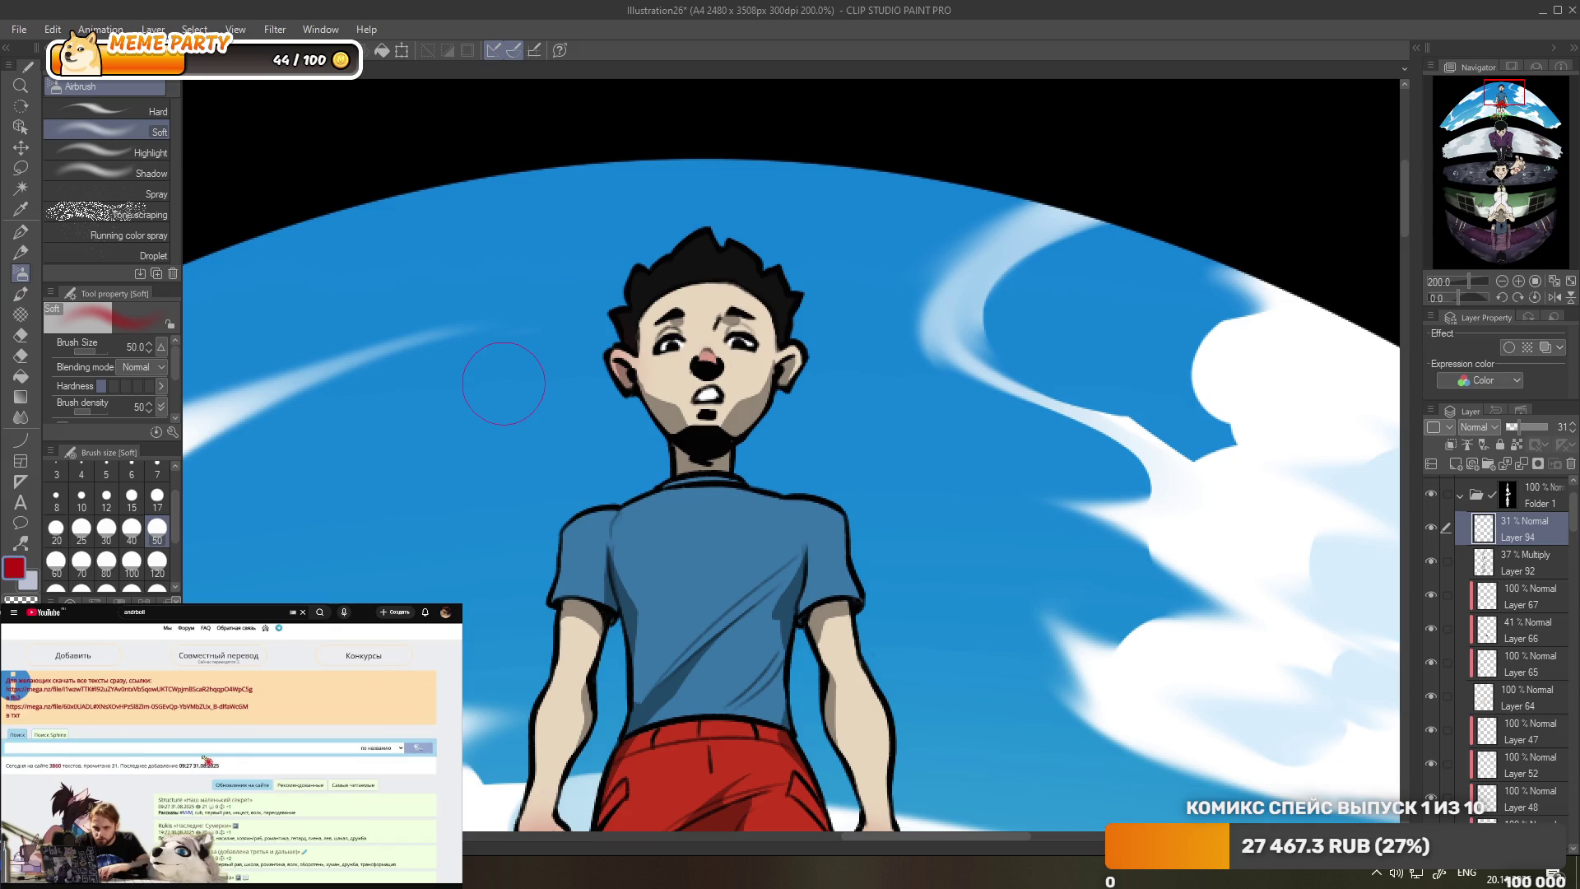
pyautogui.scroll(2, 874, 398)
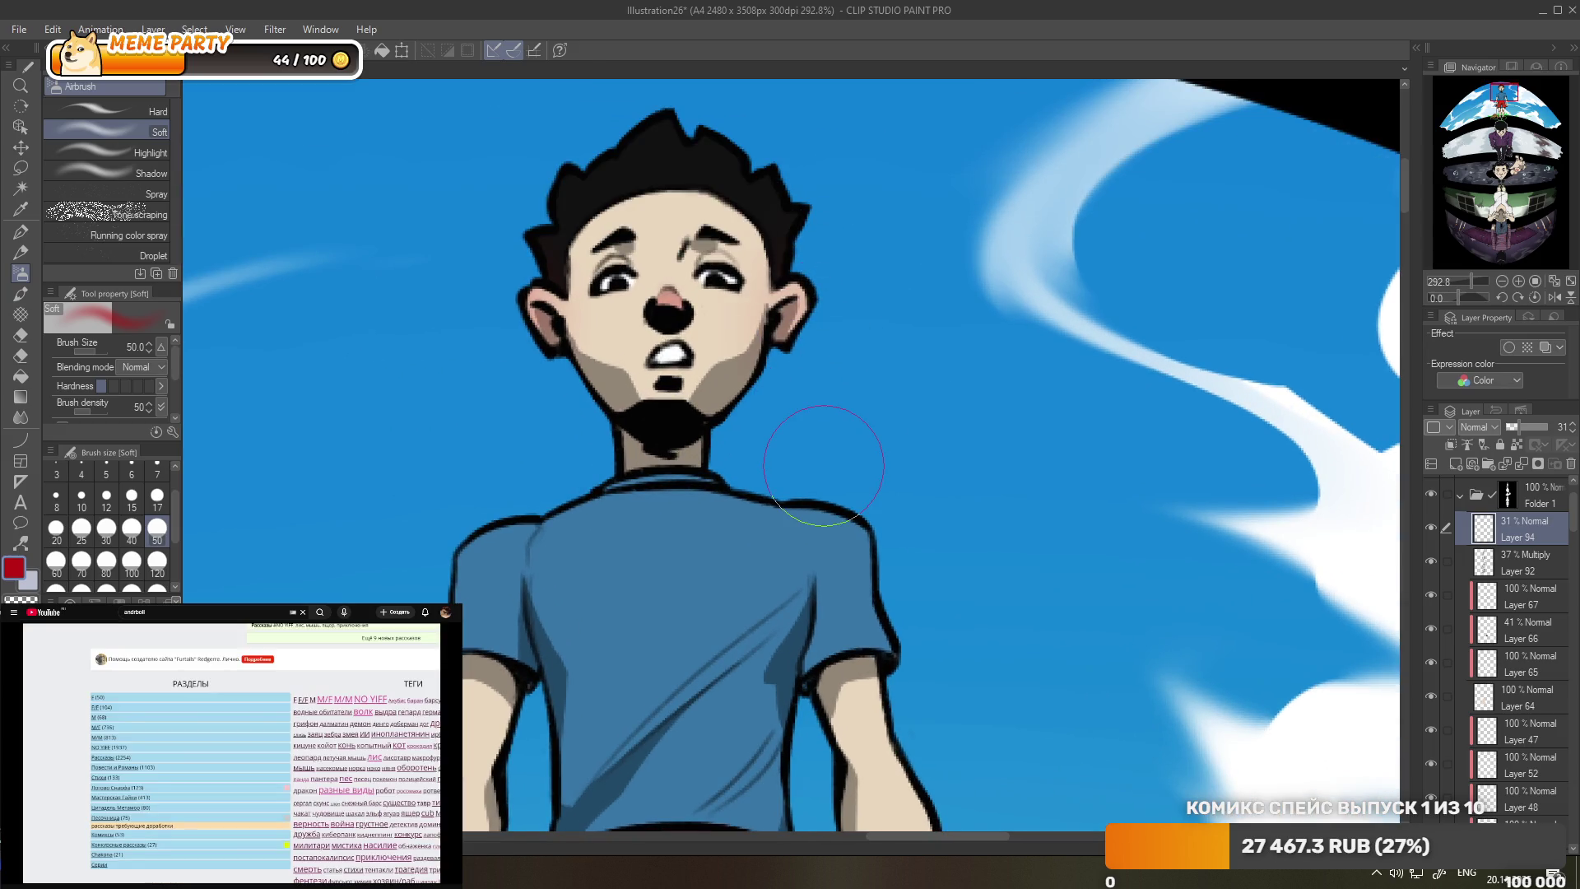
pyautogui.scroll(-2, 812, 454)
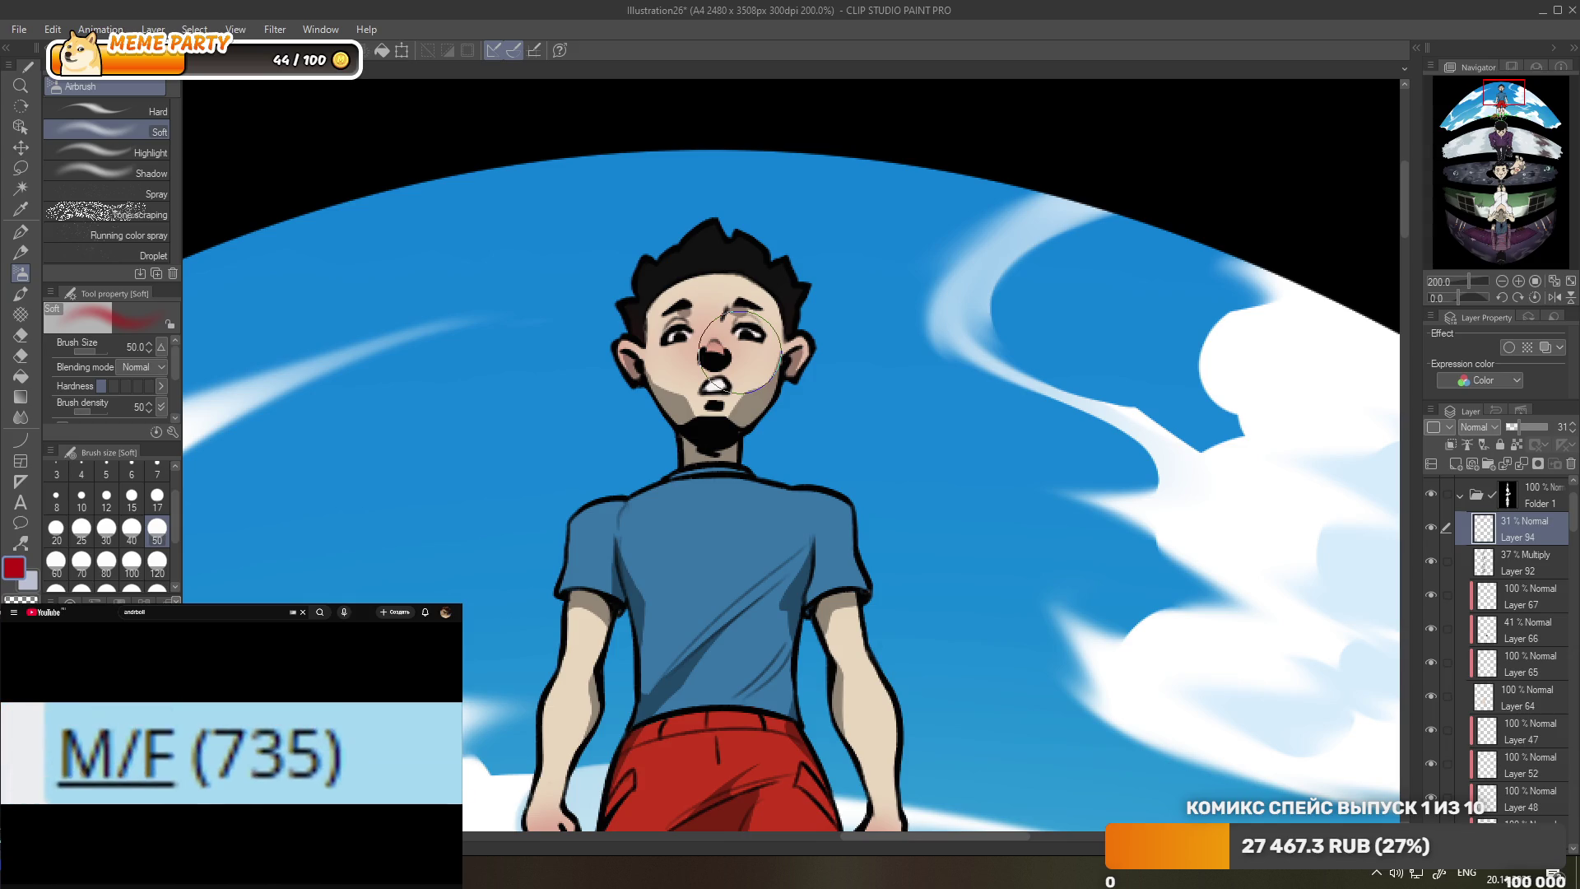
pyautogui.scroll(-2, 739, 346)
pyautogui.scroll(-2, 821, 148)
pyautogui.scroll(-1, 821, 148)
pyautogui.scroll(3, 828, 424)
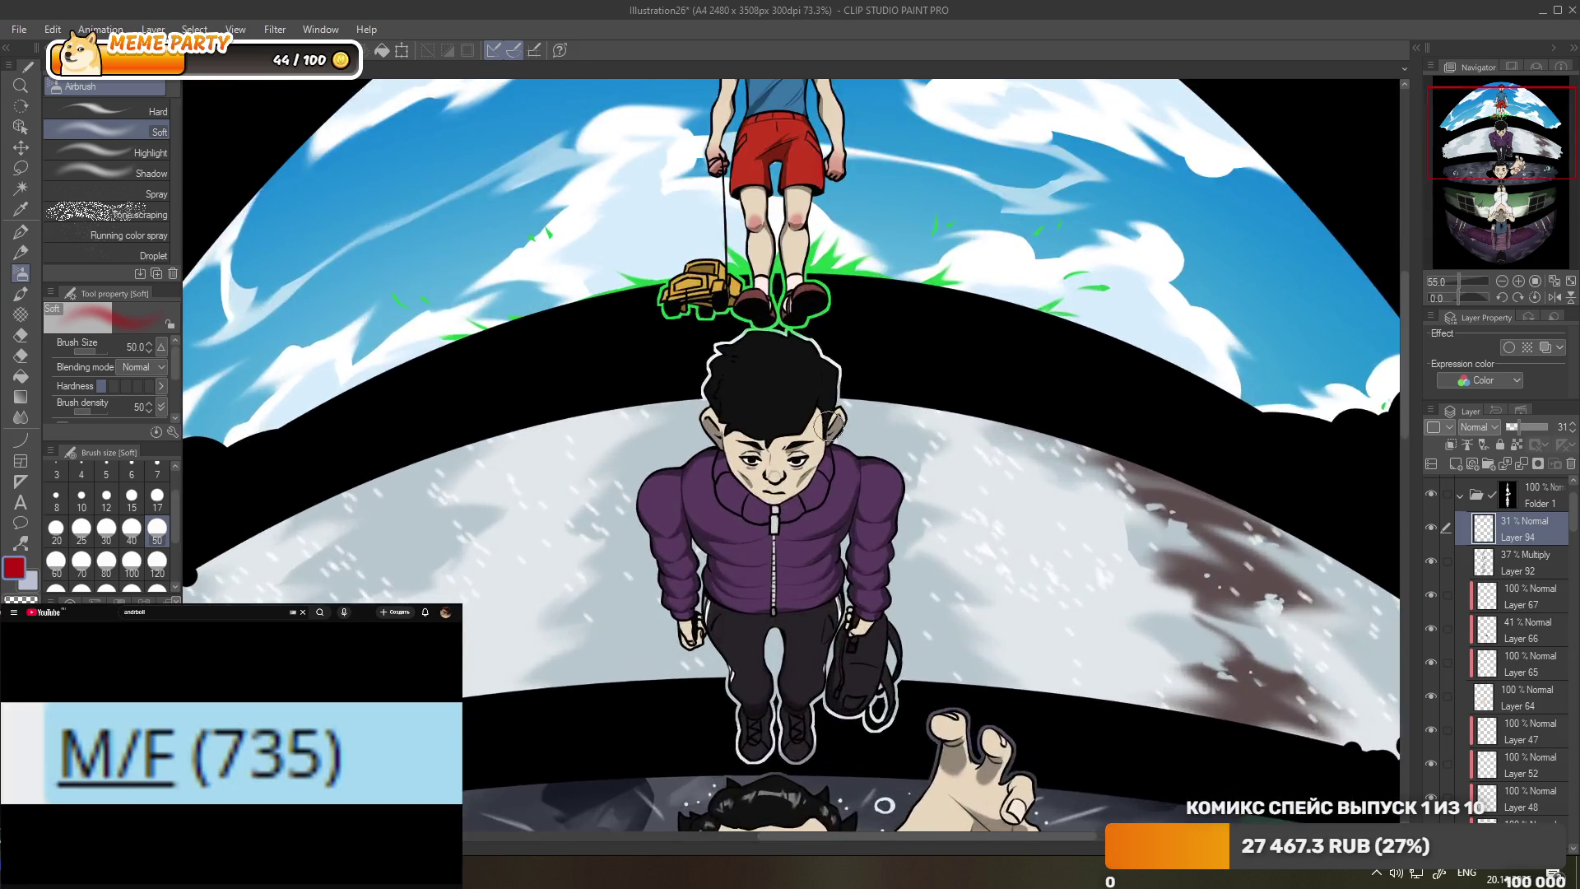
# - Airbrush red blush on the purple-jacket boy's cheeks and a faint dark-red tint at his hair edge
pyautogui.scroll(3, 827, 424)
pyautogui.moveTo(663, 515); pyautogui.dragTo(785, 514)
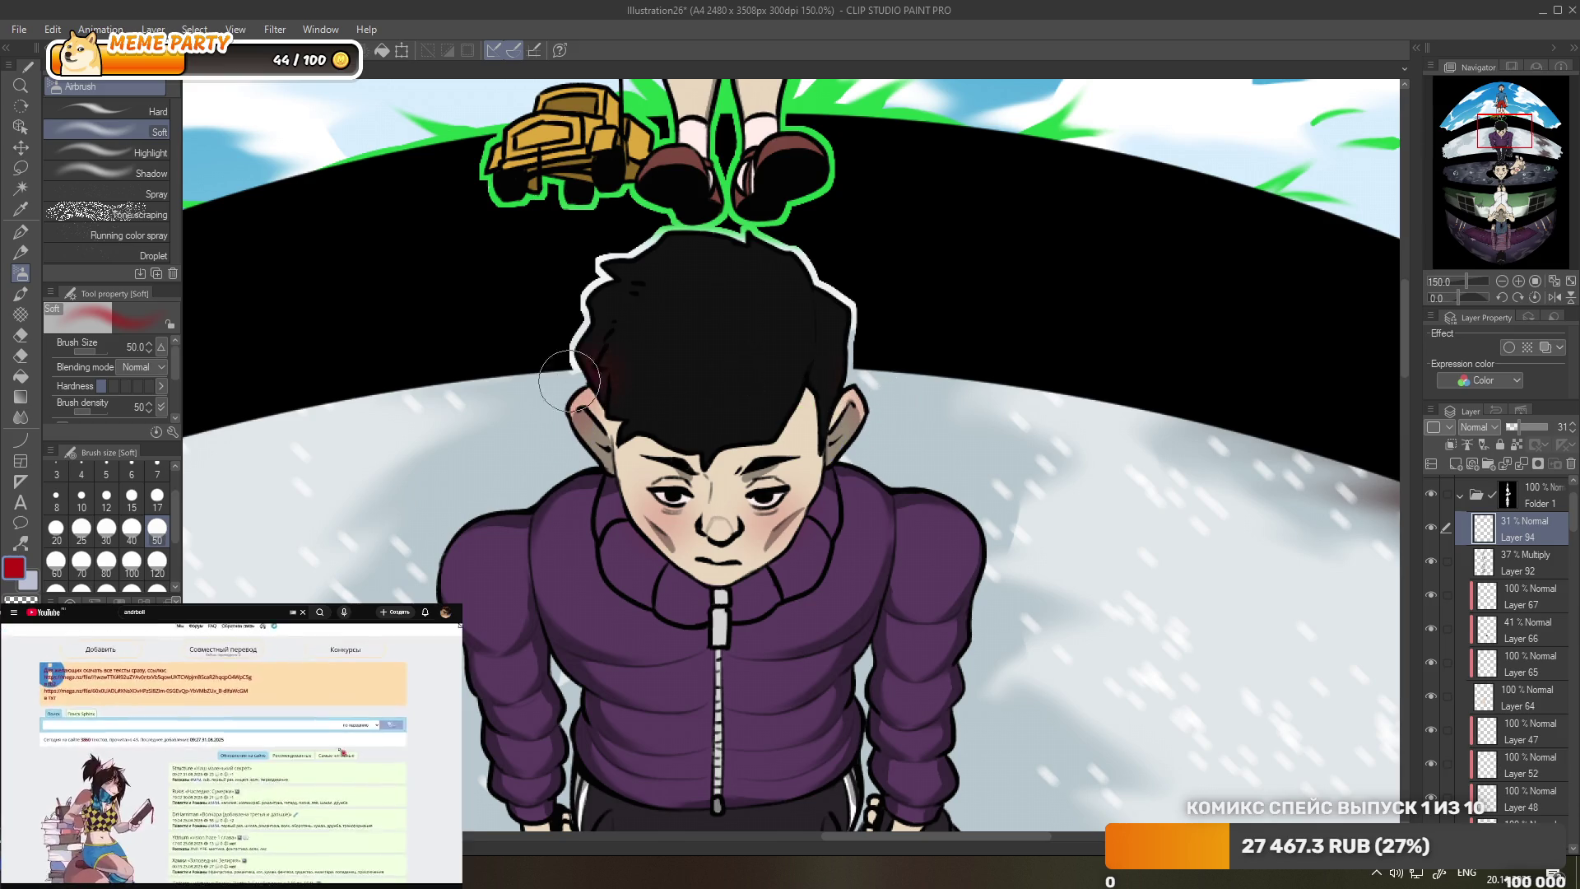
pyautogui.moveTo(592, 358); pyautogui.dragTo(578, 339)
pyautogui.scroll(-2, 578, 339)
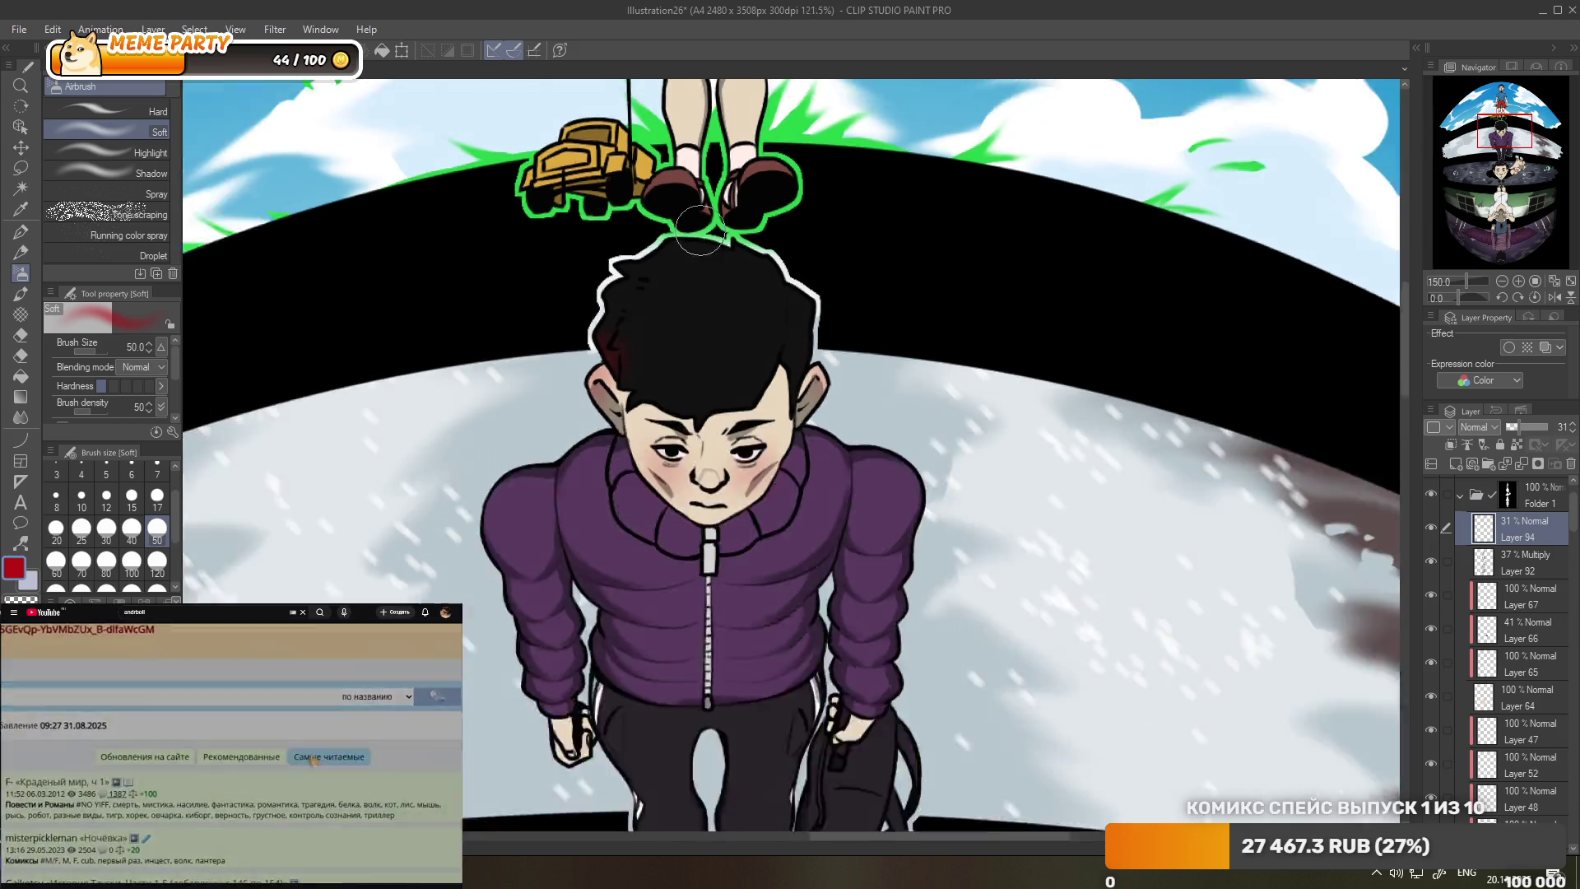
pyautogui.scroll(-3, 740, 288)
pyautogui.scroll(-1, 961, 257)
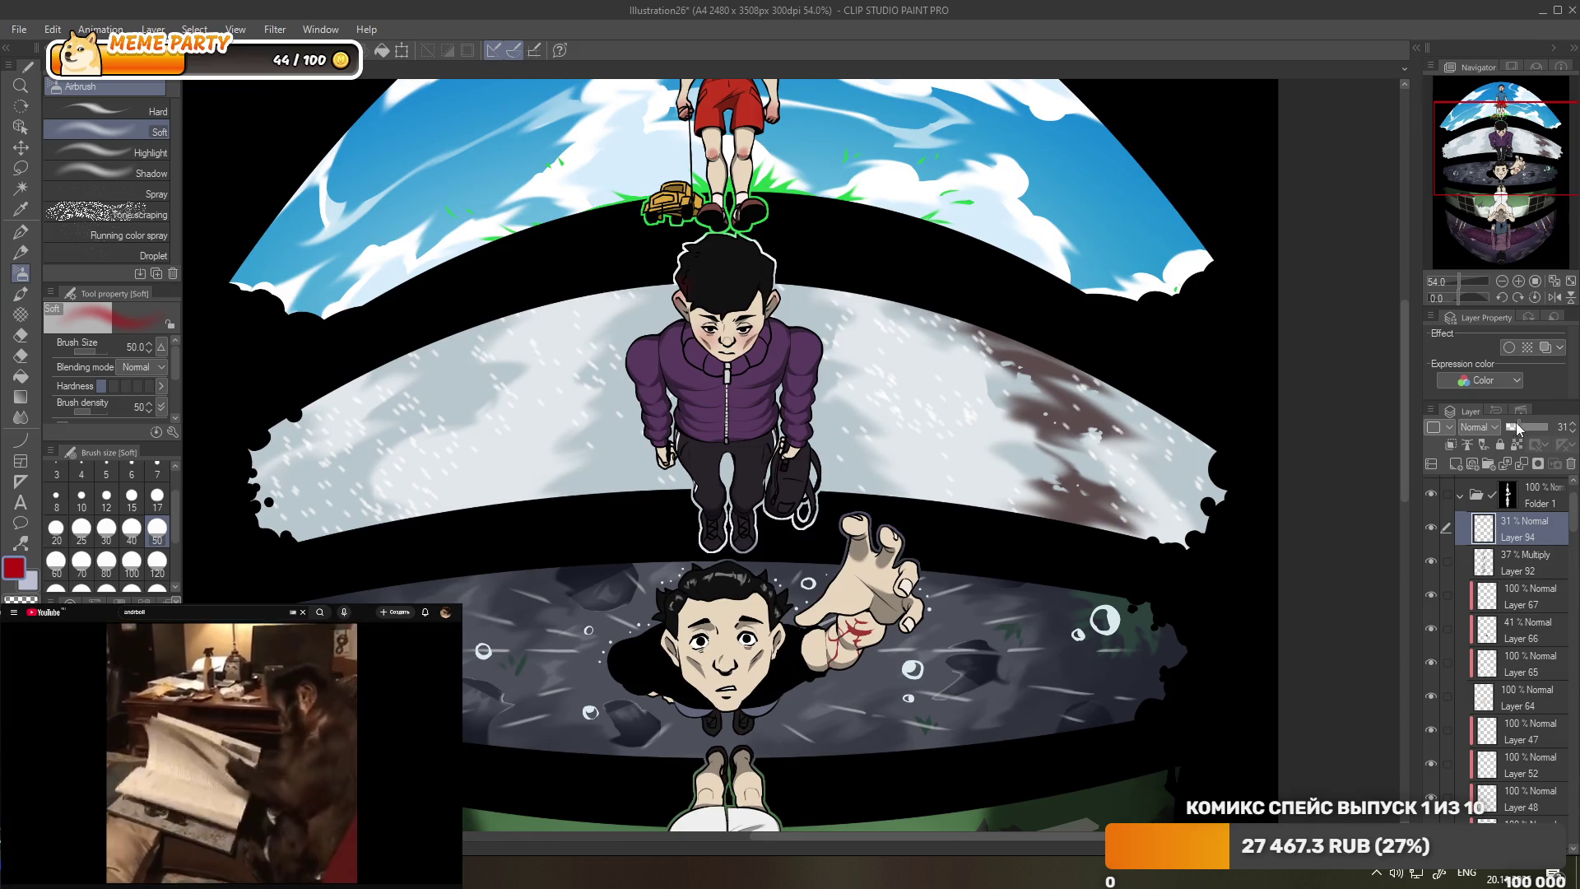
# - Set Layer 94's blending mode to Overlay
pyautogui.click(1485, 429)
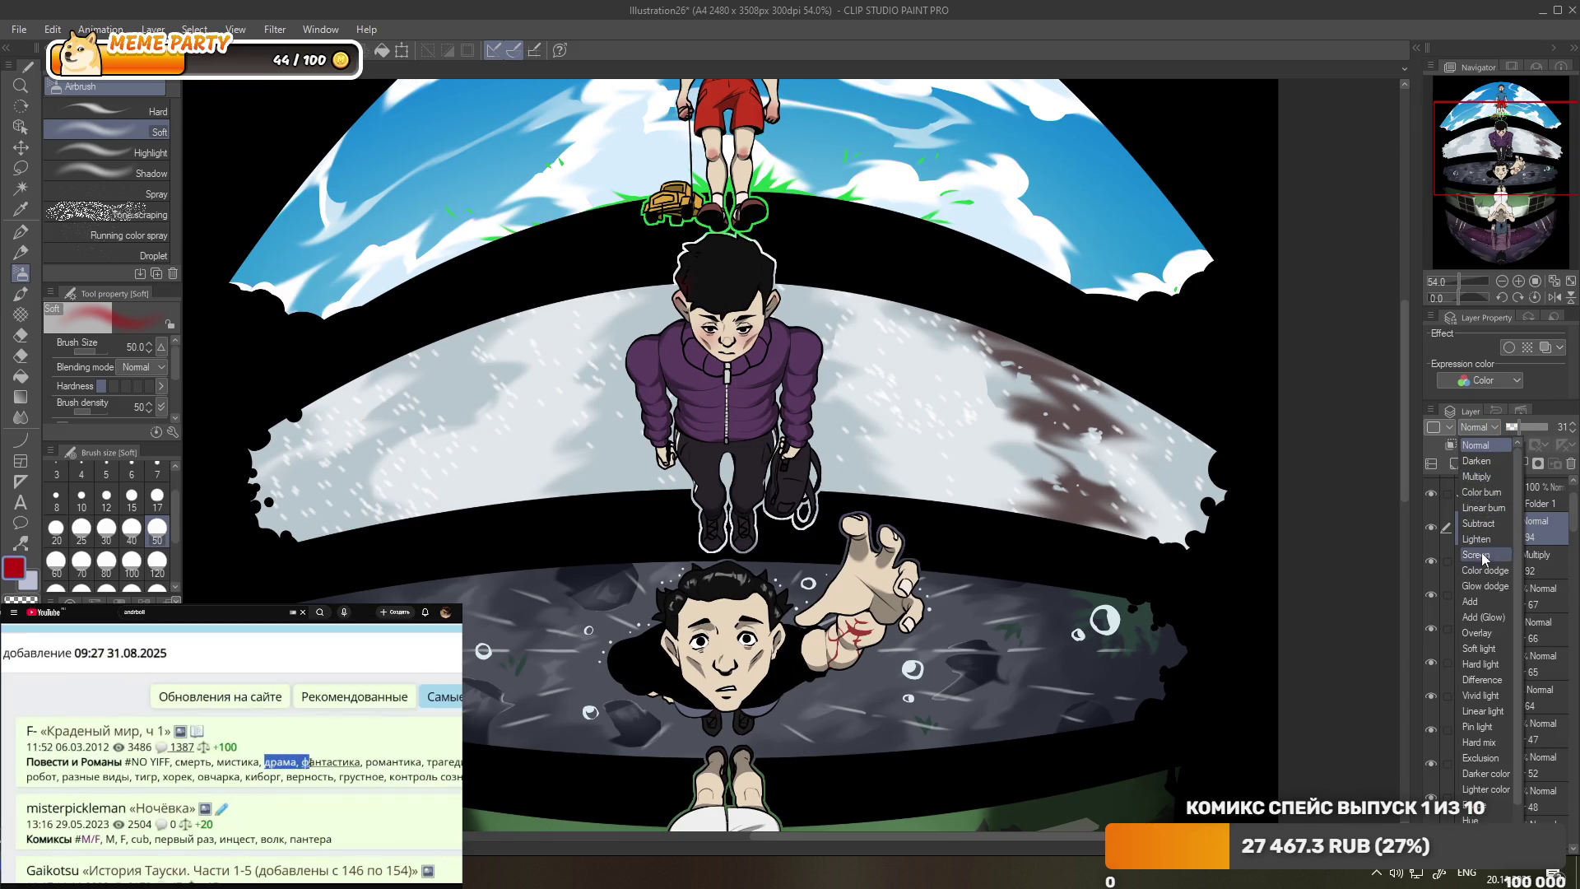
pyautogui.click(1484, 629)
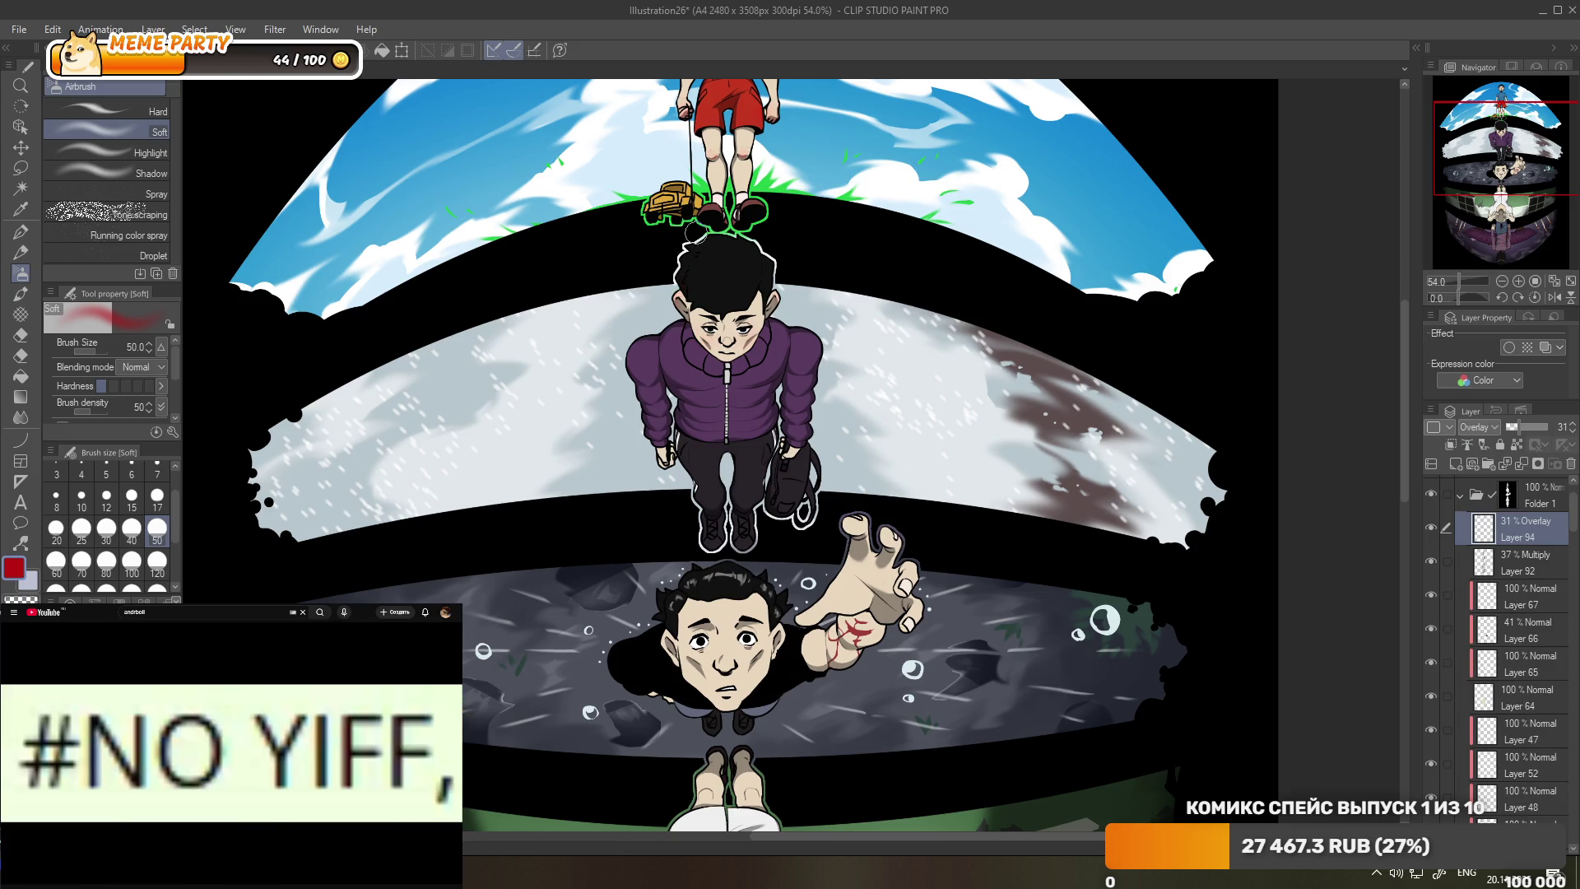
pyautogui.scroll(2, 728, 253)
pyautogui.scroll(1, 728, 253)
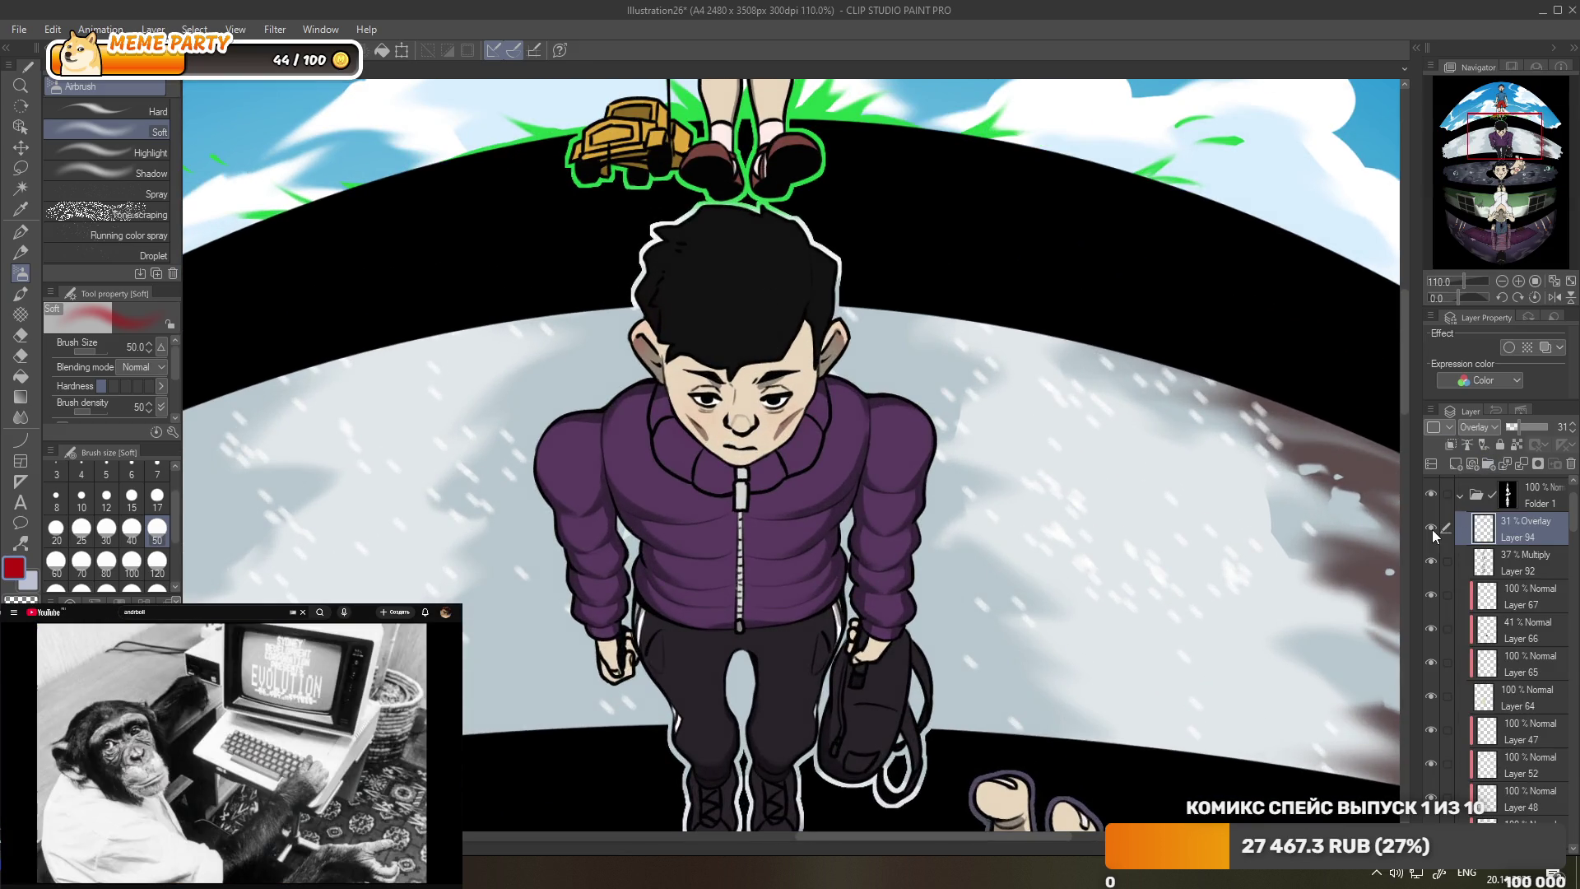
pyautogui.scroll(-5, 1311, 460)
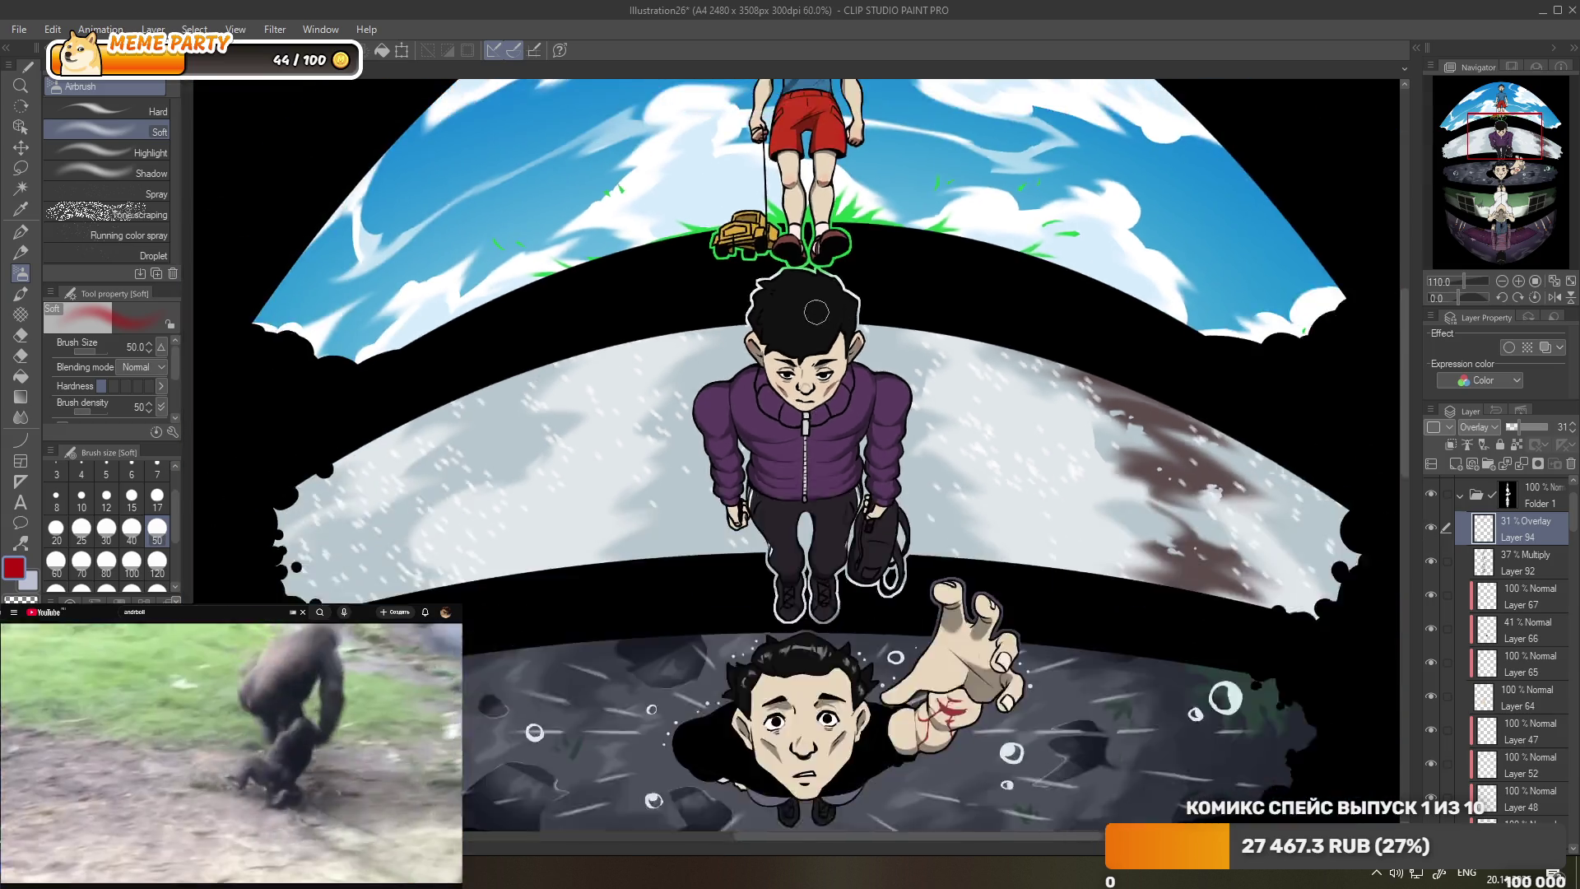
pyautogui.scroll(2, 673, 464)
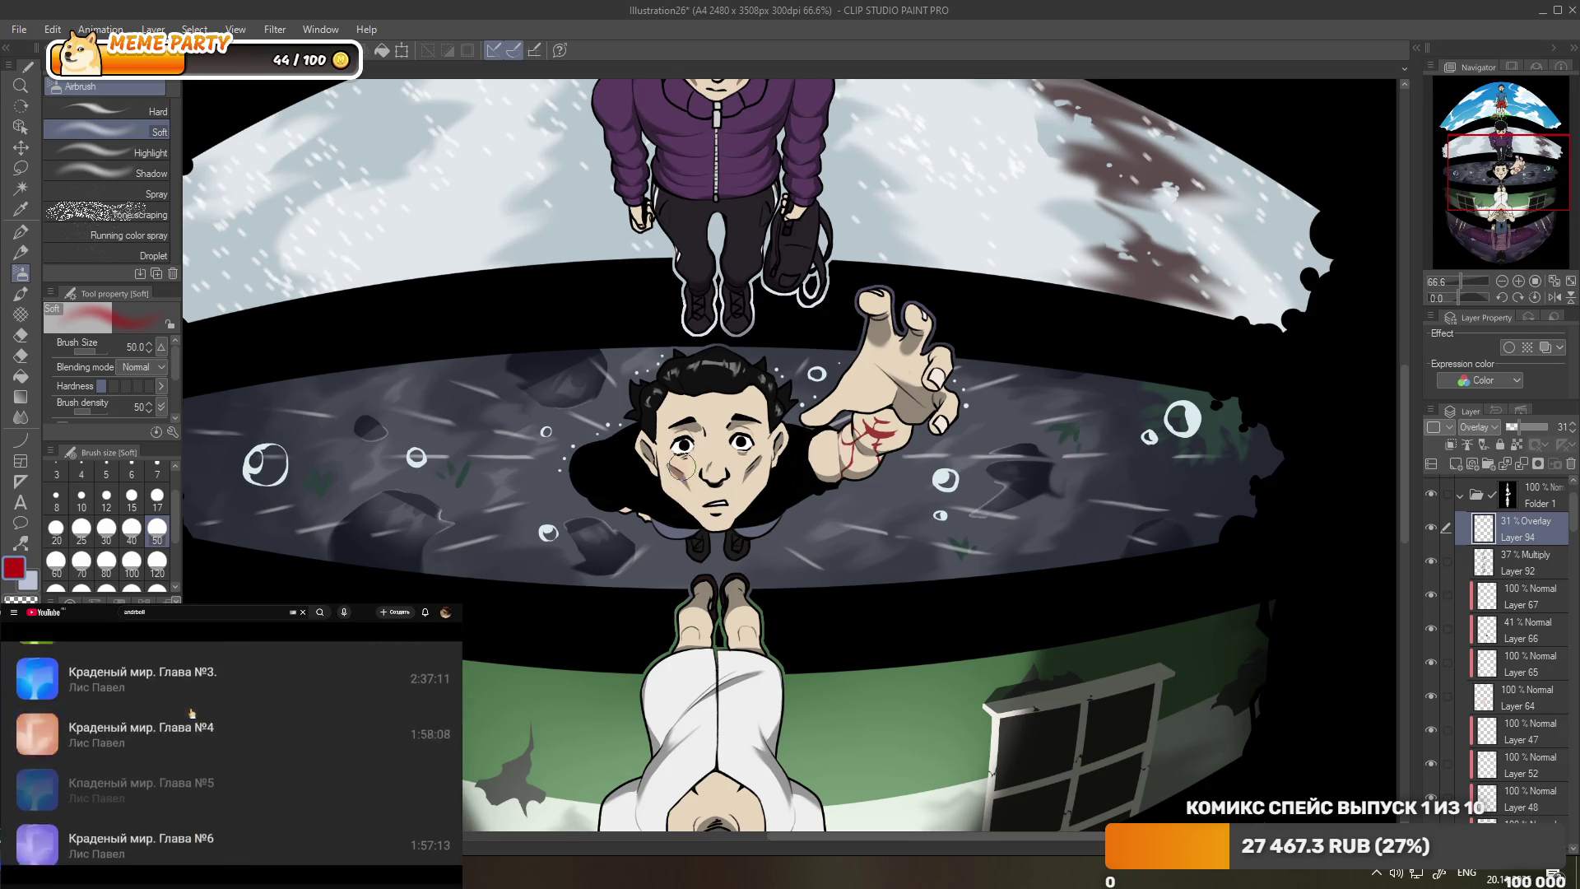
# - Raise the brush size to 80 and paint pink on the lower boy's nose tip with the G-pen
pyautogui.click(103, 564)
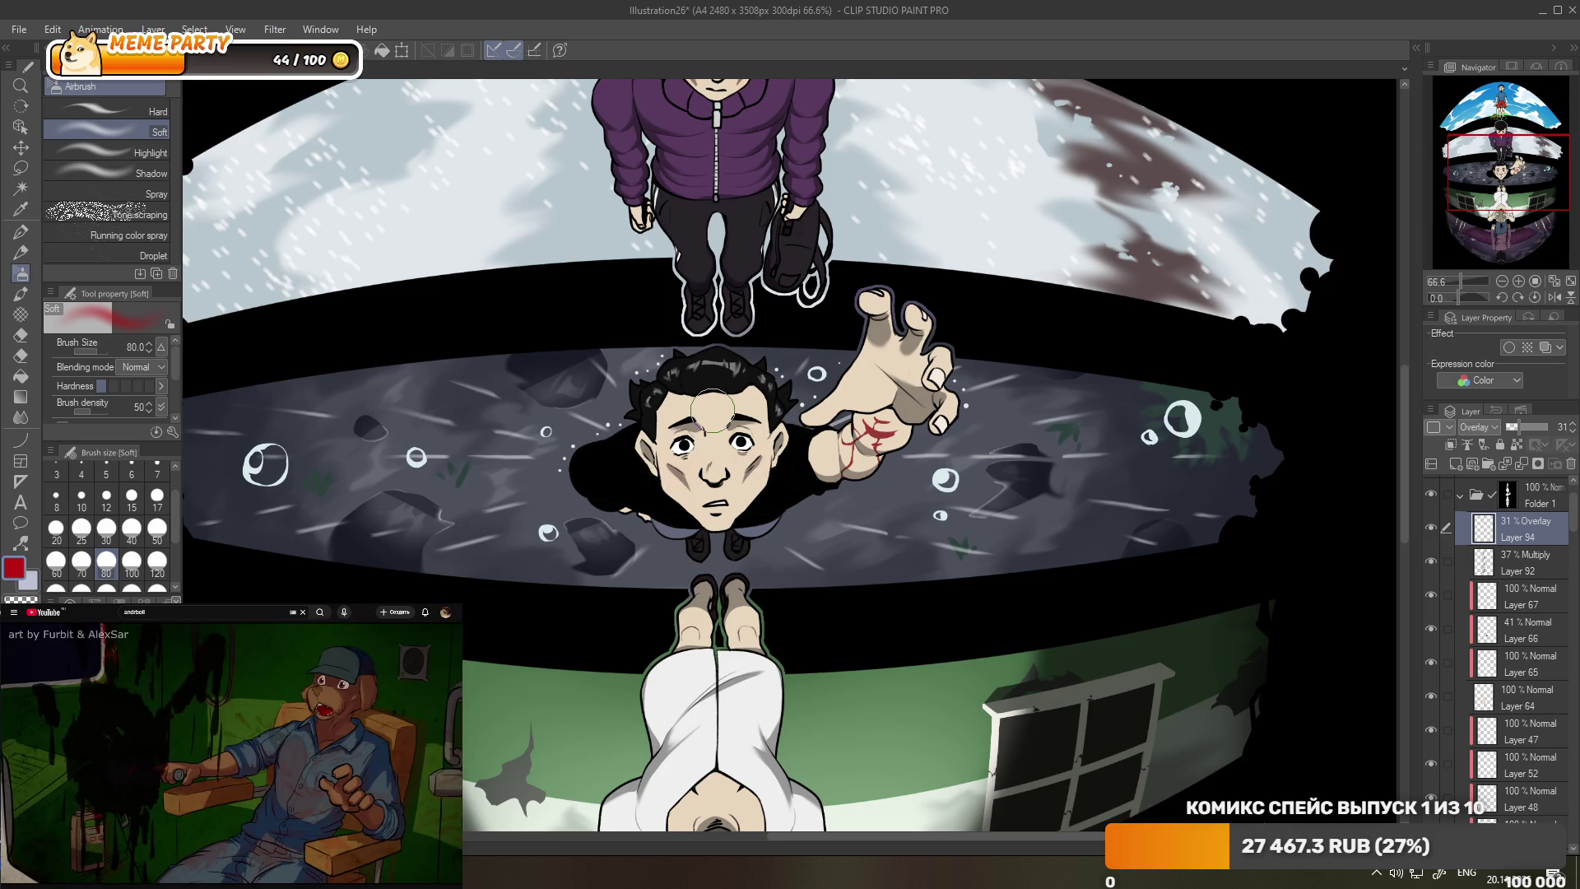
pyautogui.scroll(5, 712, 460)
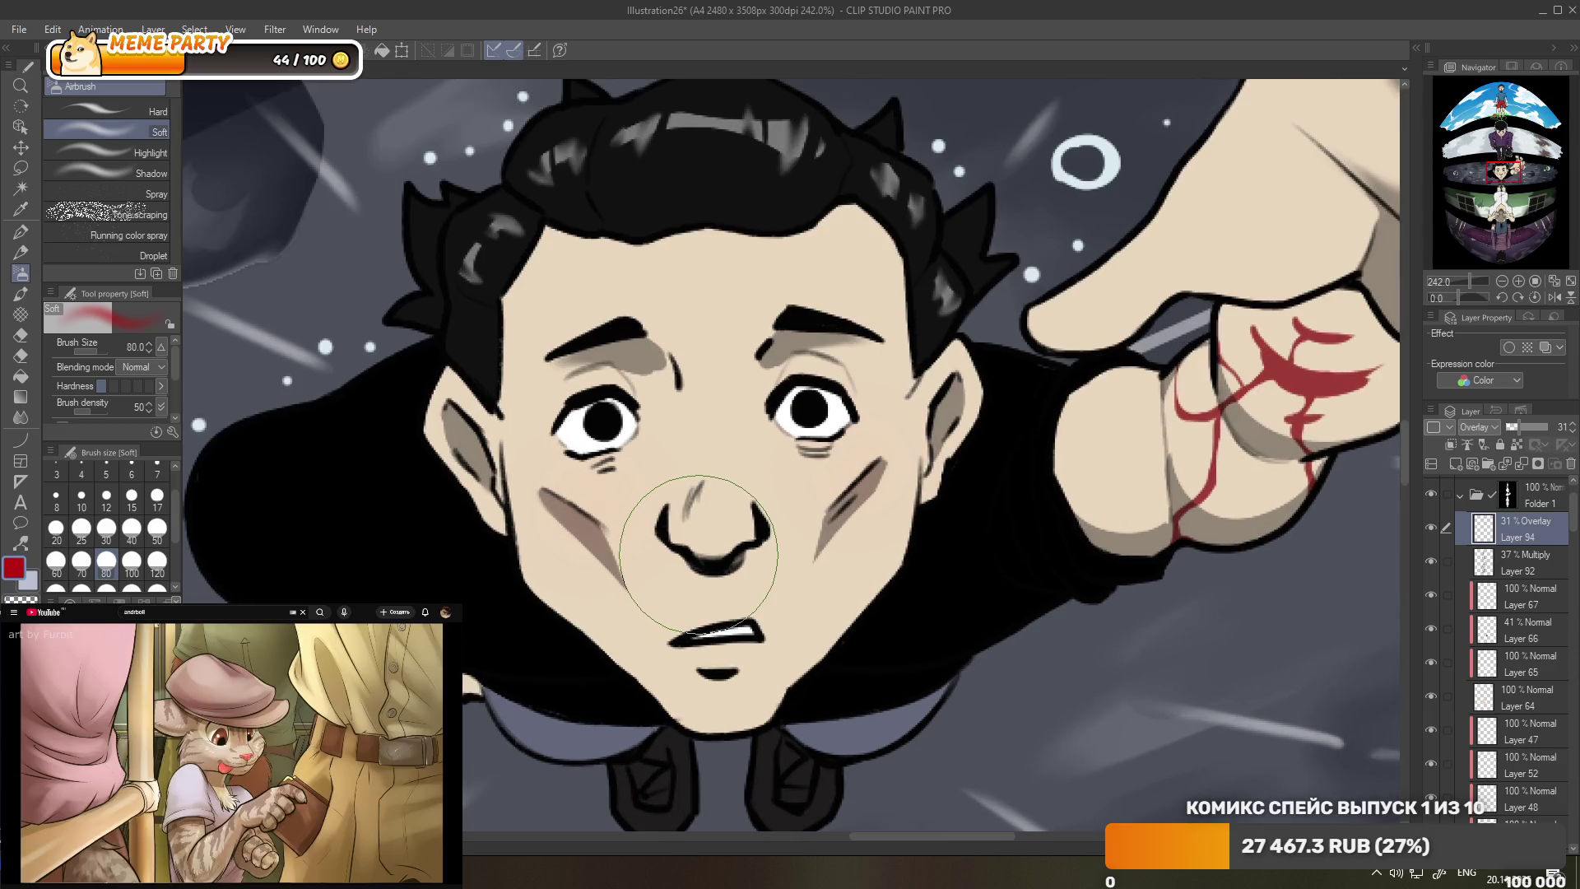
pyautogui.press('p')
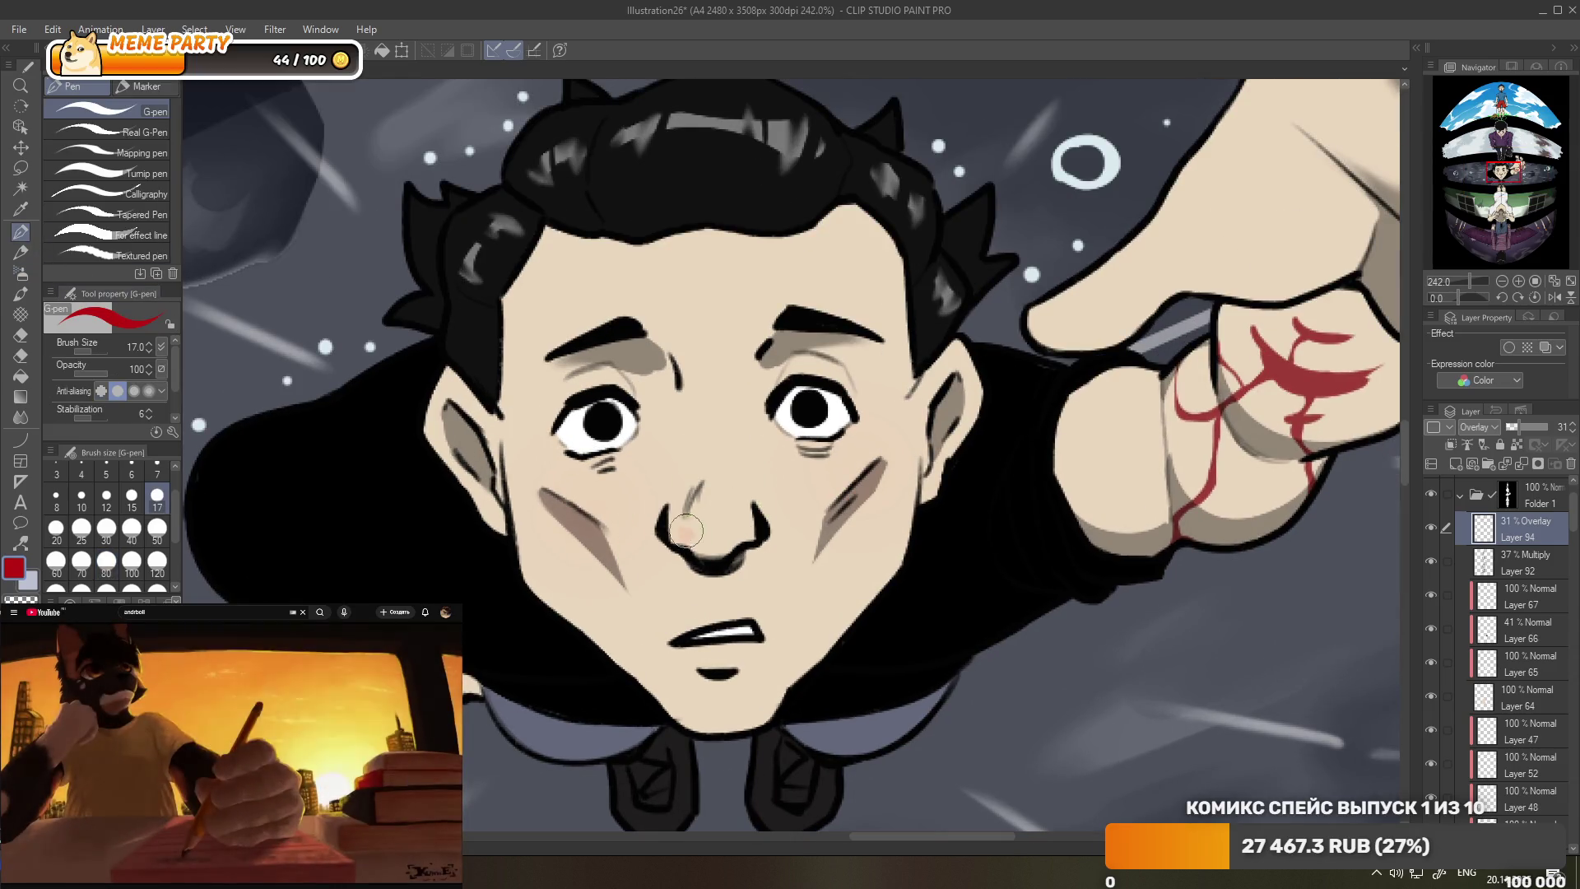
pyautogui.moveTo(706, 513); pyautogui.dragTo(731, 535)
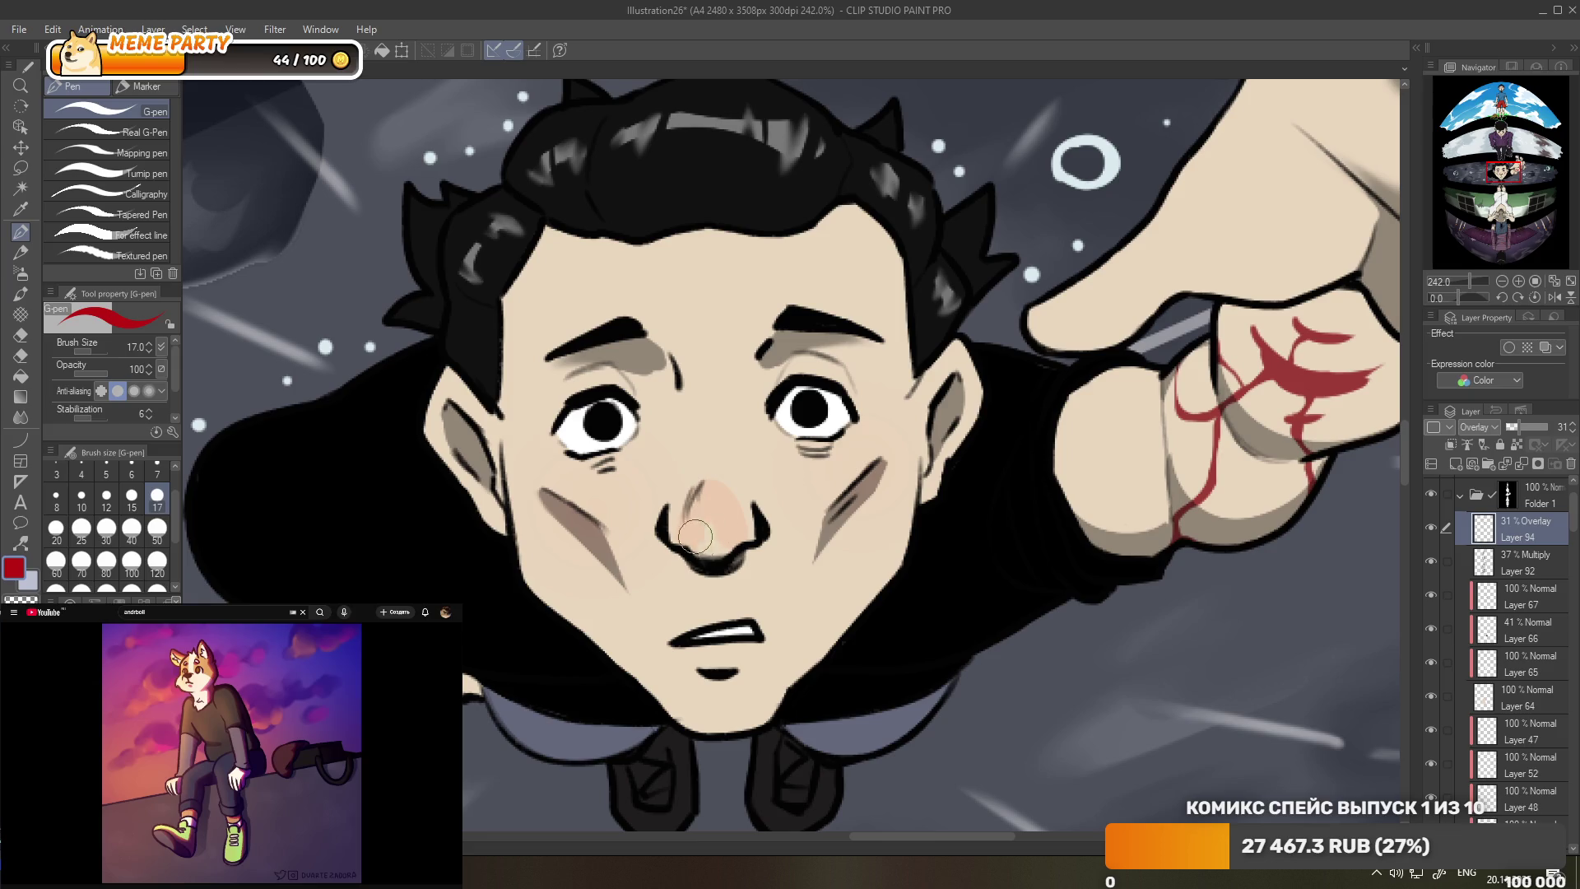
pyautogui.scroll(-1, 718, 428)
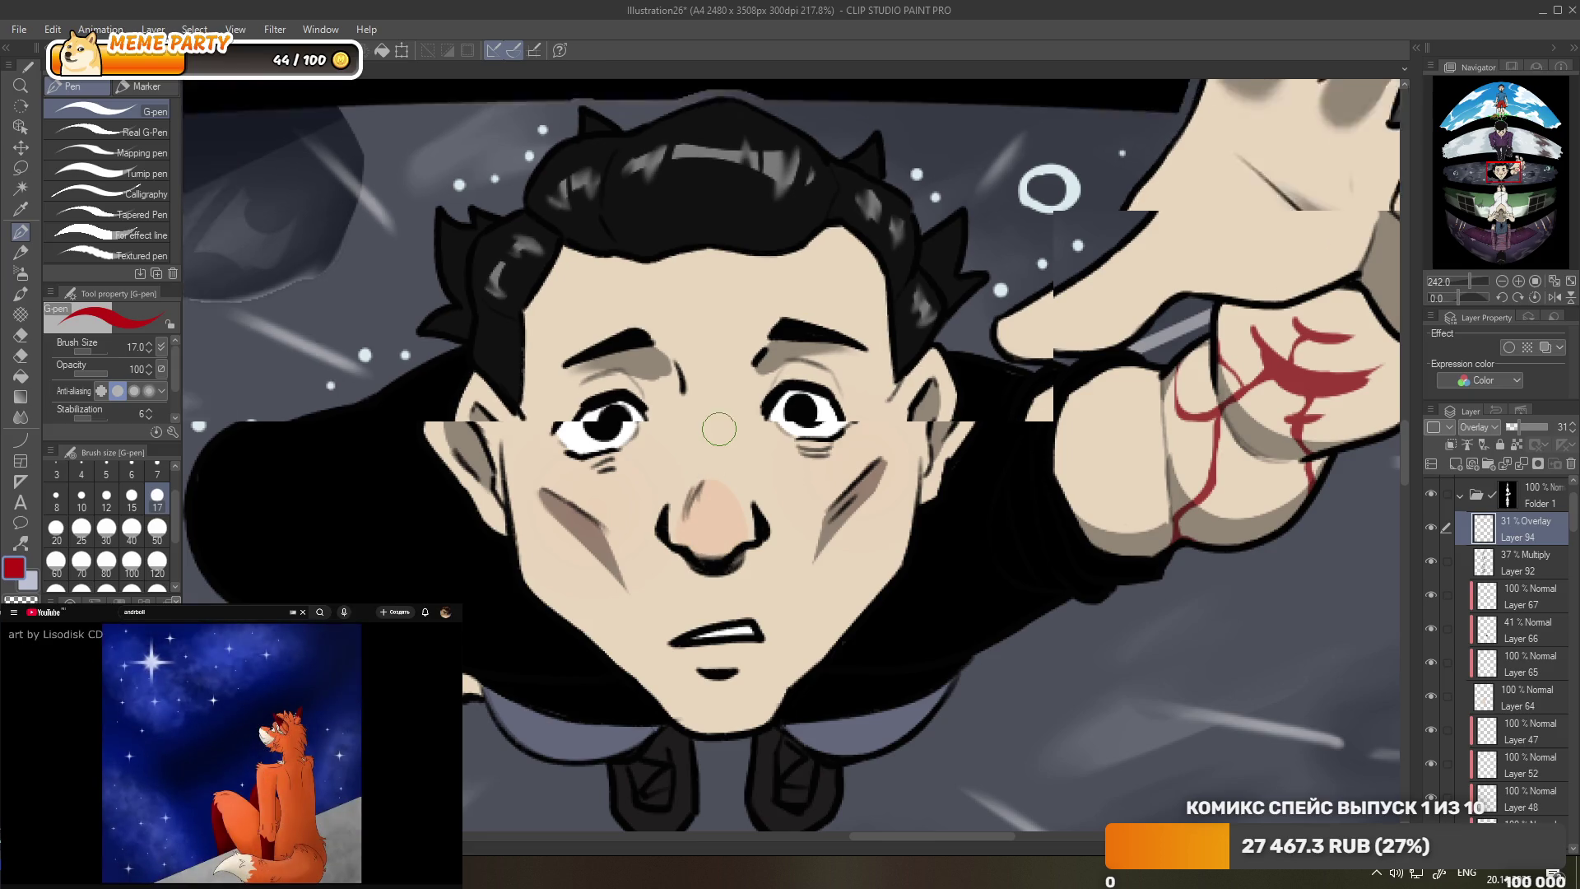
pyautogui.scroll(-5, 719, 427)
pyautogui.scroll(-4, 718, 428)
# - Add a new layer, Layer 95, above the blush layer
pyautogui.scroll(-5, 719, 428)
pyautogui.scroll(5, 817, 331)
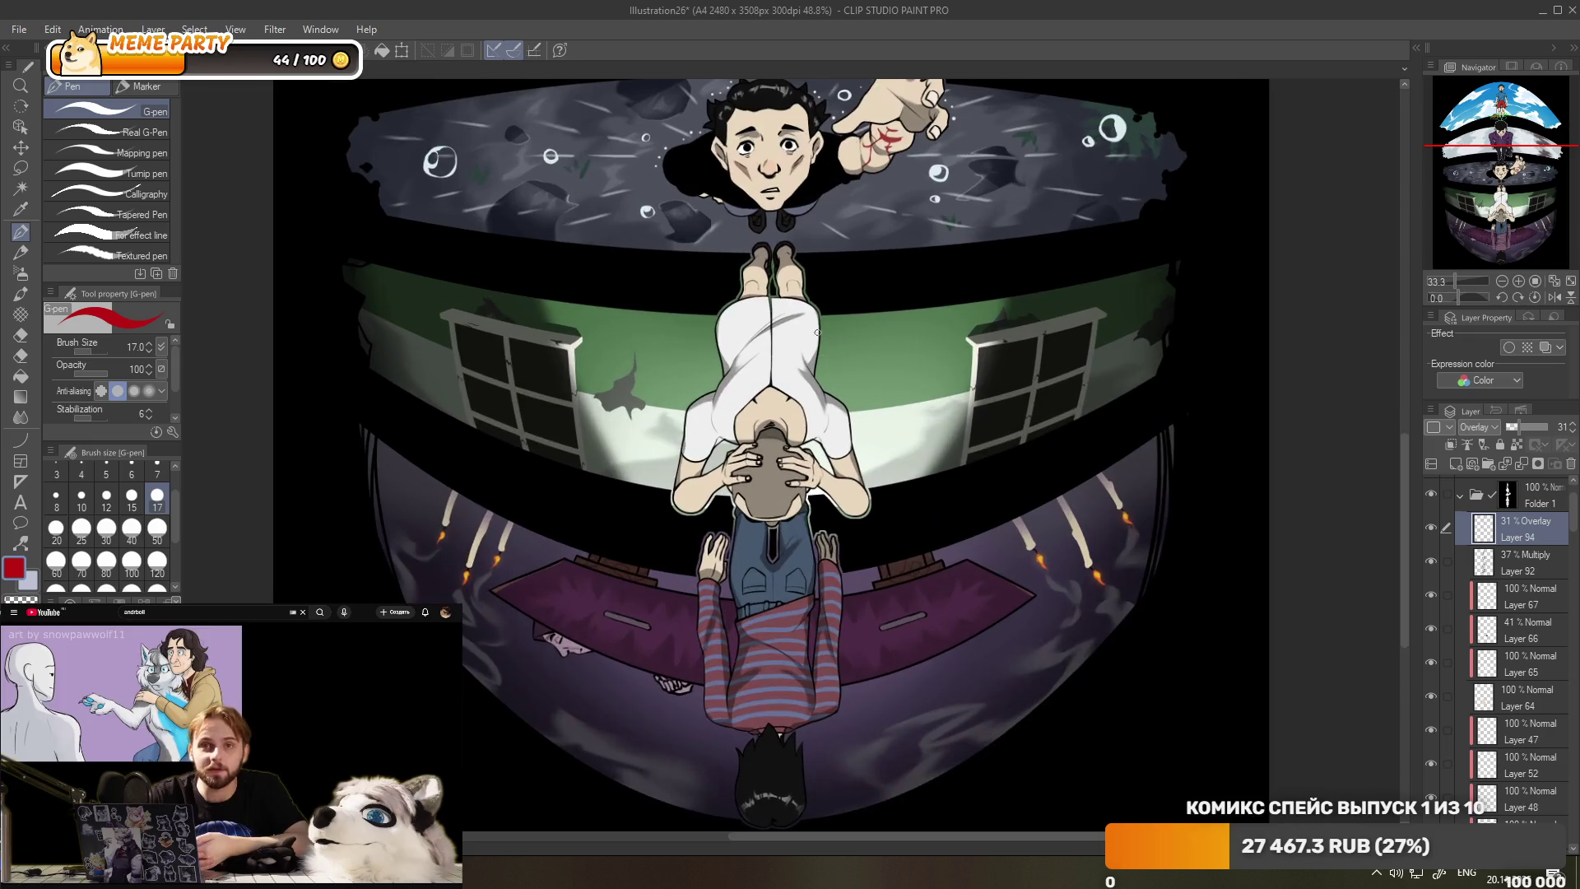
pyautogui.scroll(-2, 817, 332)
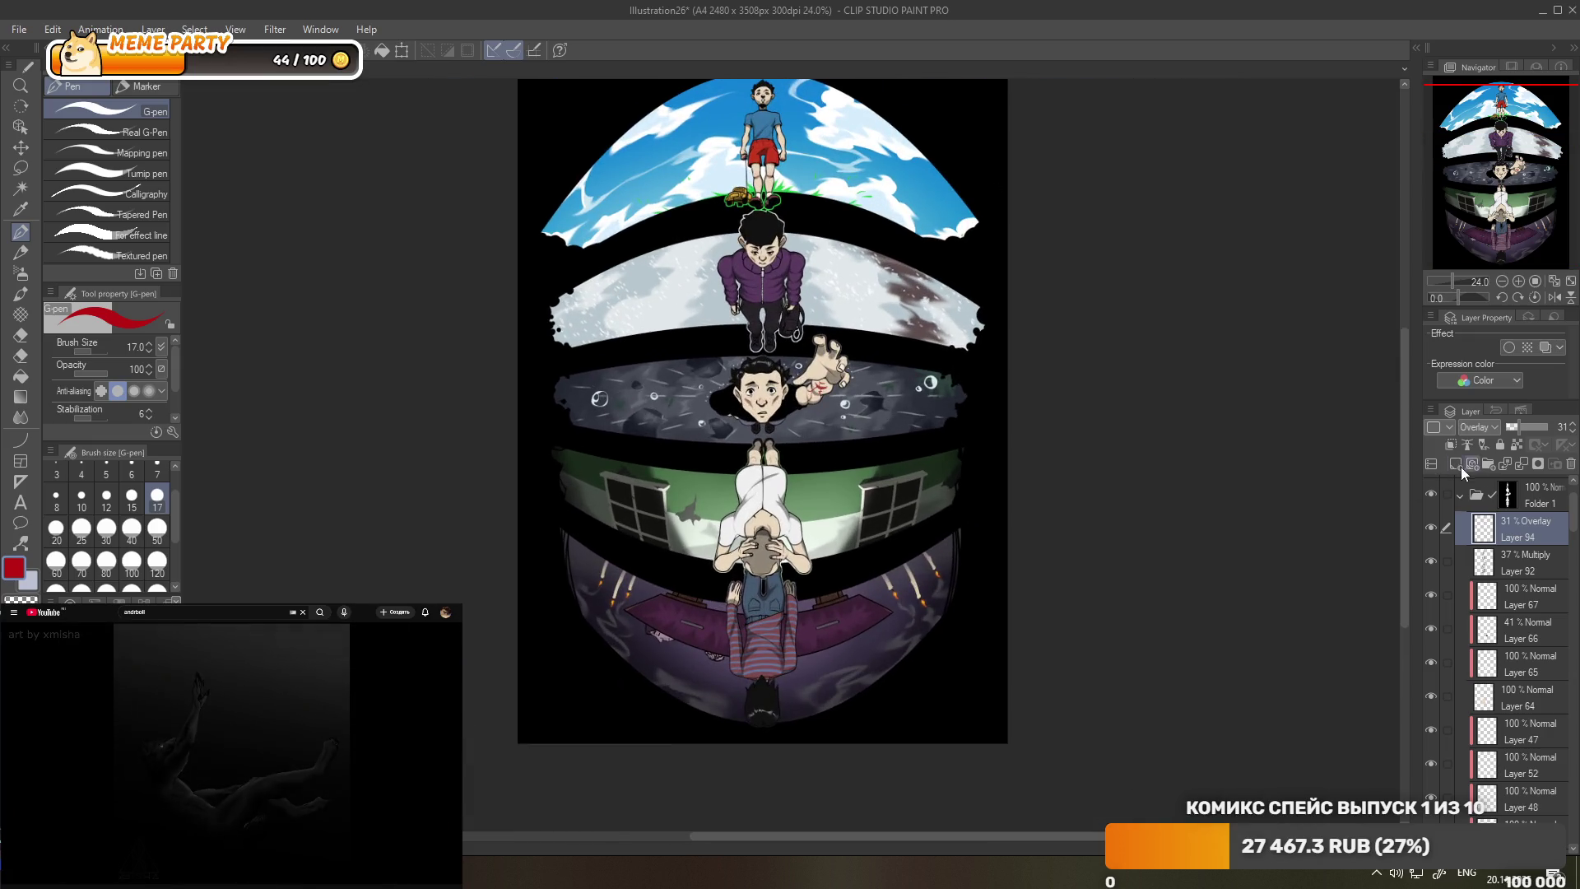
pyautogui.click(1455, 464)
pyautogui.scroll(2, 791, 356)
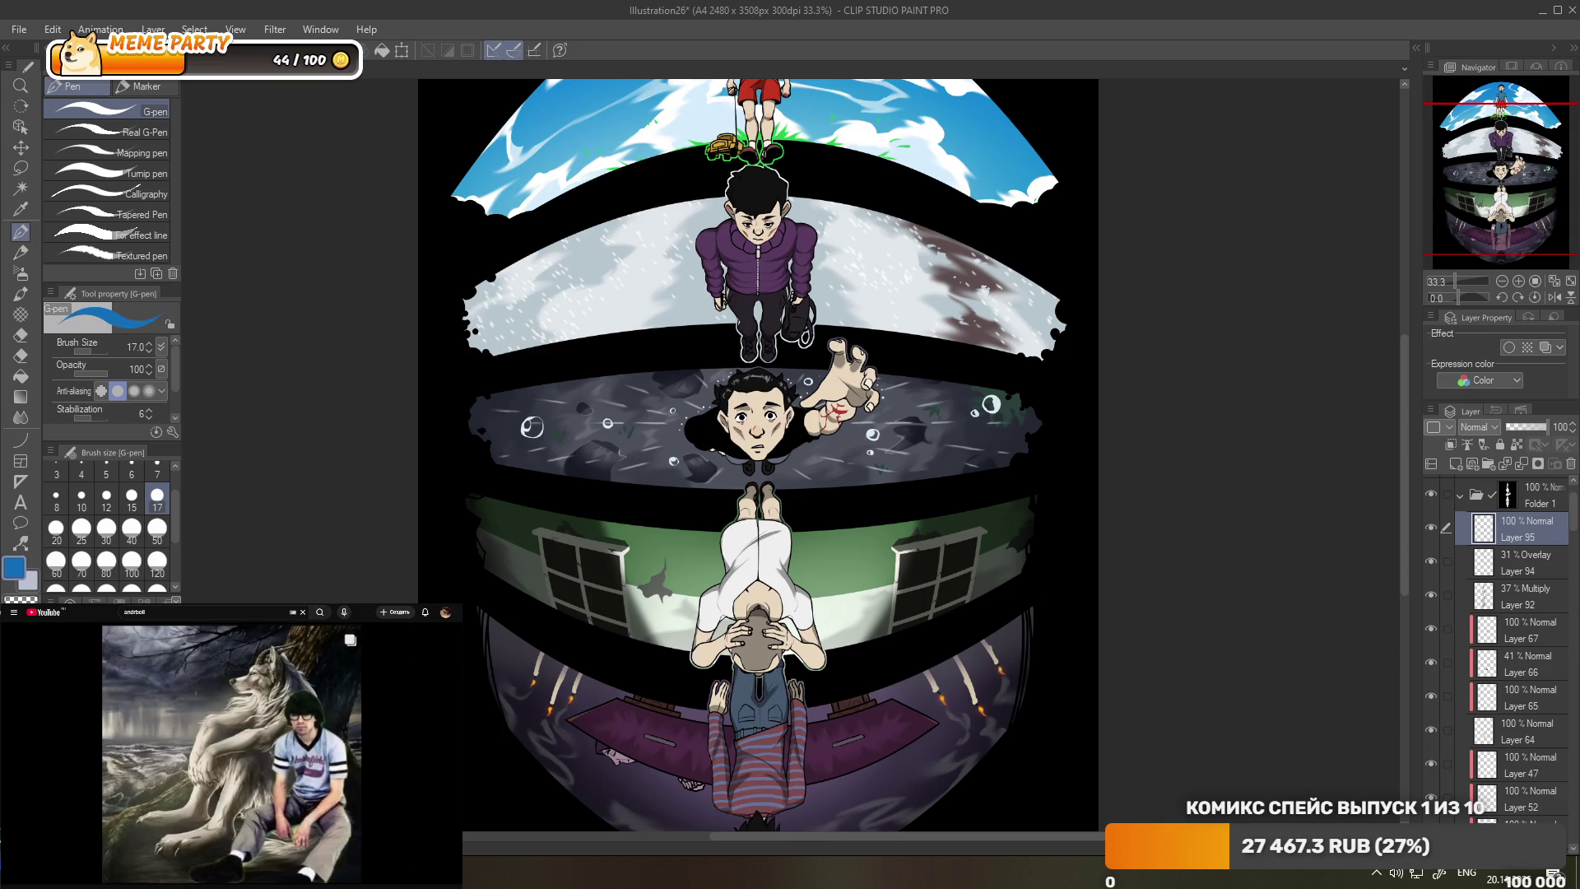
# - Replace the oversized size-120 blue stroke on the figure's foot with a small dab, and shade its elbow blue
pyautogui.scroll(2, 633, 531)
pyautogui.click(156, 564)
pyautogui.moveTo(827, 452)
pyautogui.mouseDown()
pyautogui.moveTo(817, 463)
pyautogui.moveTo(864, 487)
pyautogui.mouseUp()
pyautogui.hotkey('ctrl', 'z')
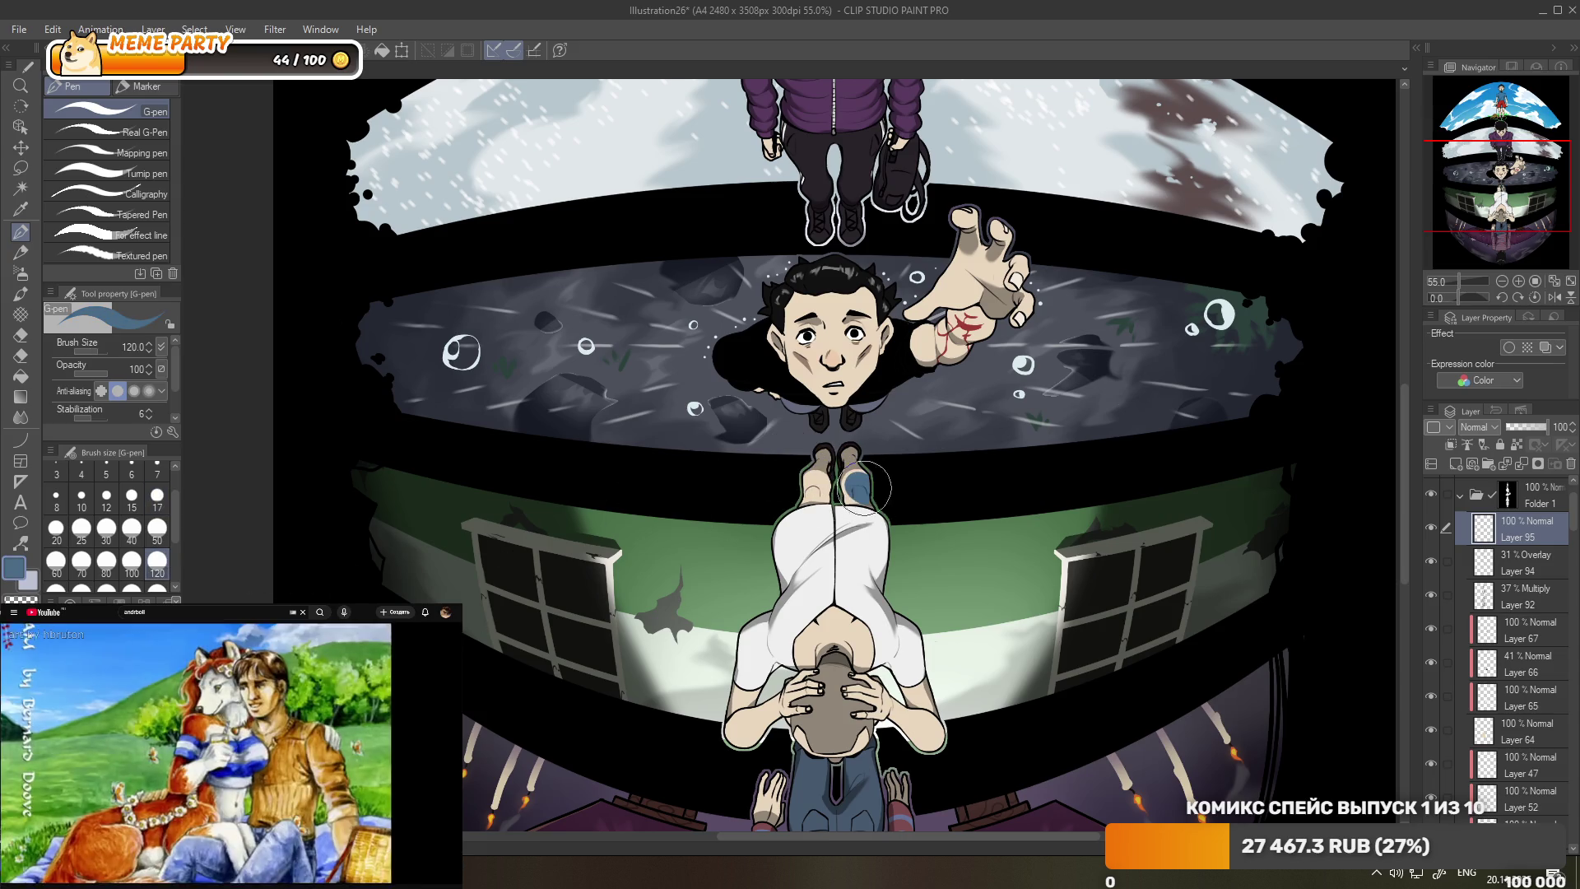
pyautogui.hotkey('ctrl', 'z')
pyautogui.click(857, 477)
pyautogui.moveTo(728, 724); pyautogui.dragTo(741, 738)
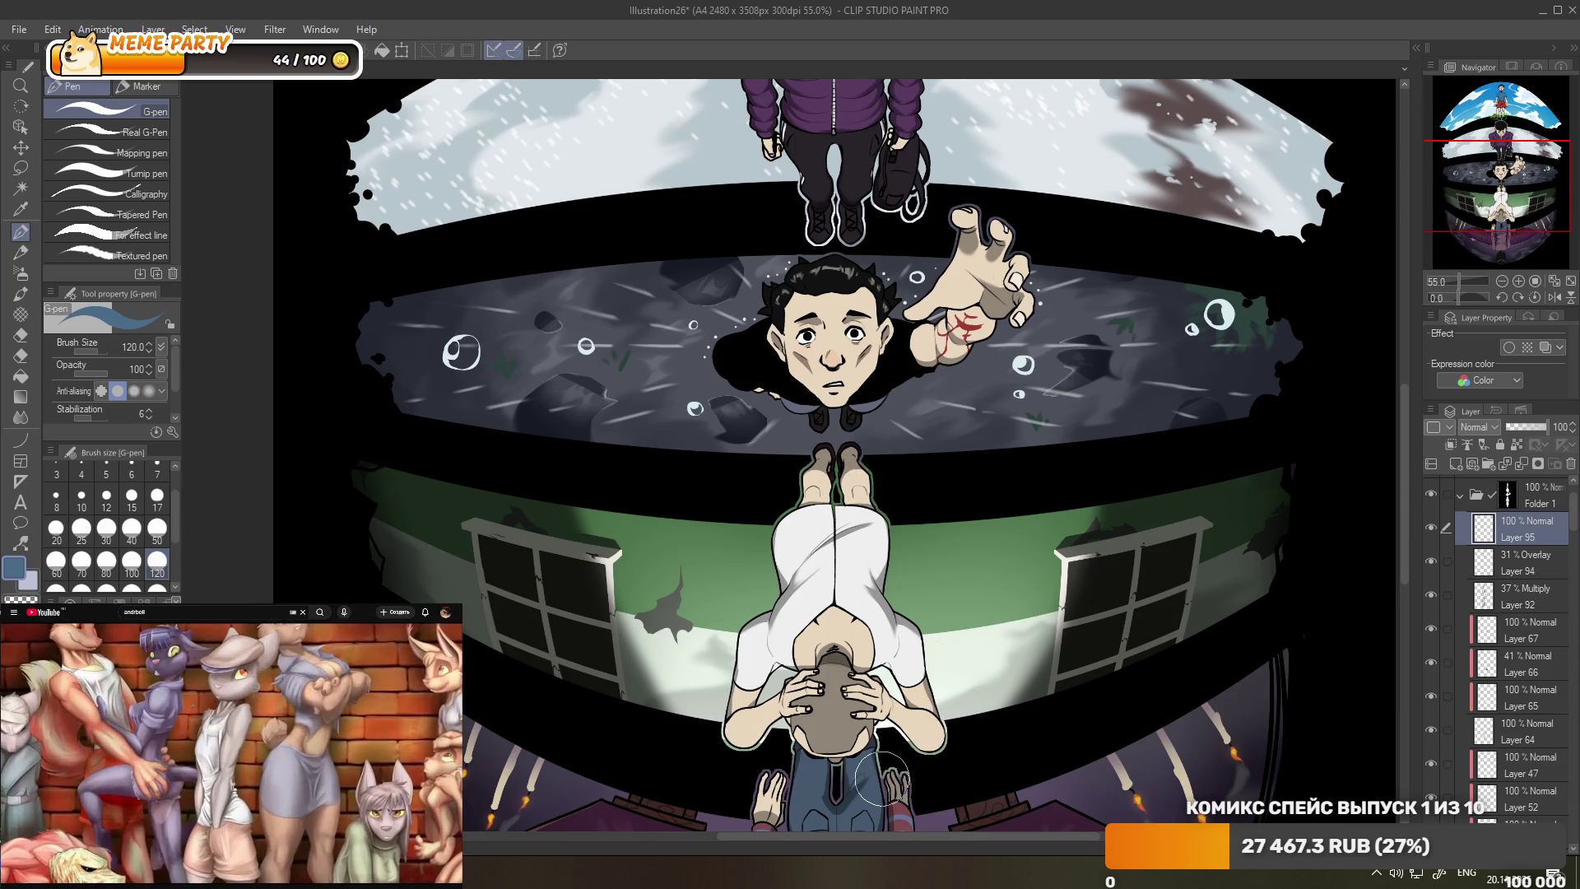
# - Zoom out to review the blush and shading across the five stacked scenes
pyautogui.scroll(-5, 878, 144)
pyautogui.scroll(2, 878, 144)
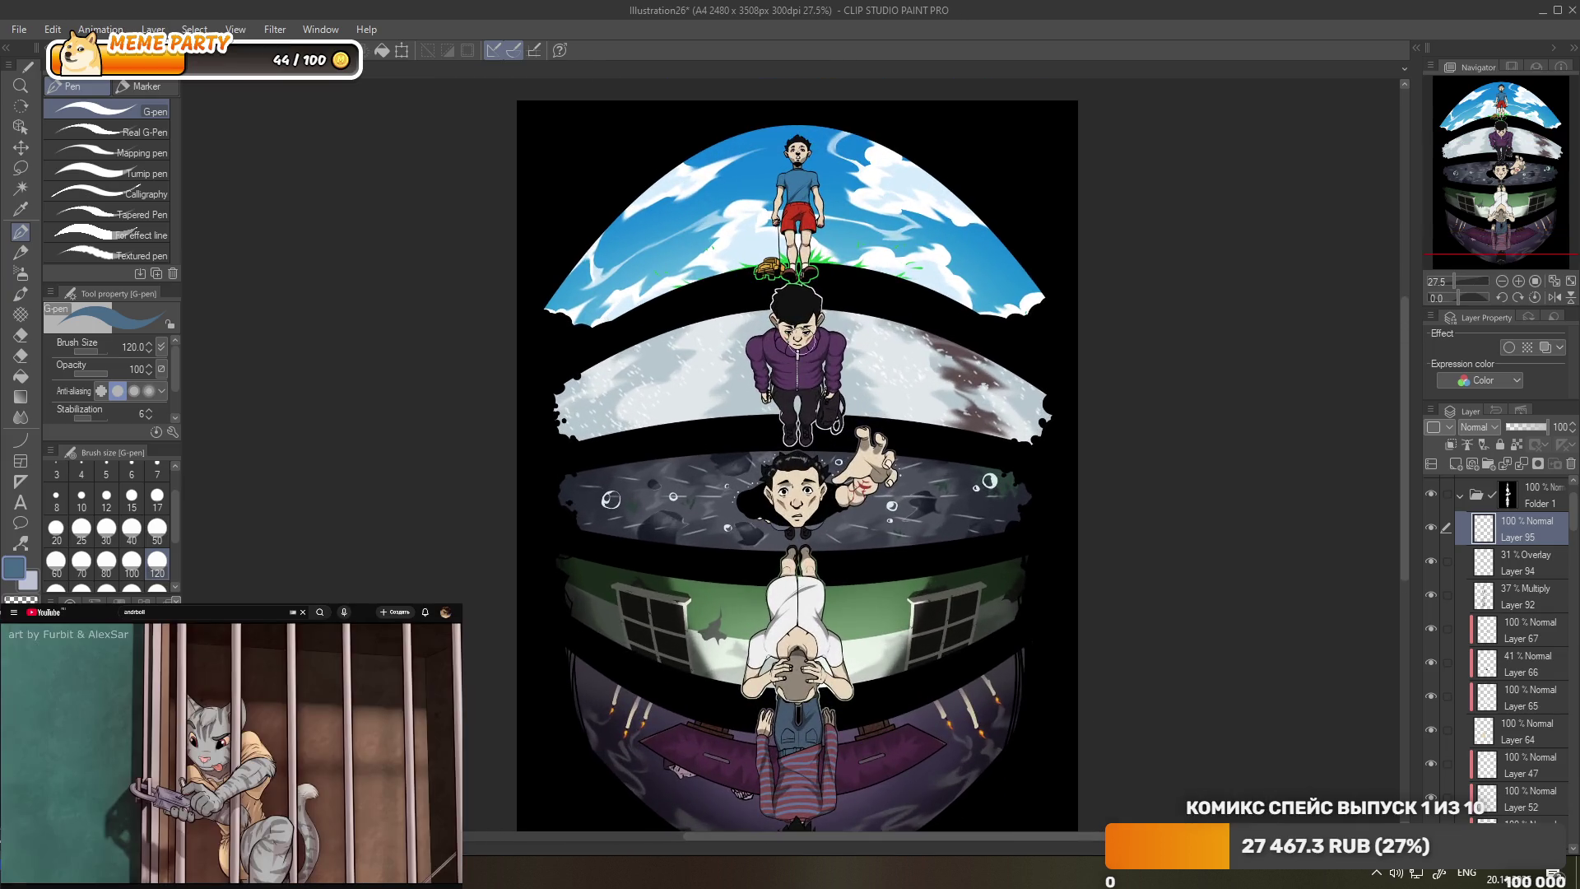
pyautogui.scroll(-1, 872, 312)
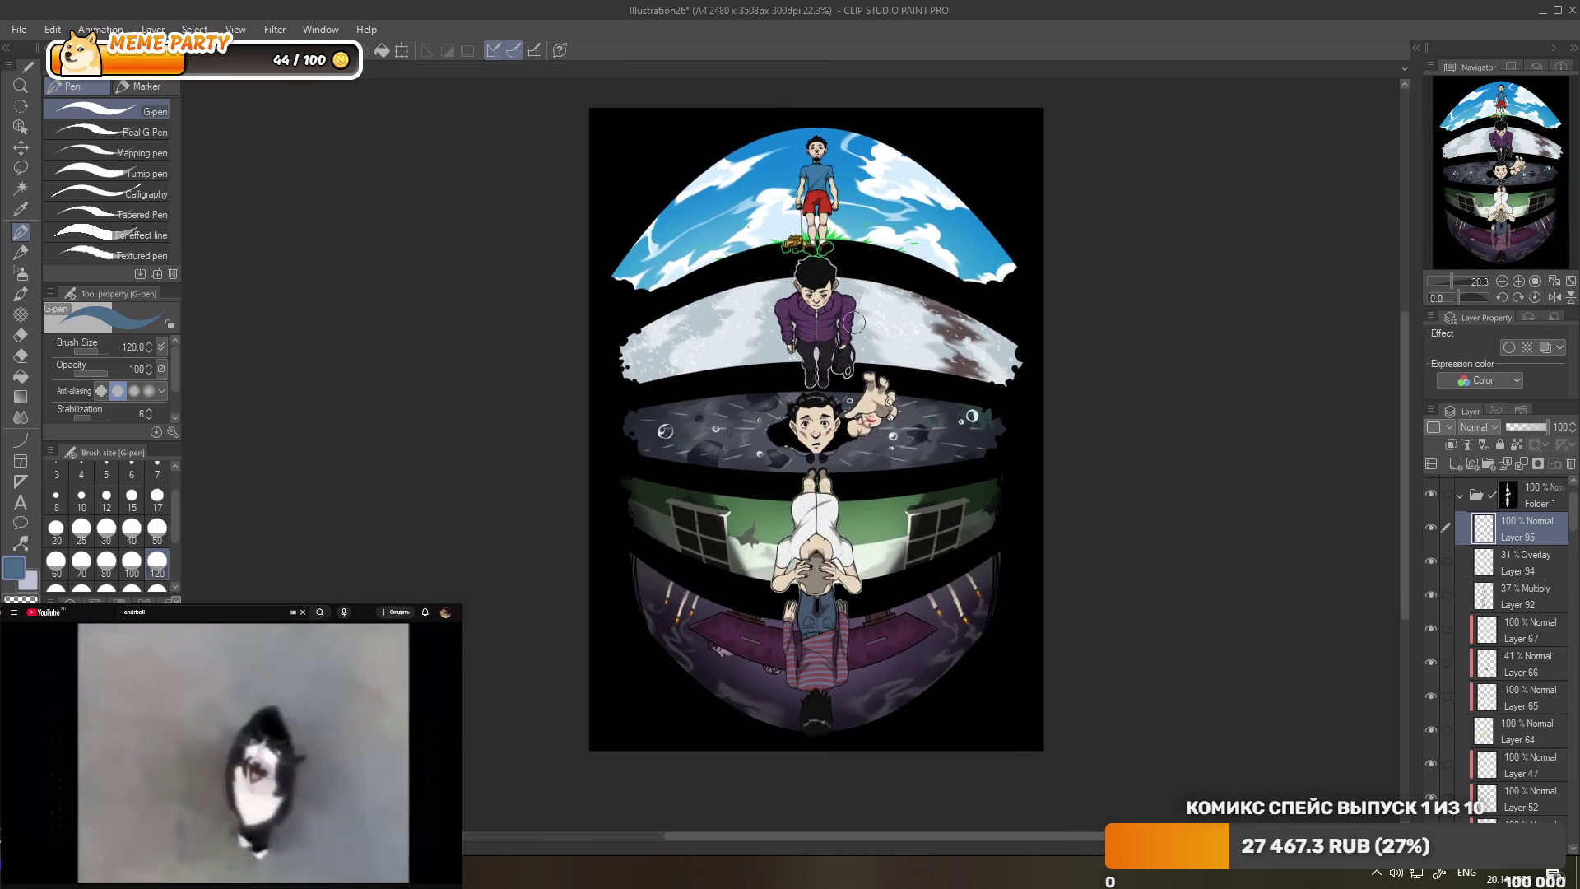
pyautogui.scroll(1, 896, 329)
pyautogui.scroll(-1, 915, 339)
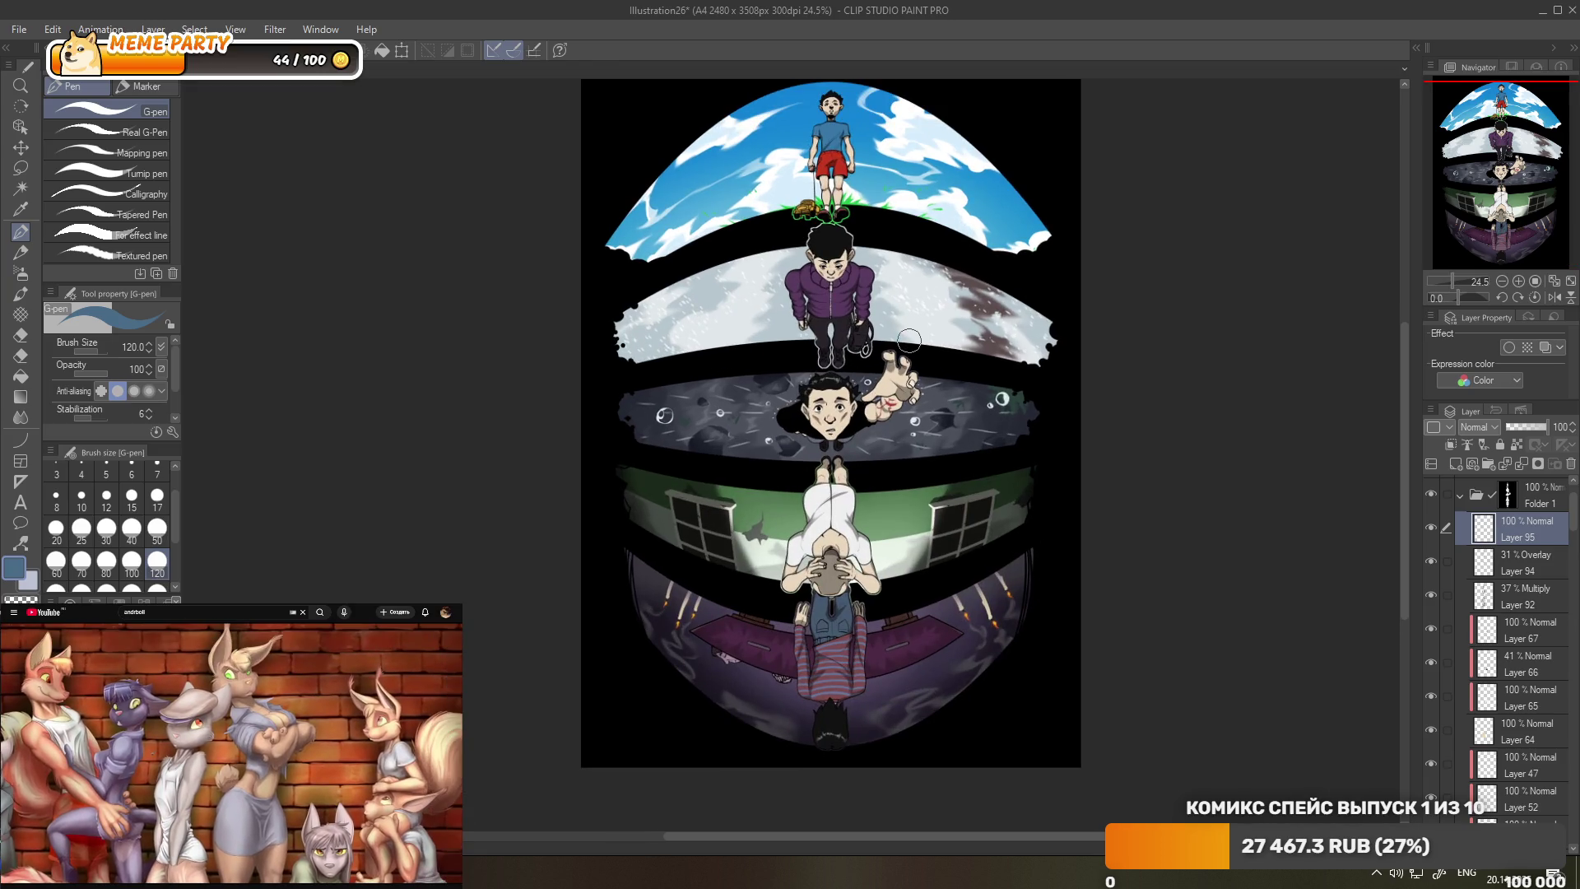
pyautogui.scroll(2, 909, 340)
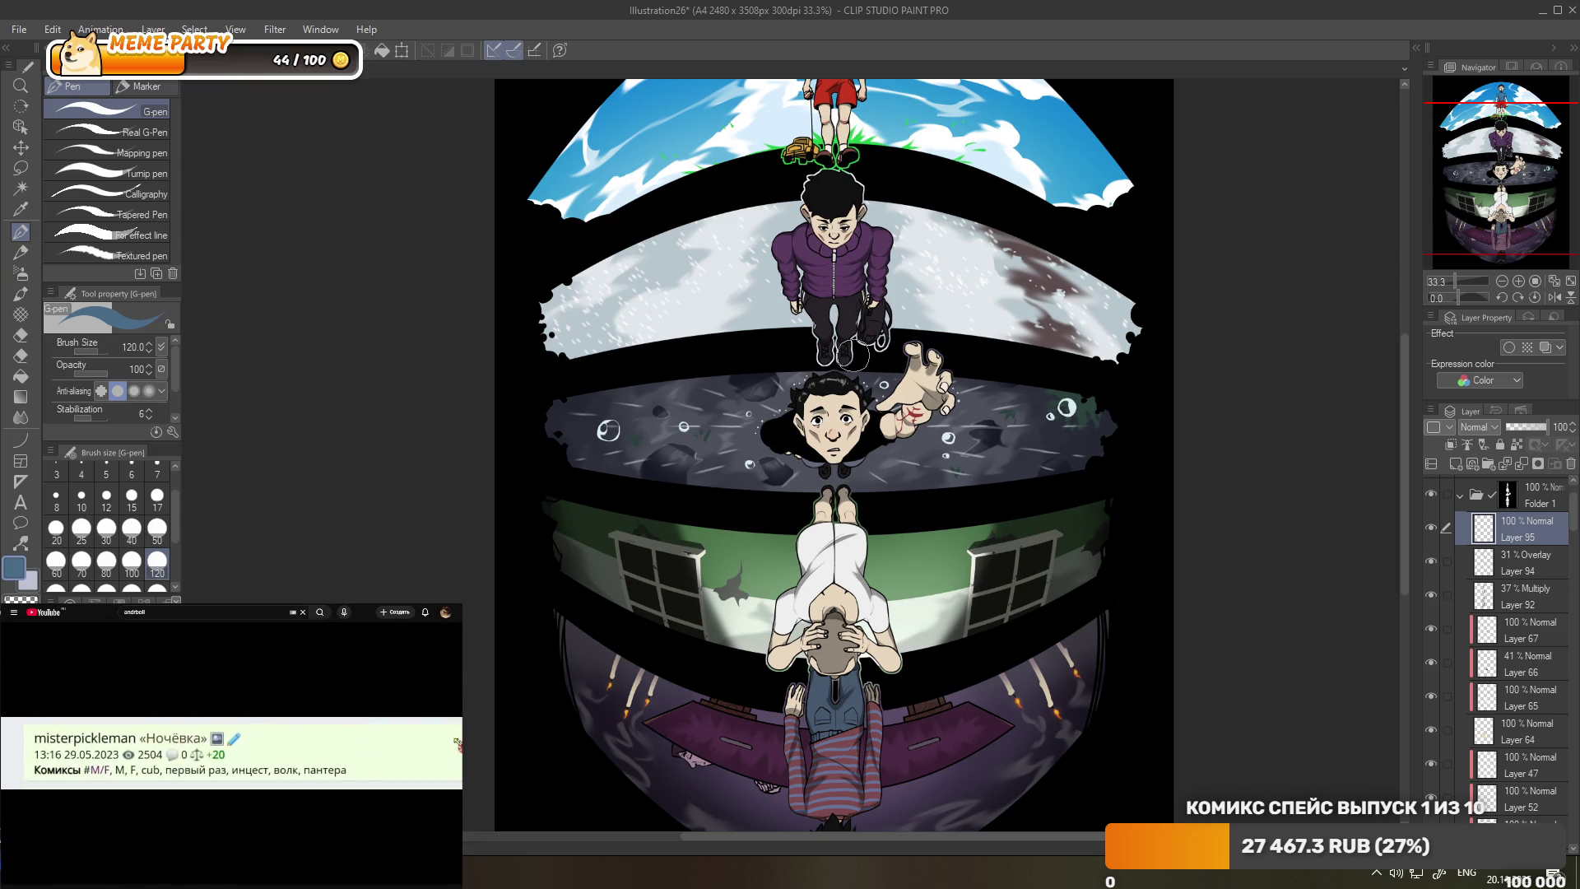
pyautogui.scroll(-1, 854, 355)
pyautogui.scroll(1, 830, 340)
pyautogui.scroll(1, 830, 340)
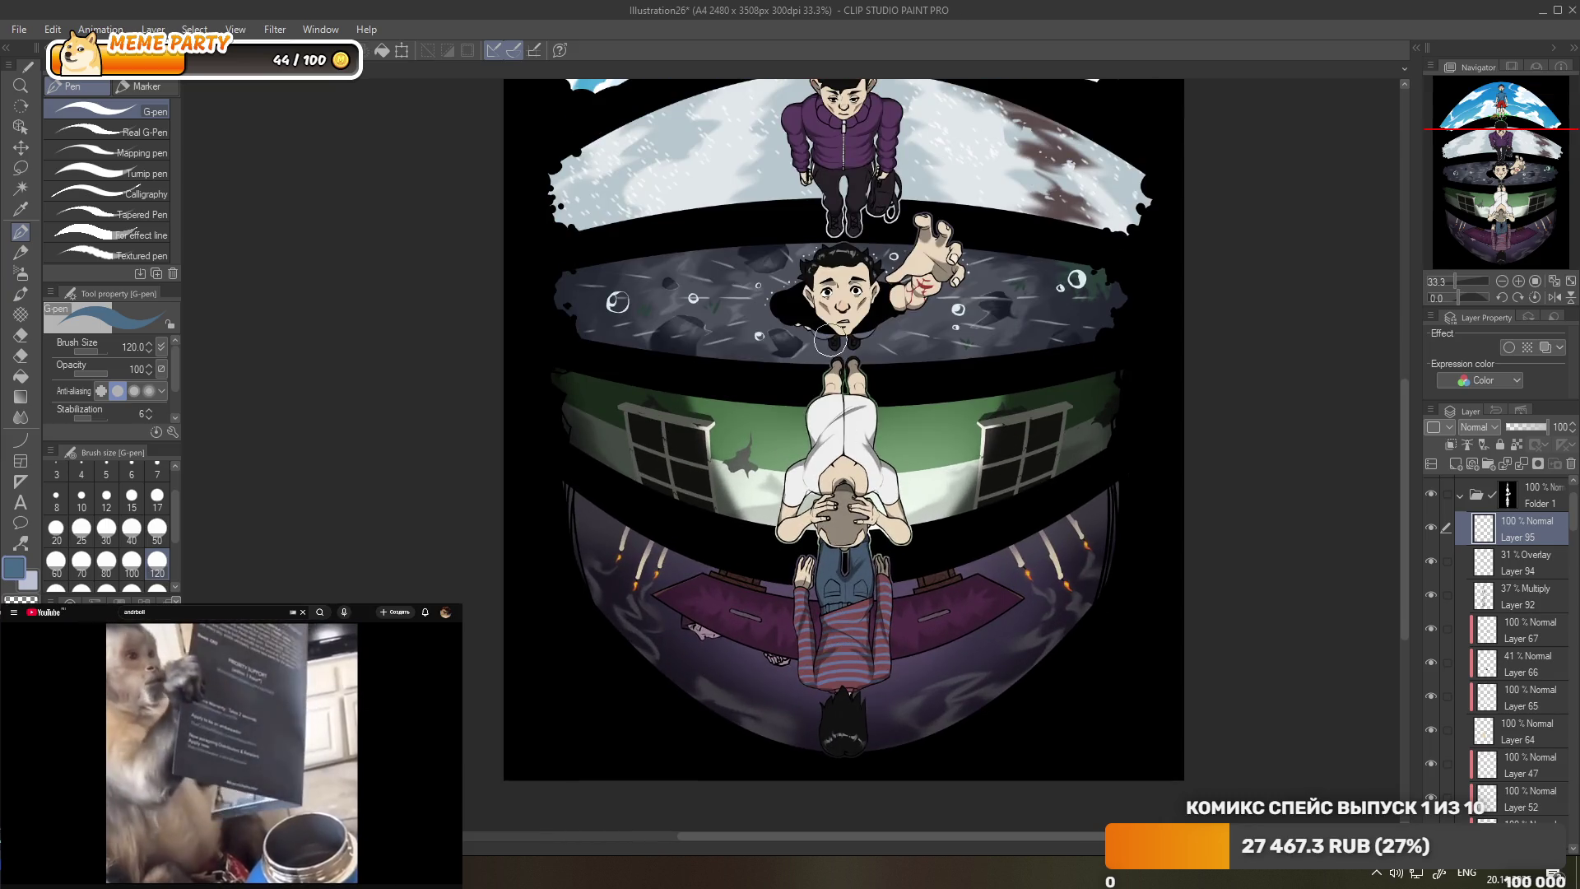
pyautogui.scroll(-1, 843, 457)
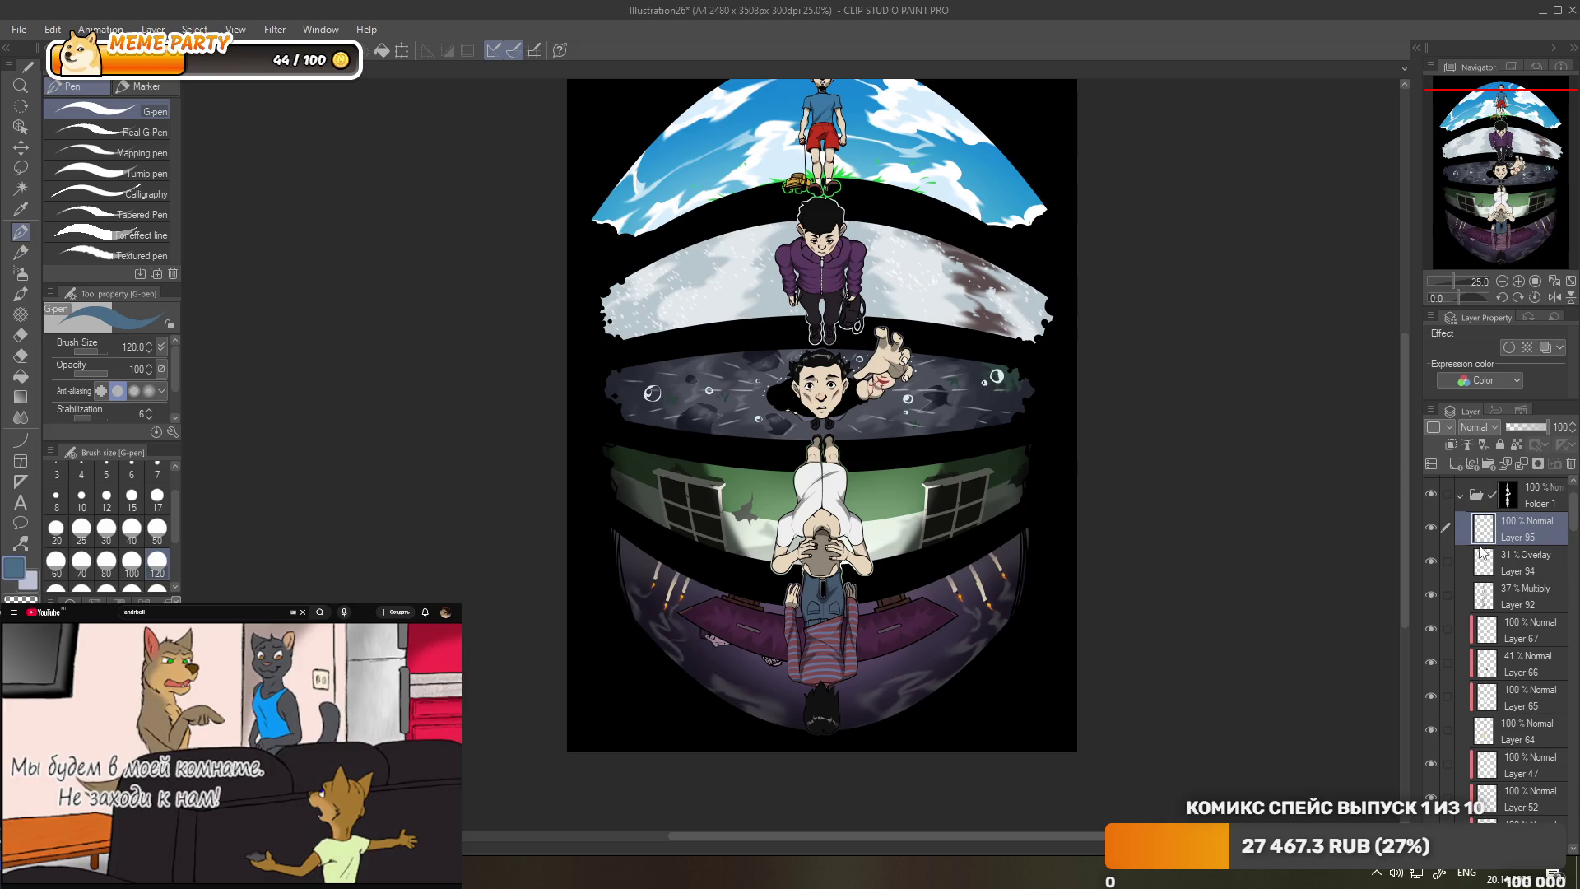
# - Hide and re-show Folder 1 to compare the line art with the coloured version
pyautogui.scroll(2, 1481, 551)
pyautogui.click(1431, 560)
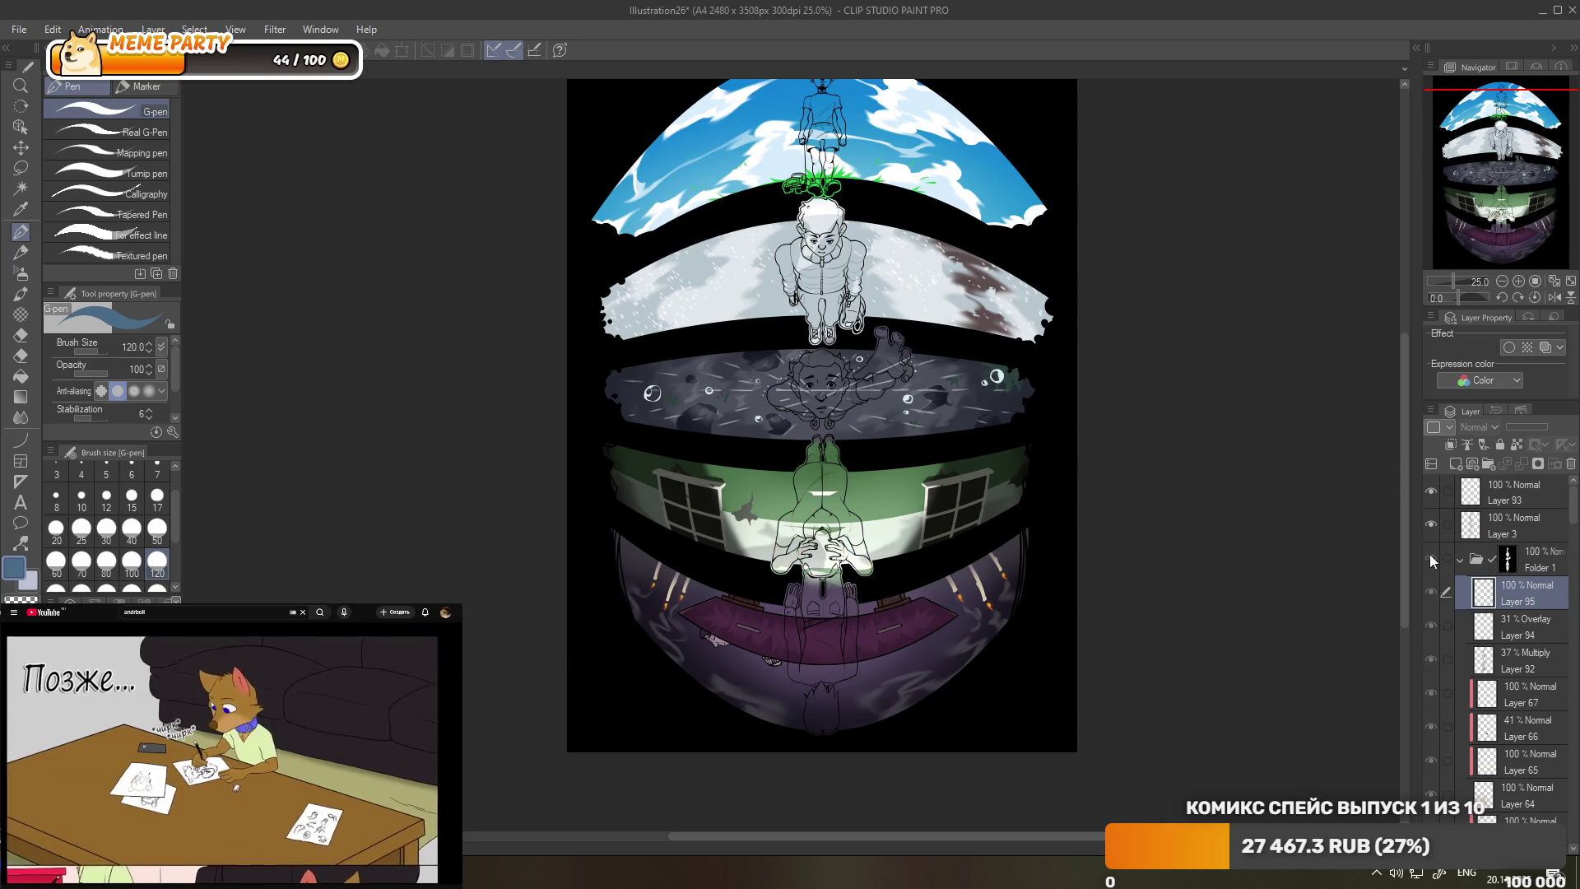
pyautogui.click(1432, 560)
pyautogui.scroll(2, 870, 239)
pyautogui.scroll(-3, 871, 238)
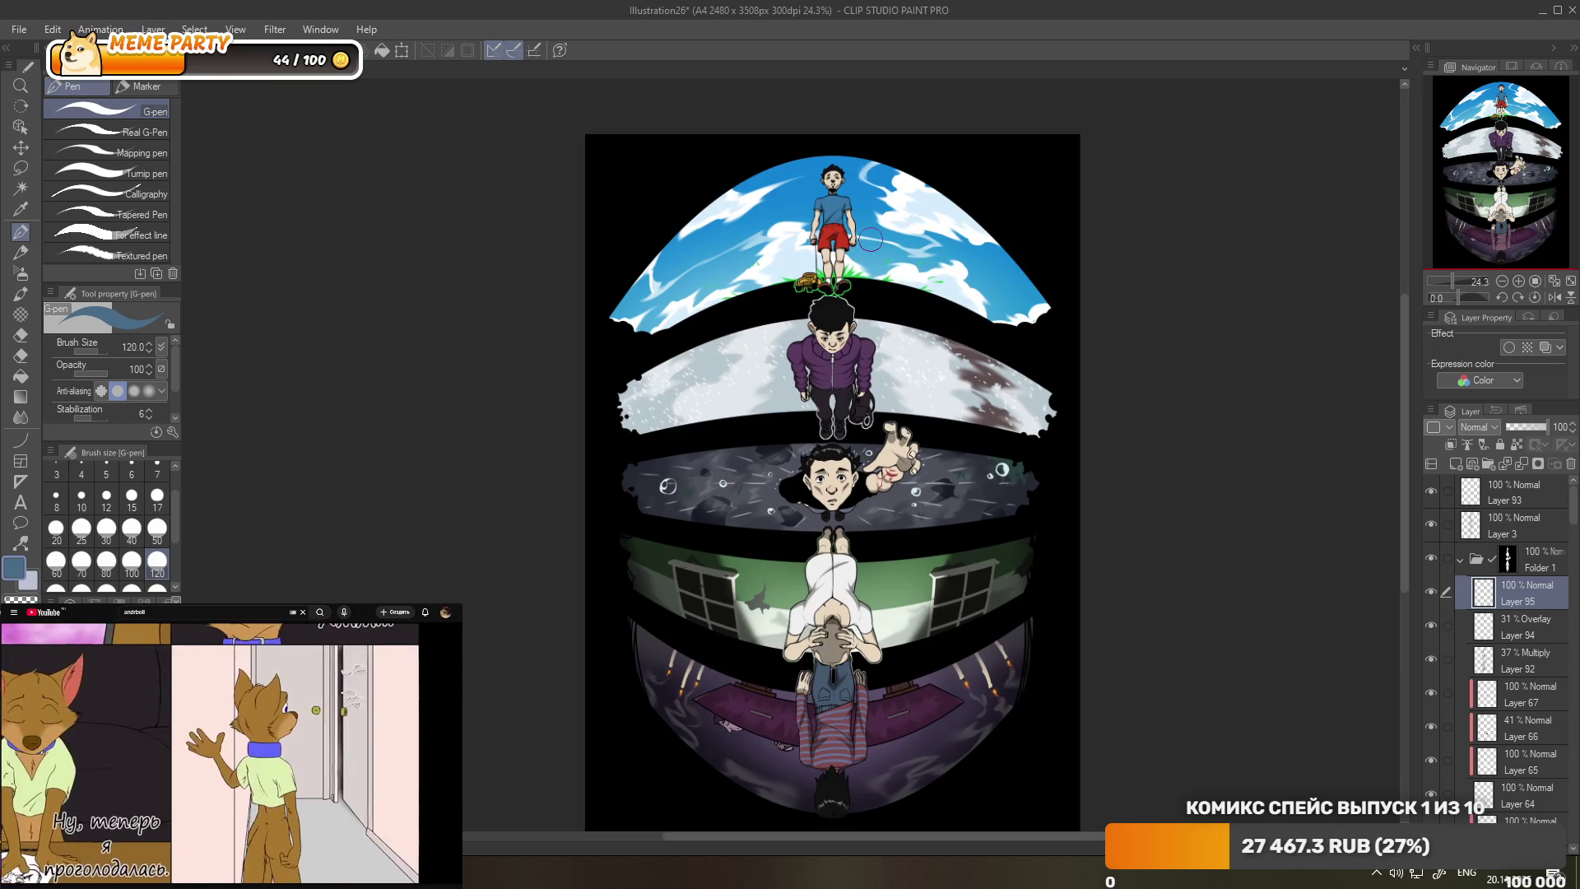
# - Select Layer 93 and bring up the Layer palette menu
pyautogui.scroll(-1, 870, 239)
pyautogui.scroll(1, 1018, 475)
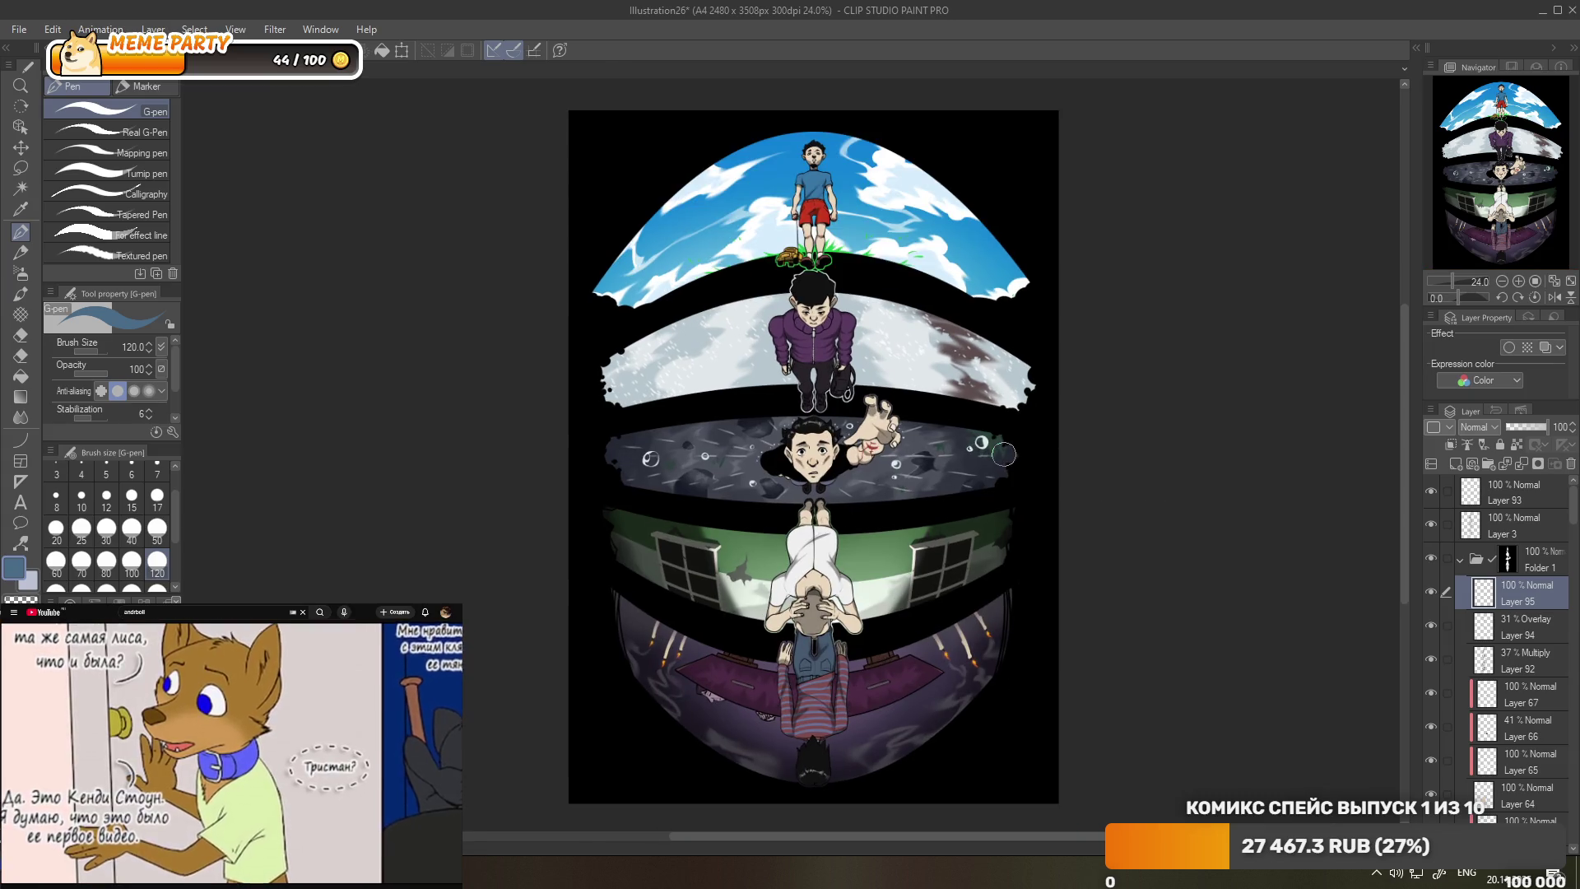
pyautogui.scroll(1, 875, 646)
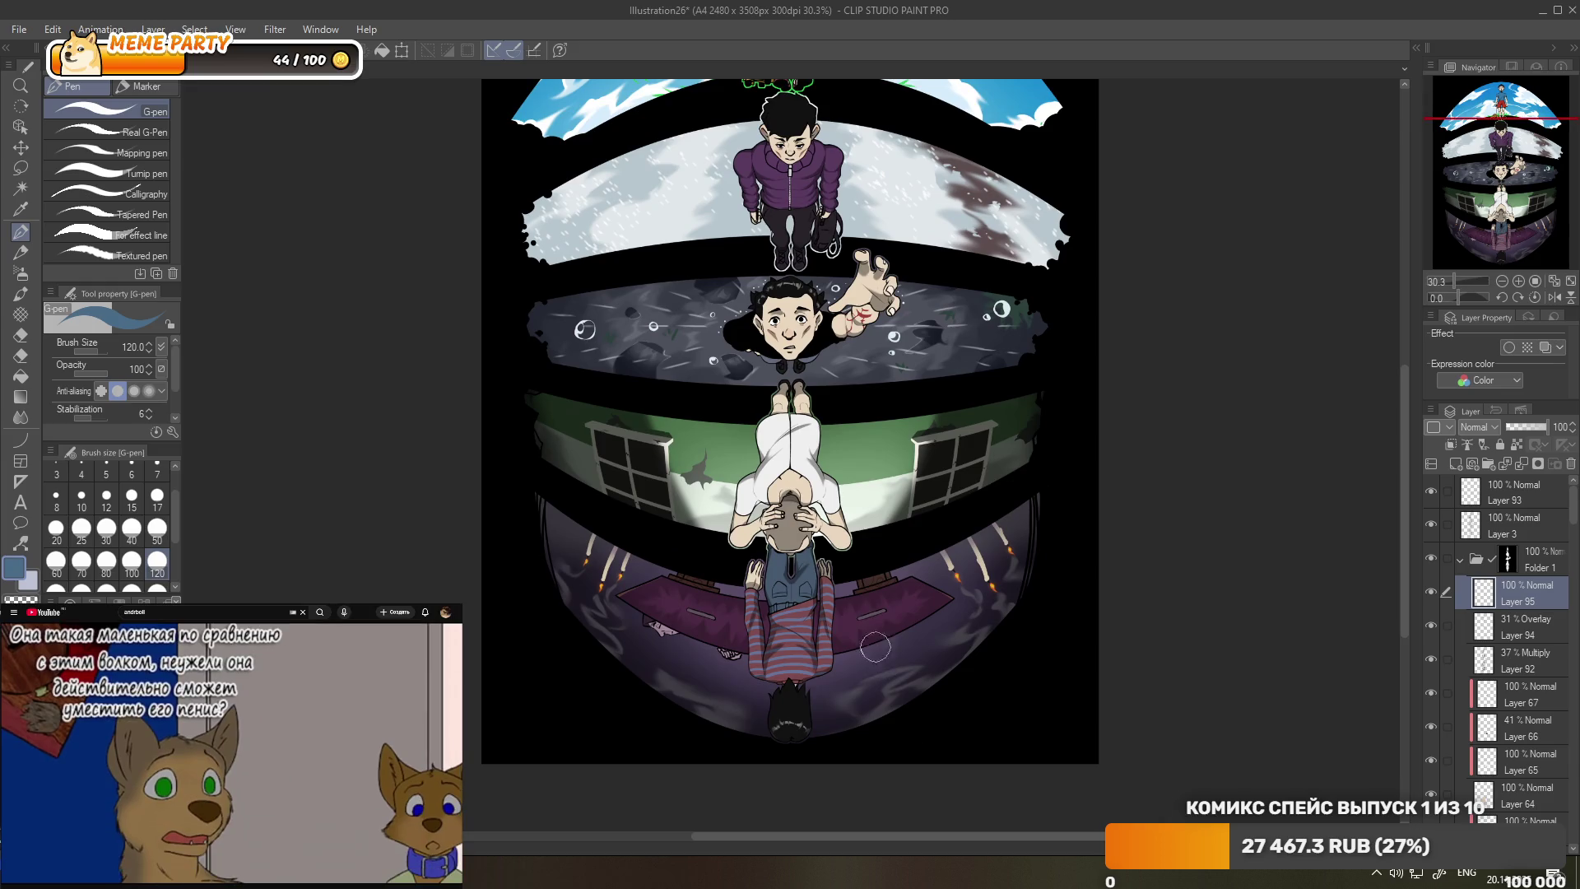
pyautogui.scroll(-1, 857, 594)
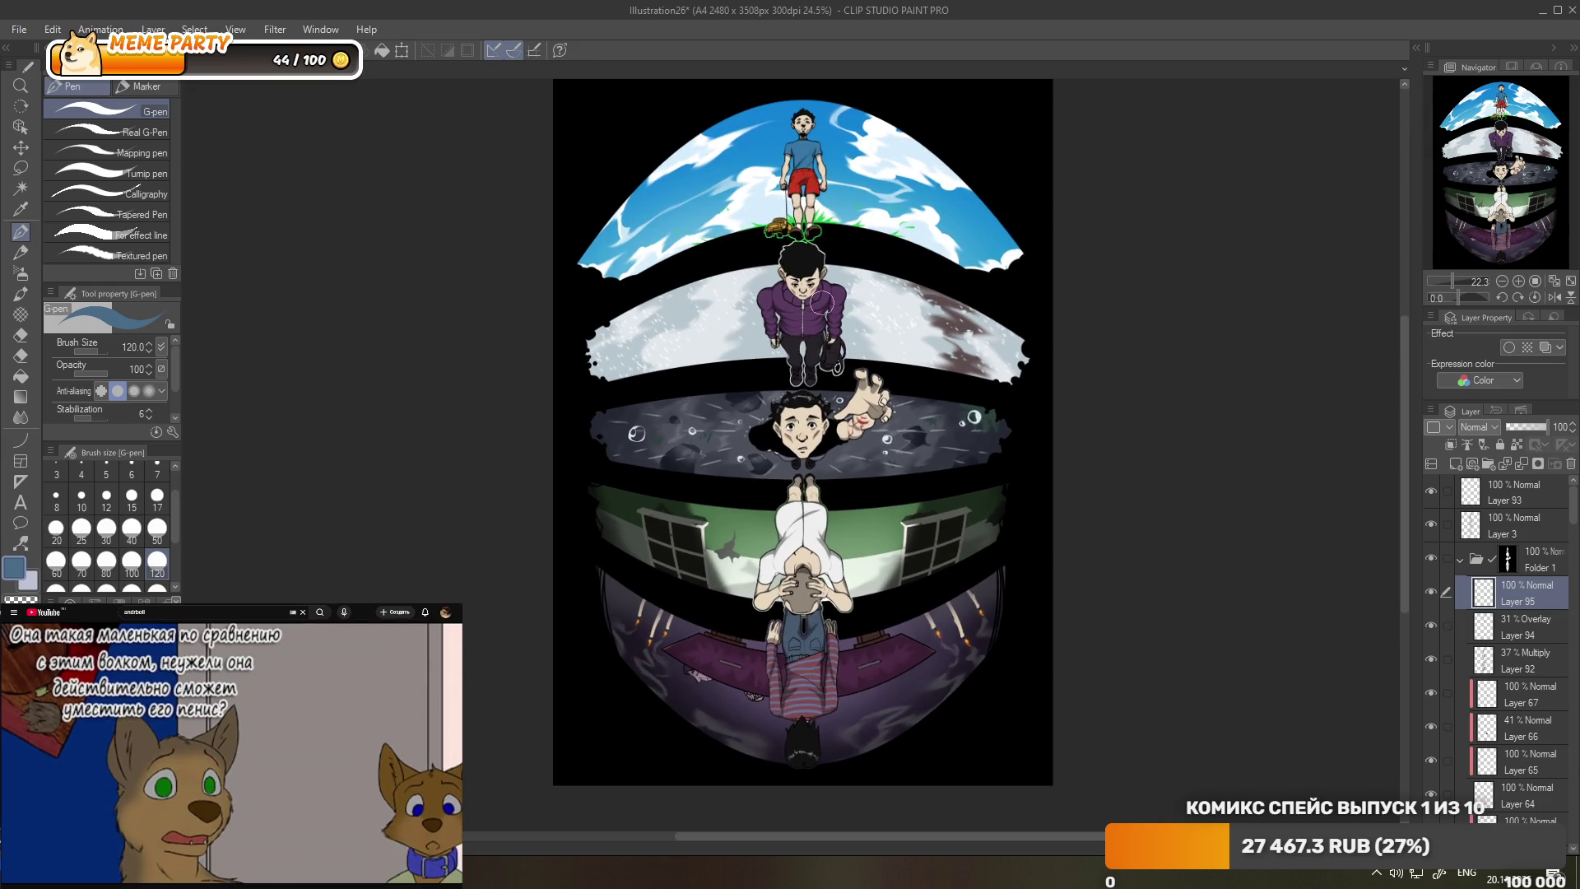
pyautogui.click(1490, 495)
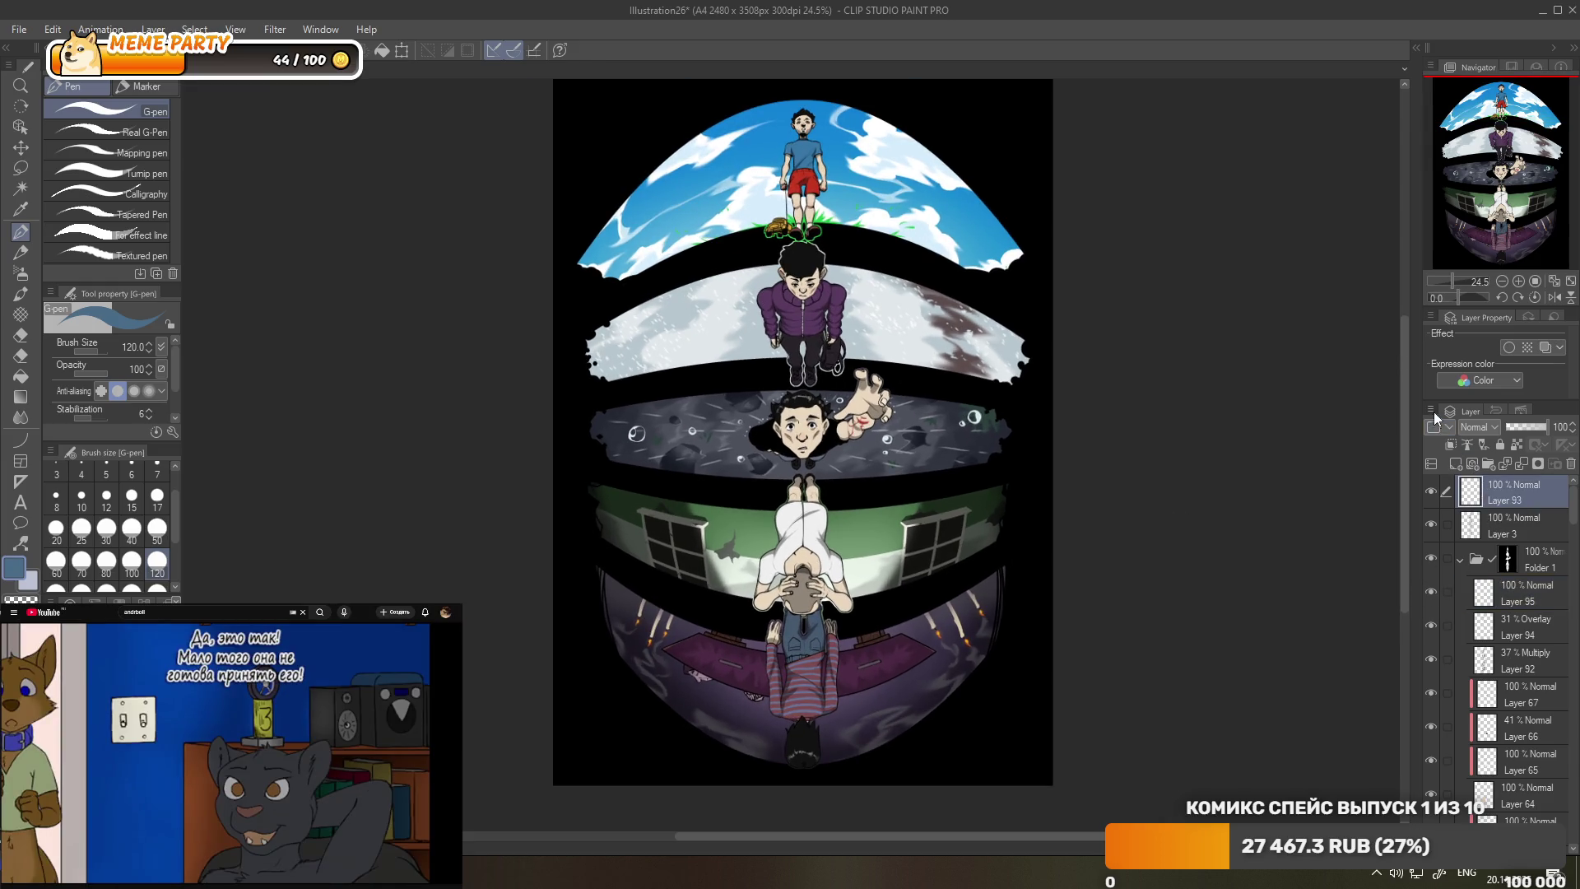
pyautogui.click(1431, 411)
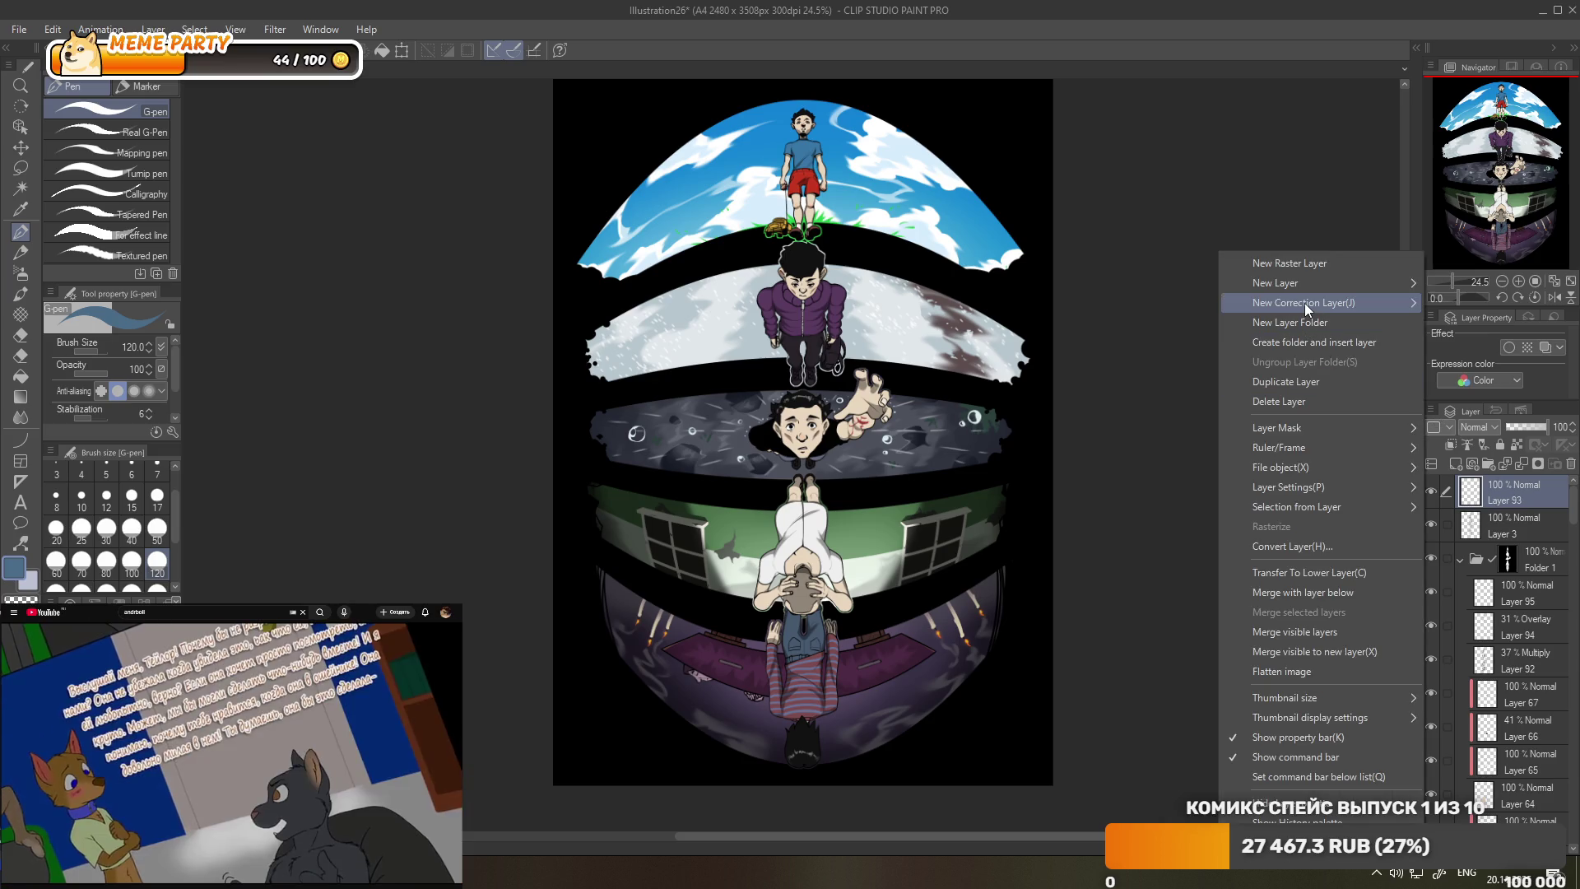
# - Add a Brightness/Contrast correction layer with brightness -5 and contrast 2, and confirm it
pyautogui.moveTo(1304, 303)
pyautogui.click(1098, 306)
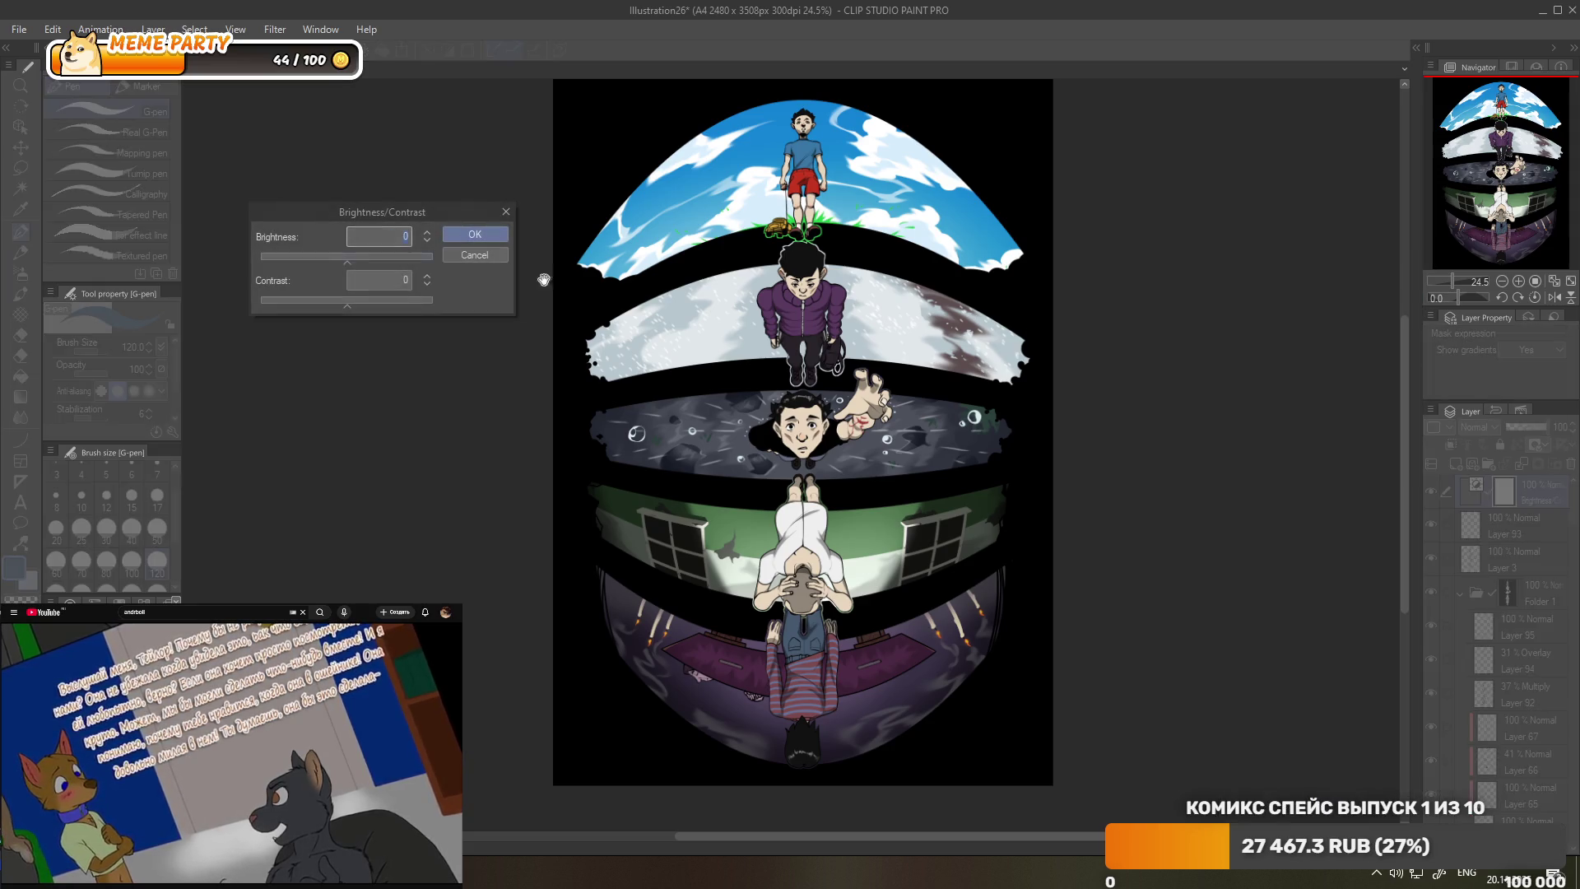
pyautogui.moveTo(352, 258); pyautogui.dragTo(339, 257)
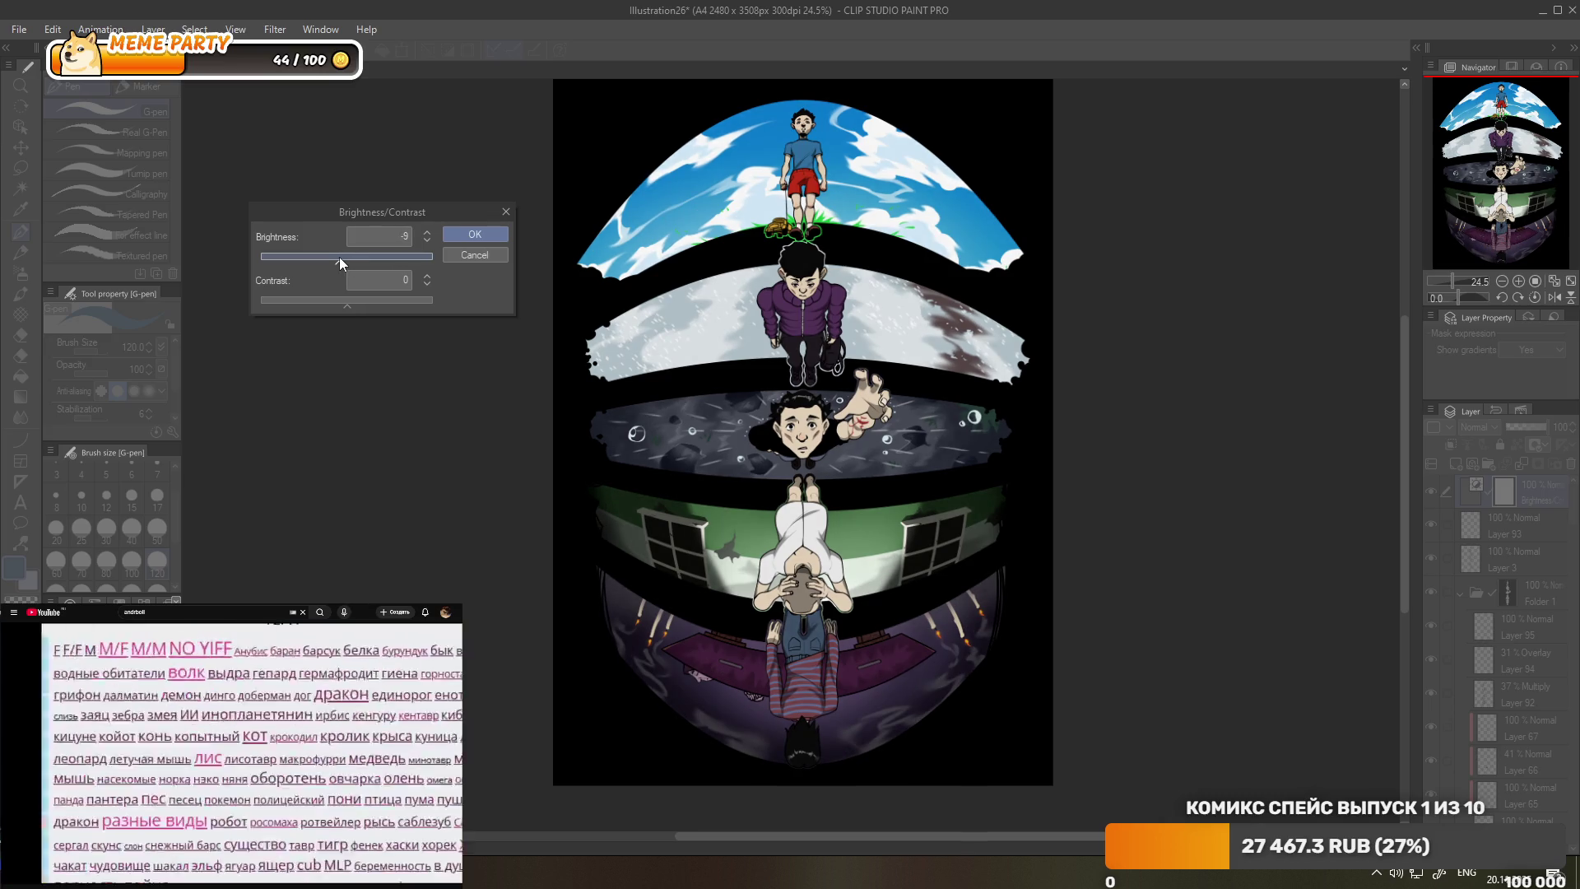
pyautogui.moveTo(340, 258); pyautogui.dragTo(338, 258)
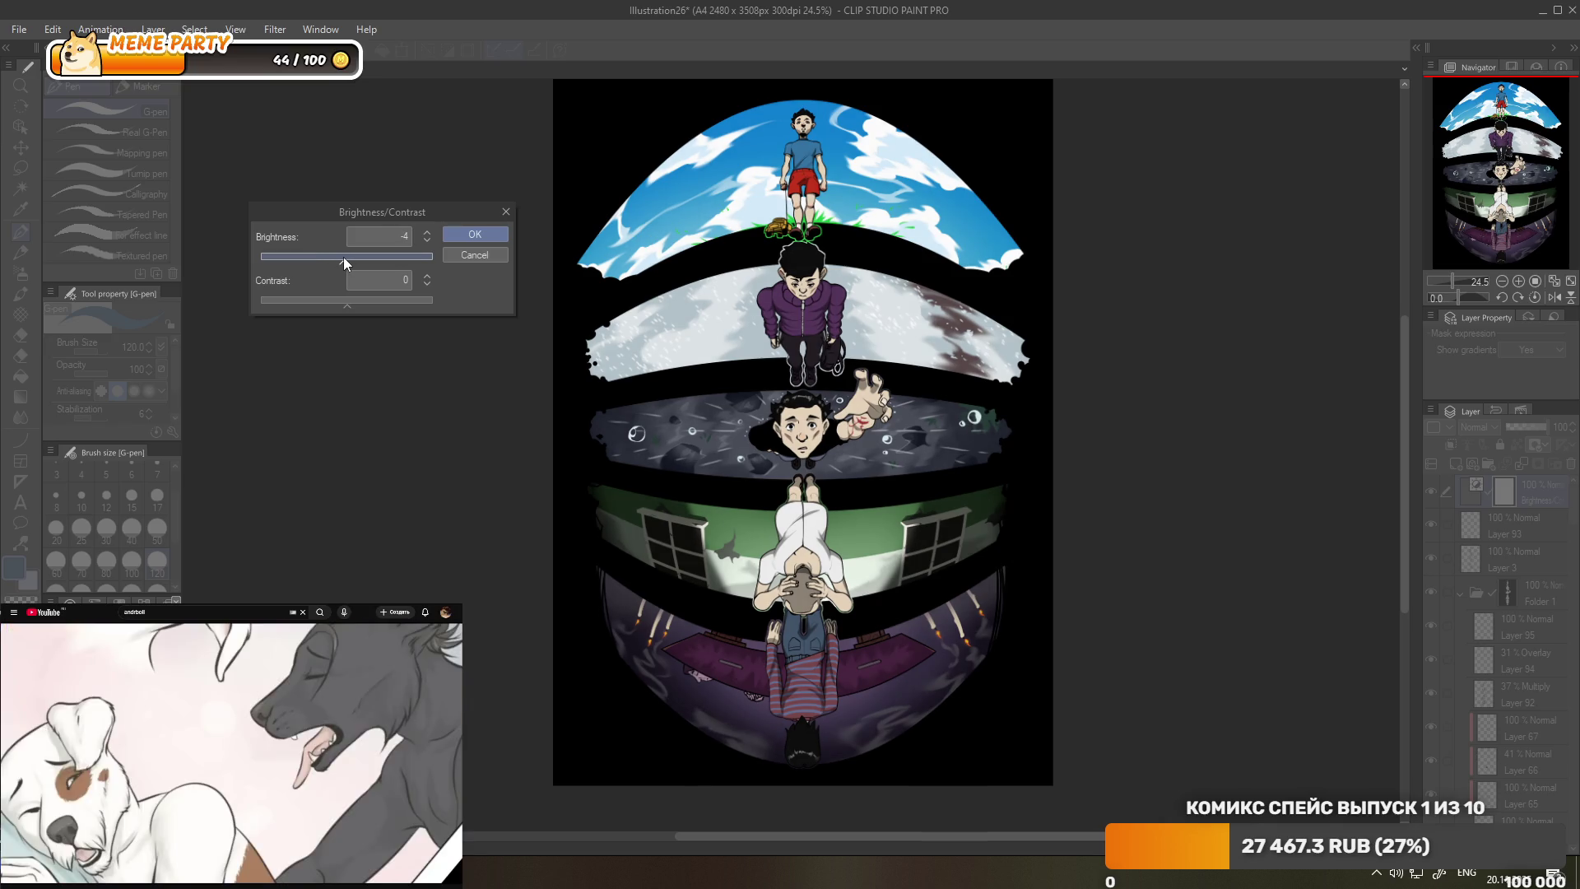
pyautogui.click(345, 301)
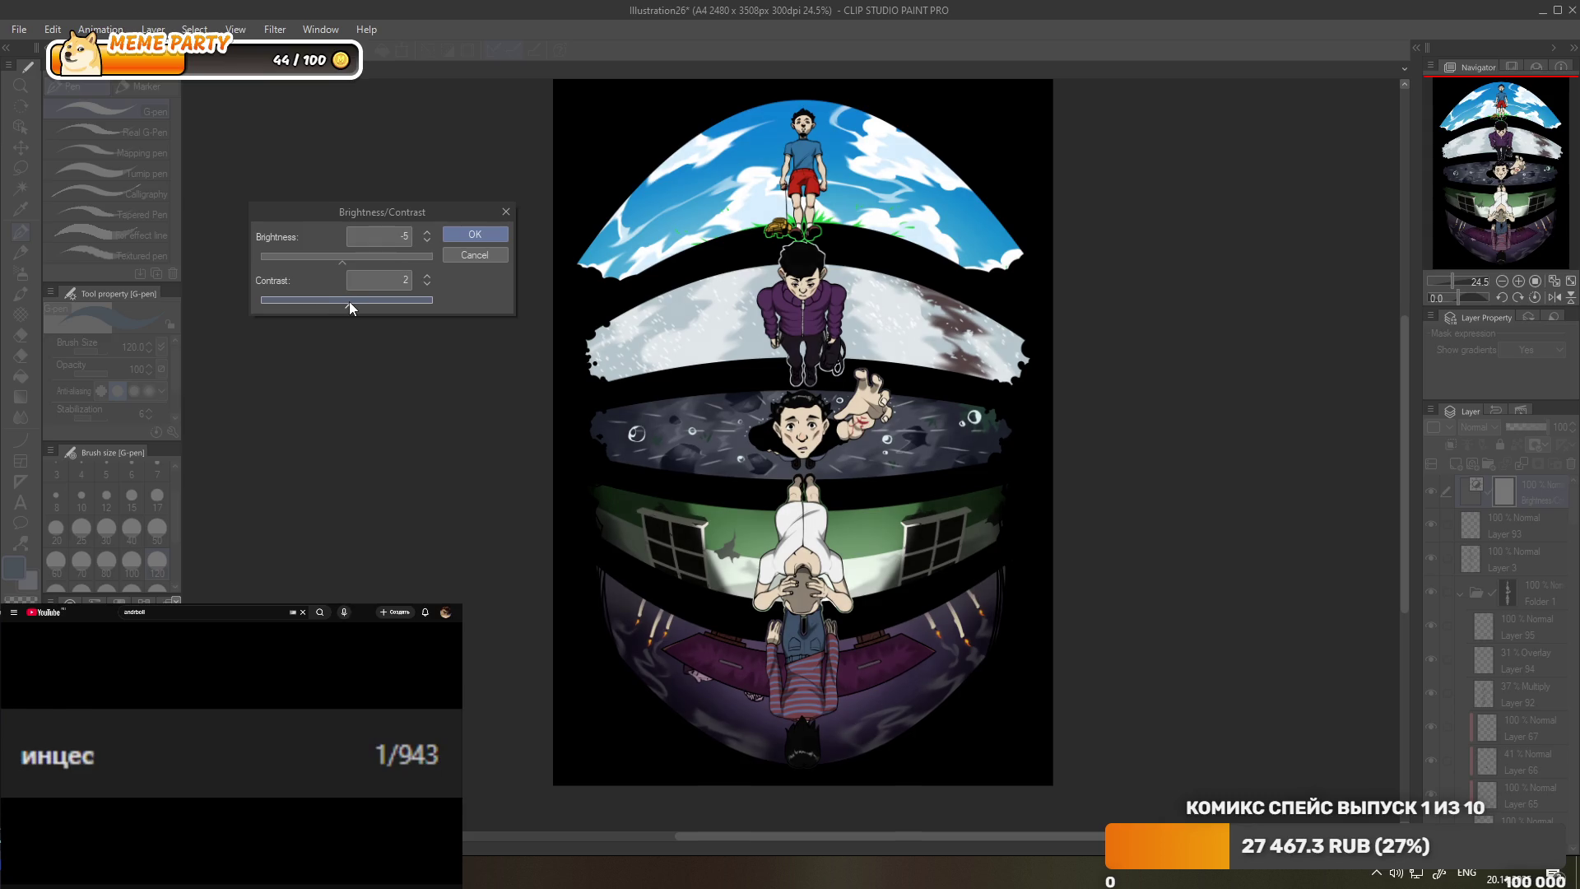
pyautogui.click(475, 233)
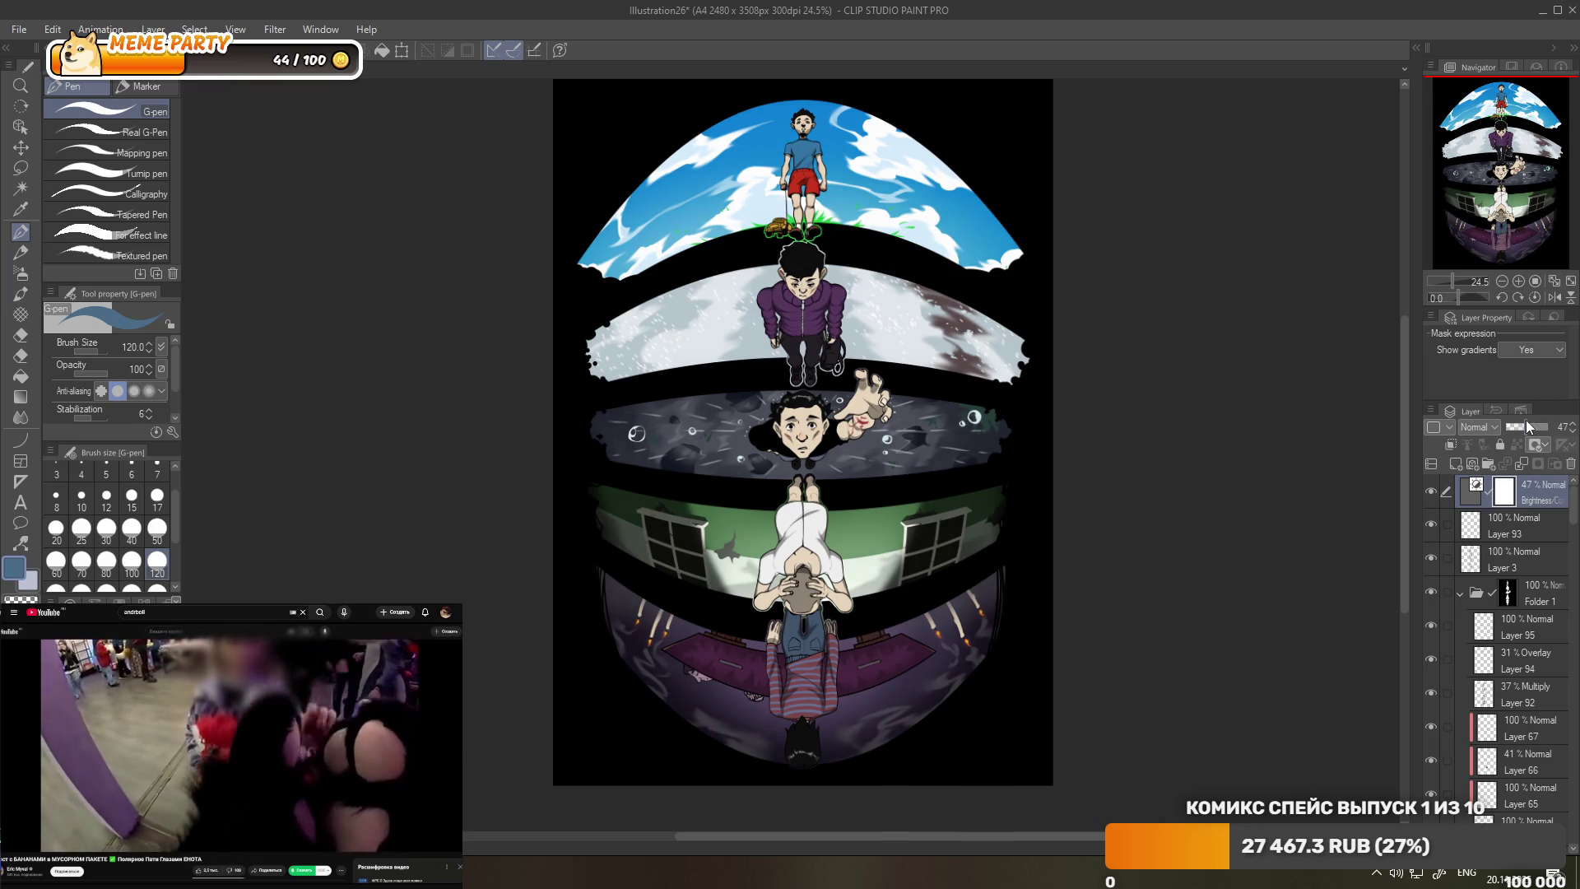
# - Roughly lower the Brightness/Contrast layer's opacity and toggle its visibility to compare before and after
pyautogui.moveTo(1526, 420); pyautogui.dragTo(1507, 421)
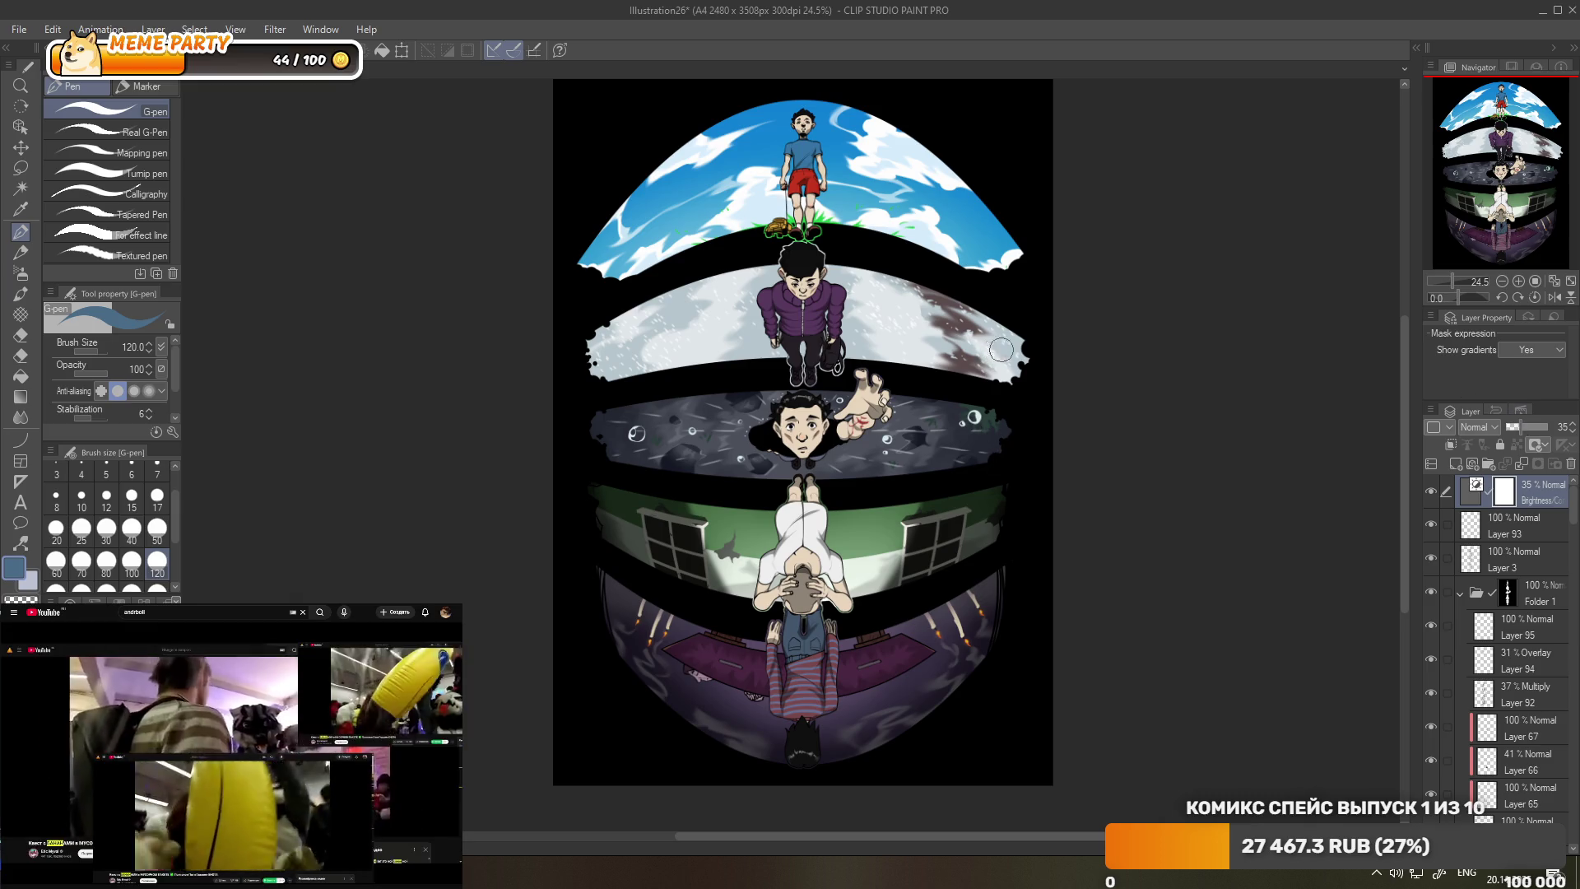
pyautogui.moveTo(1518, 424); pyautogui.dragTo(1561, 428)
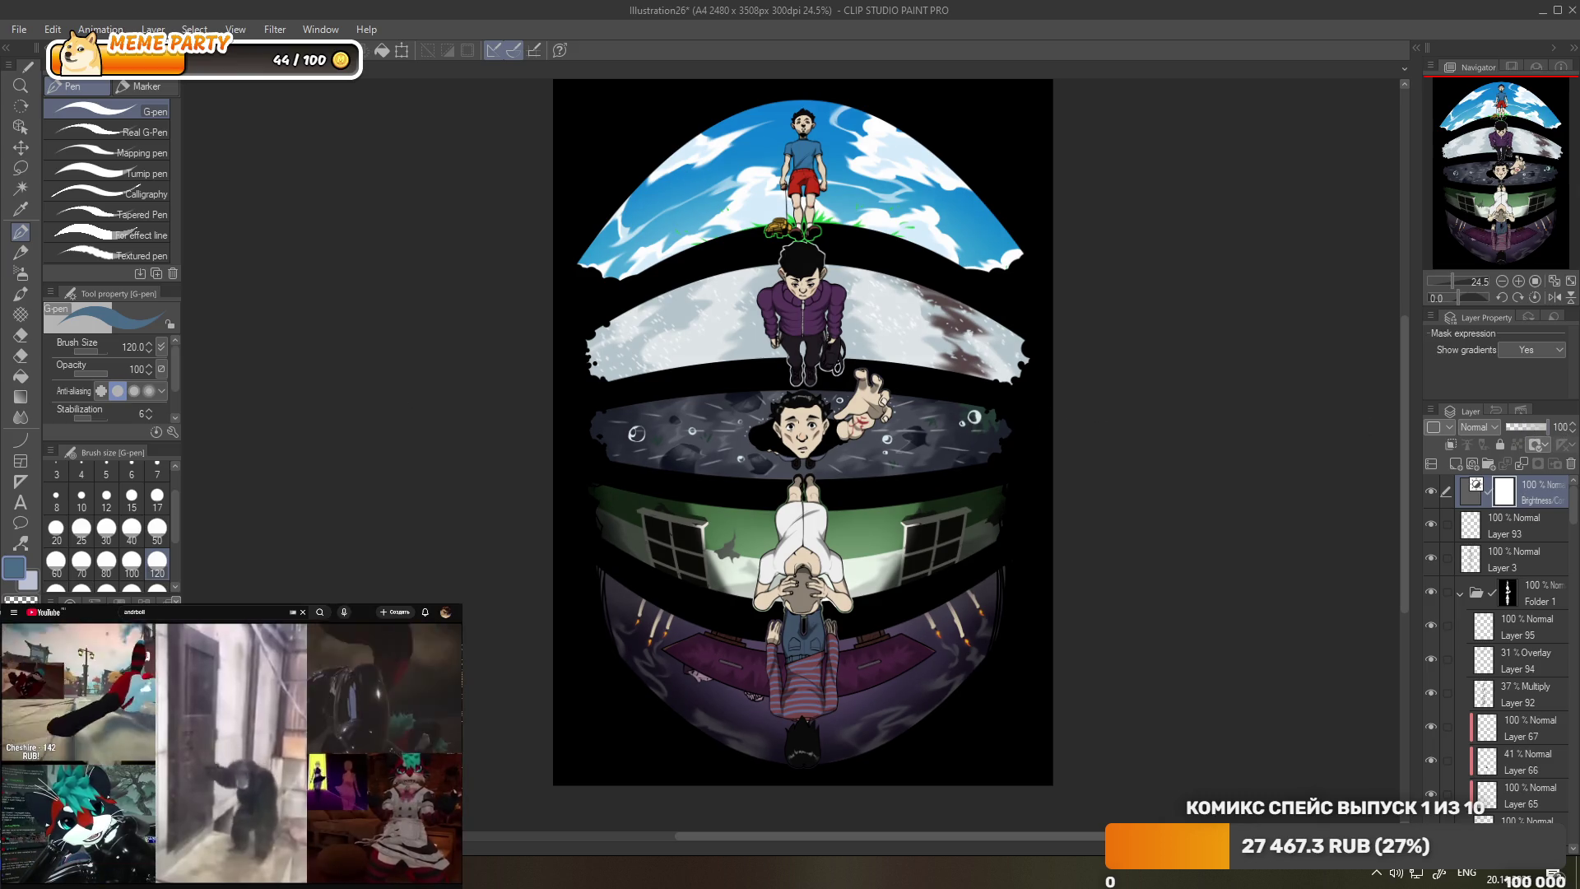
pyautogui.click(305, 764)
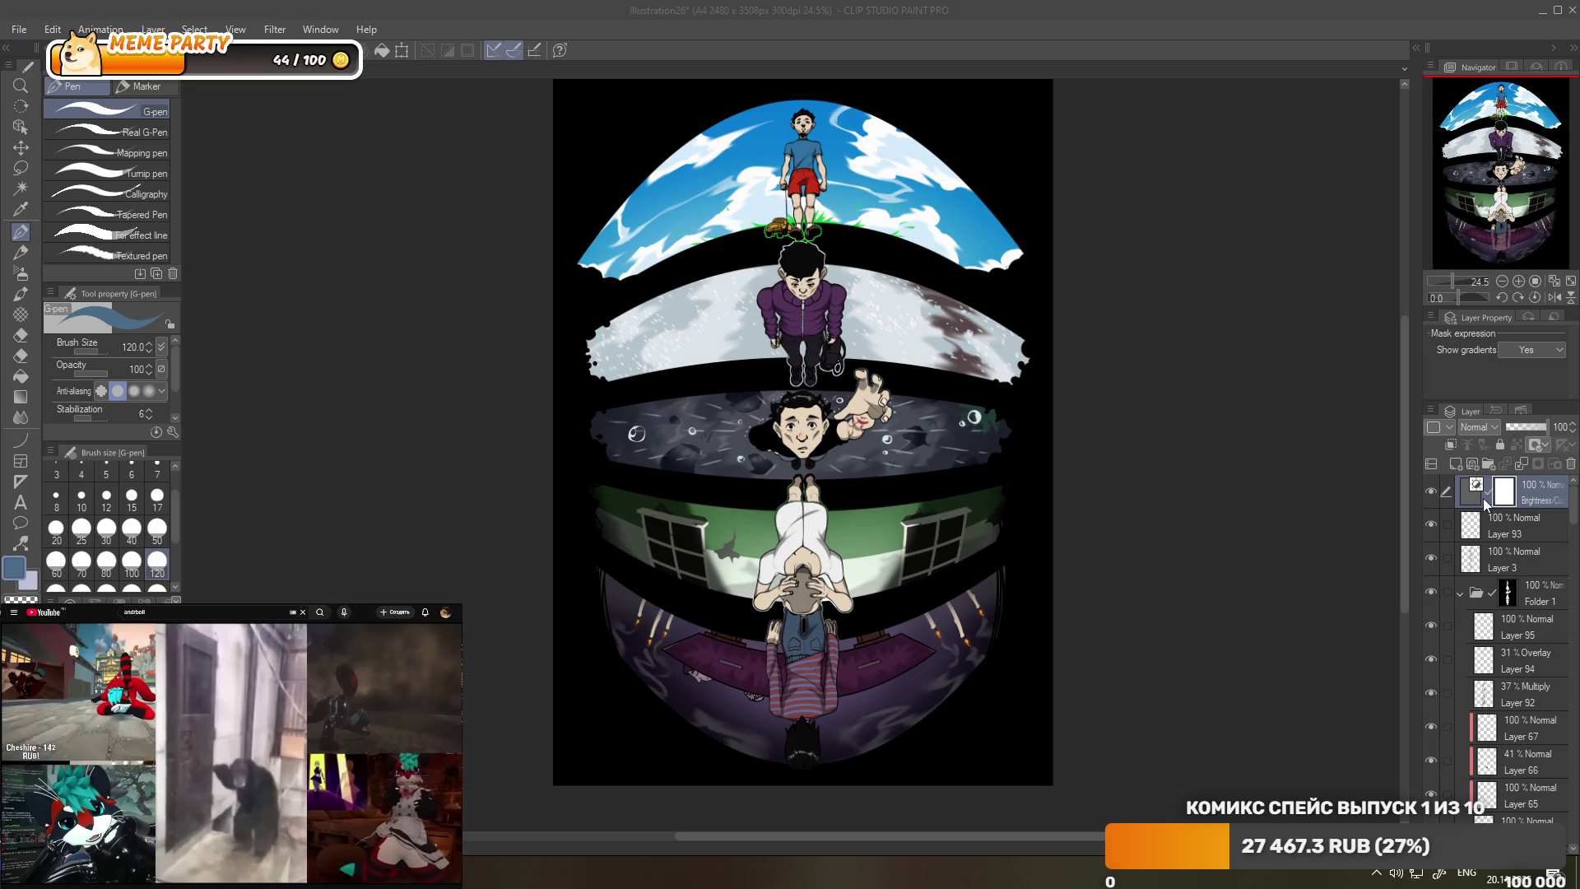
pyautogui.click(1434, 490)
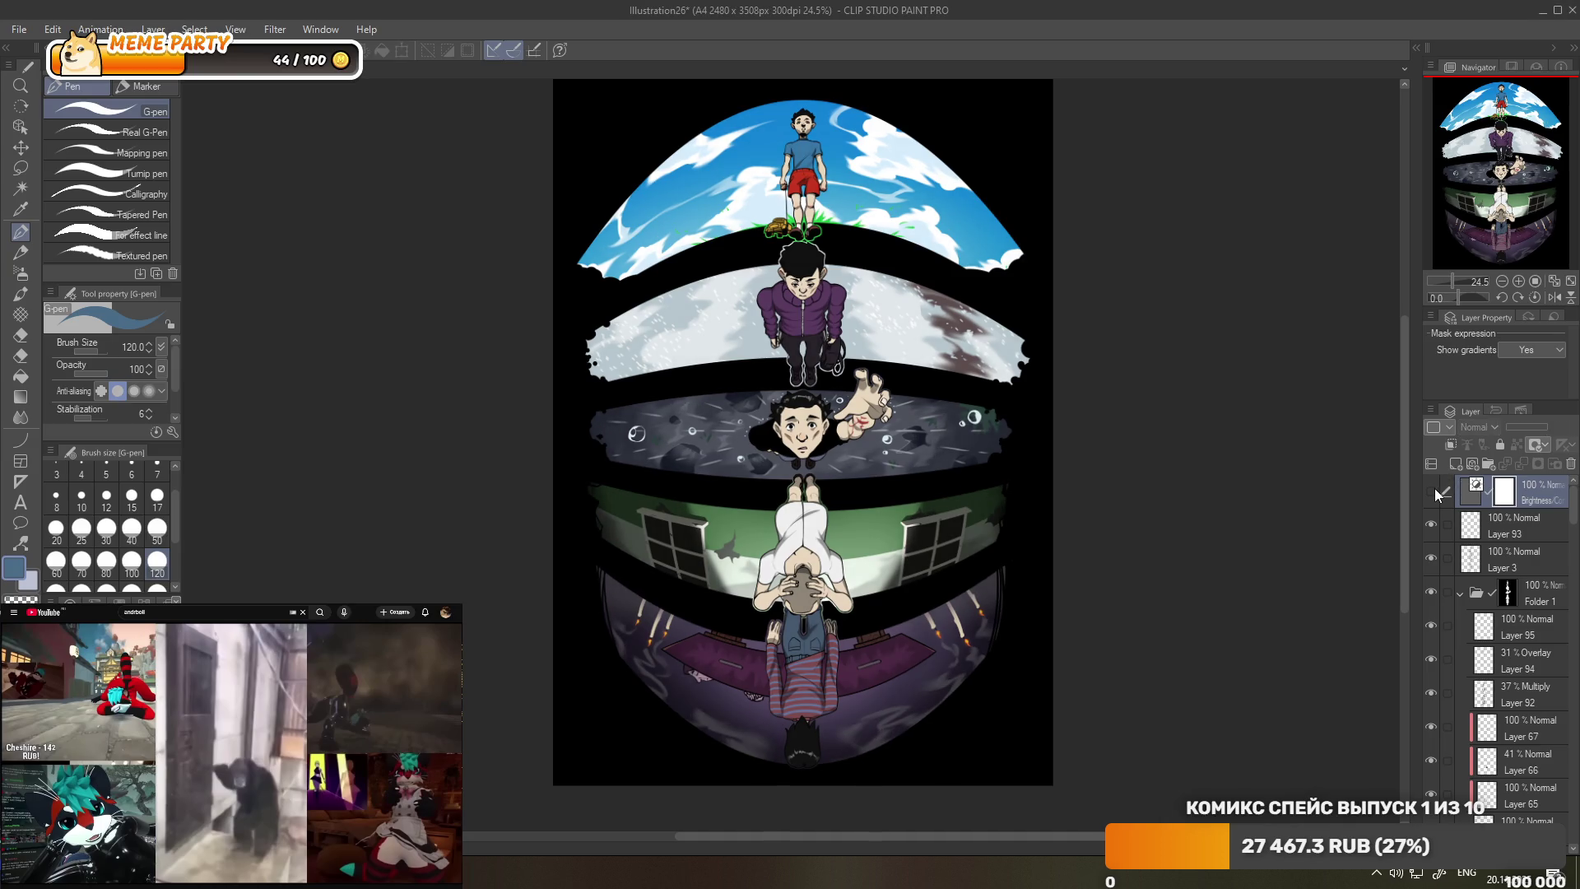
pyautogui.click(1433, 491)
pyautogui.click(1434, 489)
pyautogui.click(1434, 489)
pyautogui.click(1434, 490)
pyautogui.click(1432, 491)
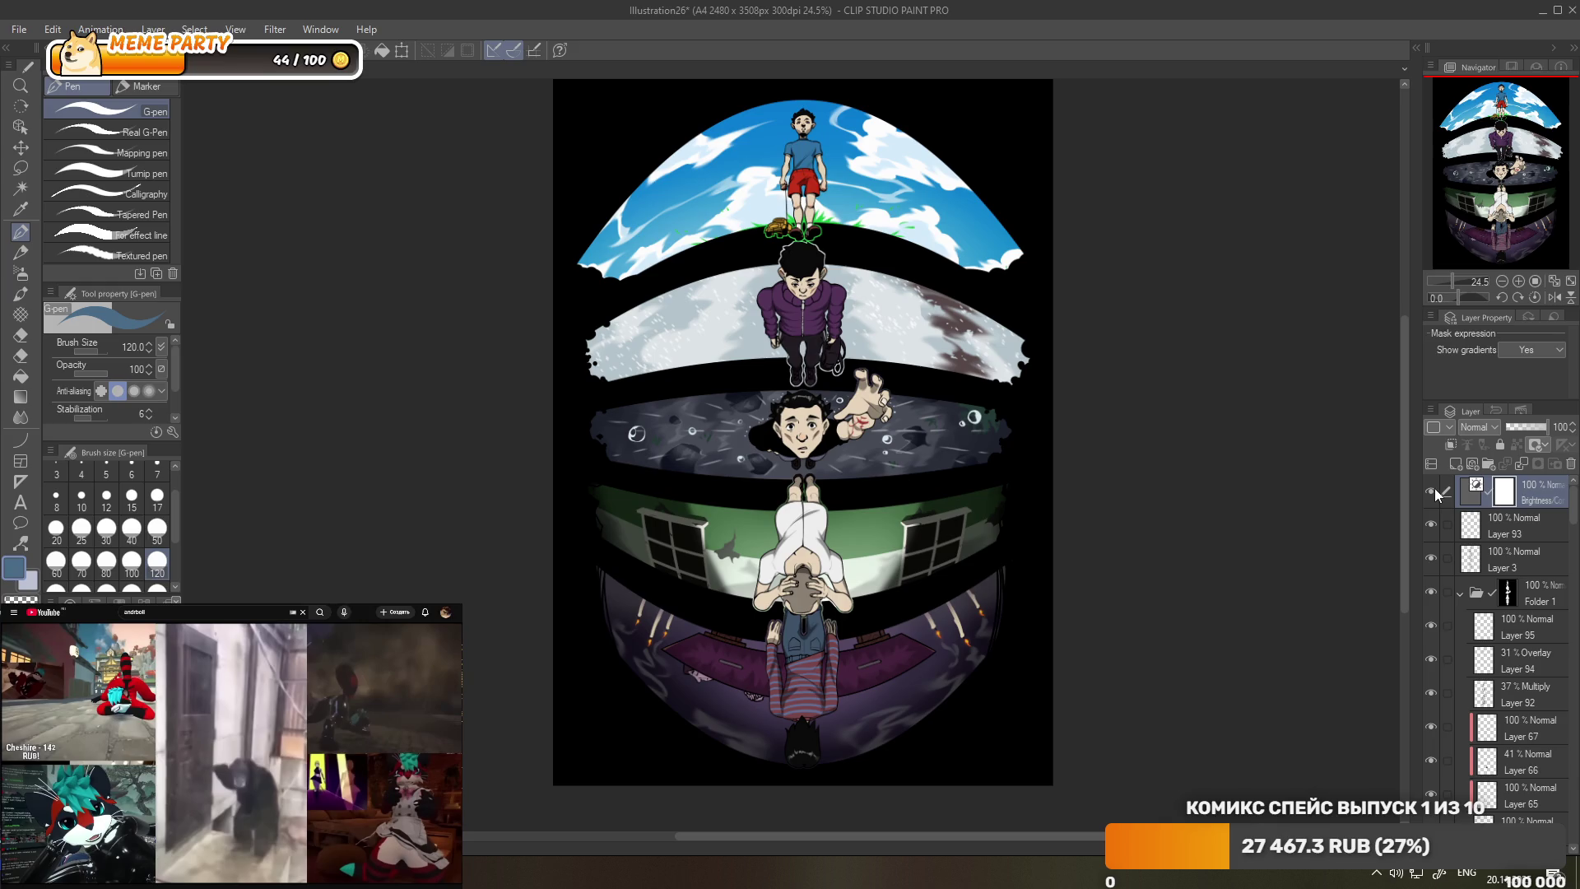
# - Recompare with the correction hidden and shown, then settle its opacity at 63%
pyautogui.click(1432, 492)
pyautogui.click(1433, 492)
pyautogui.click(1432, 492)
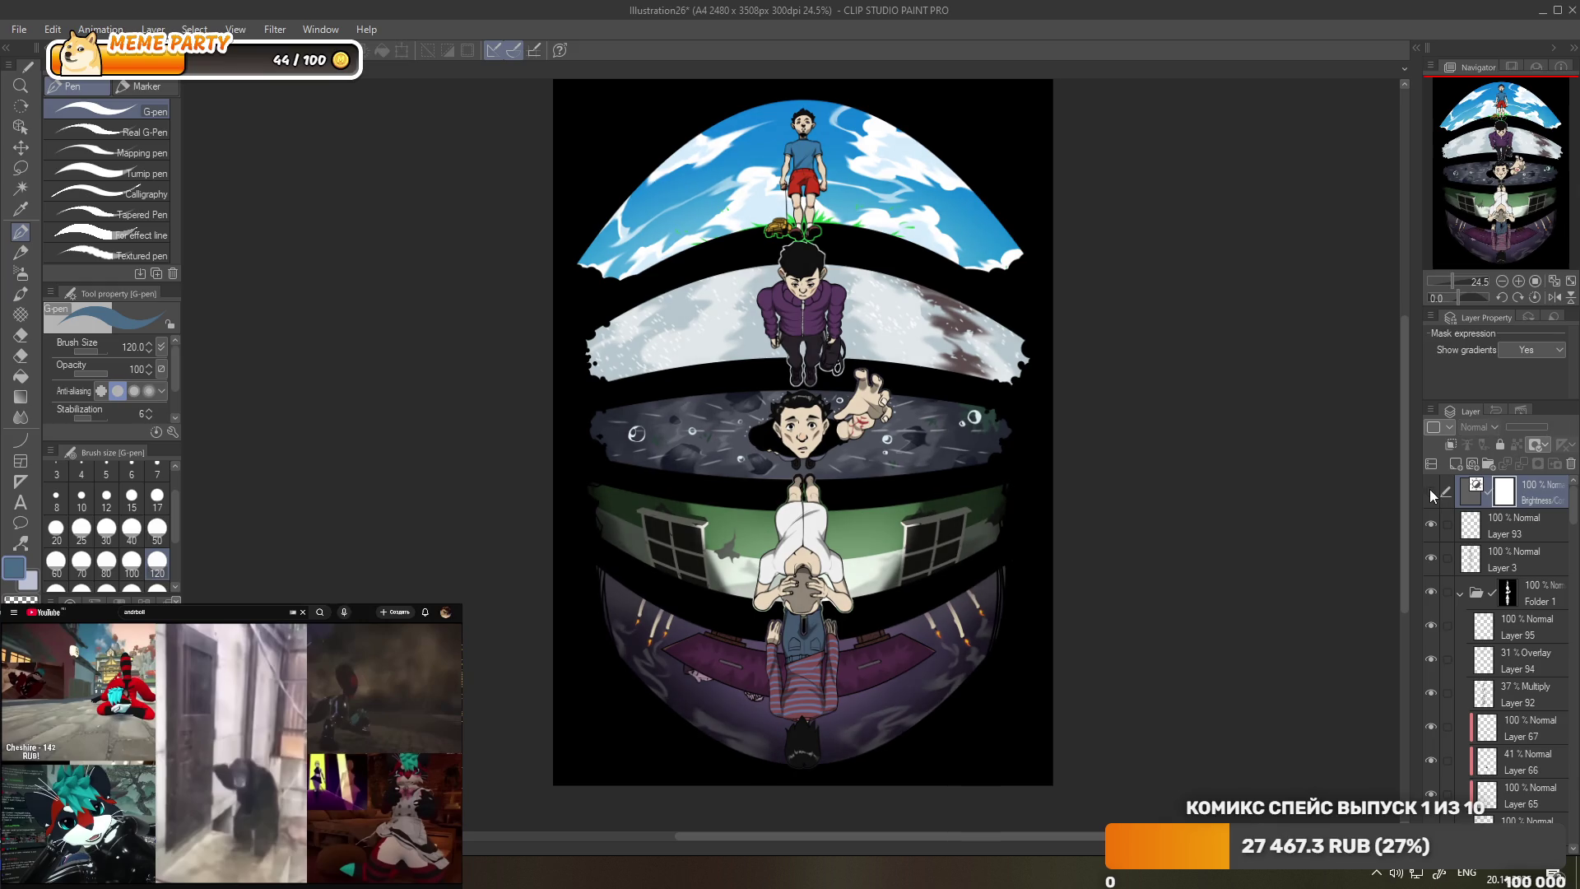
pyautogui.click(1433, 492)
pyautogui.click(1432, 492)
pyautogui.click(1432, 492)
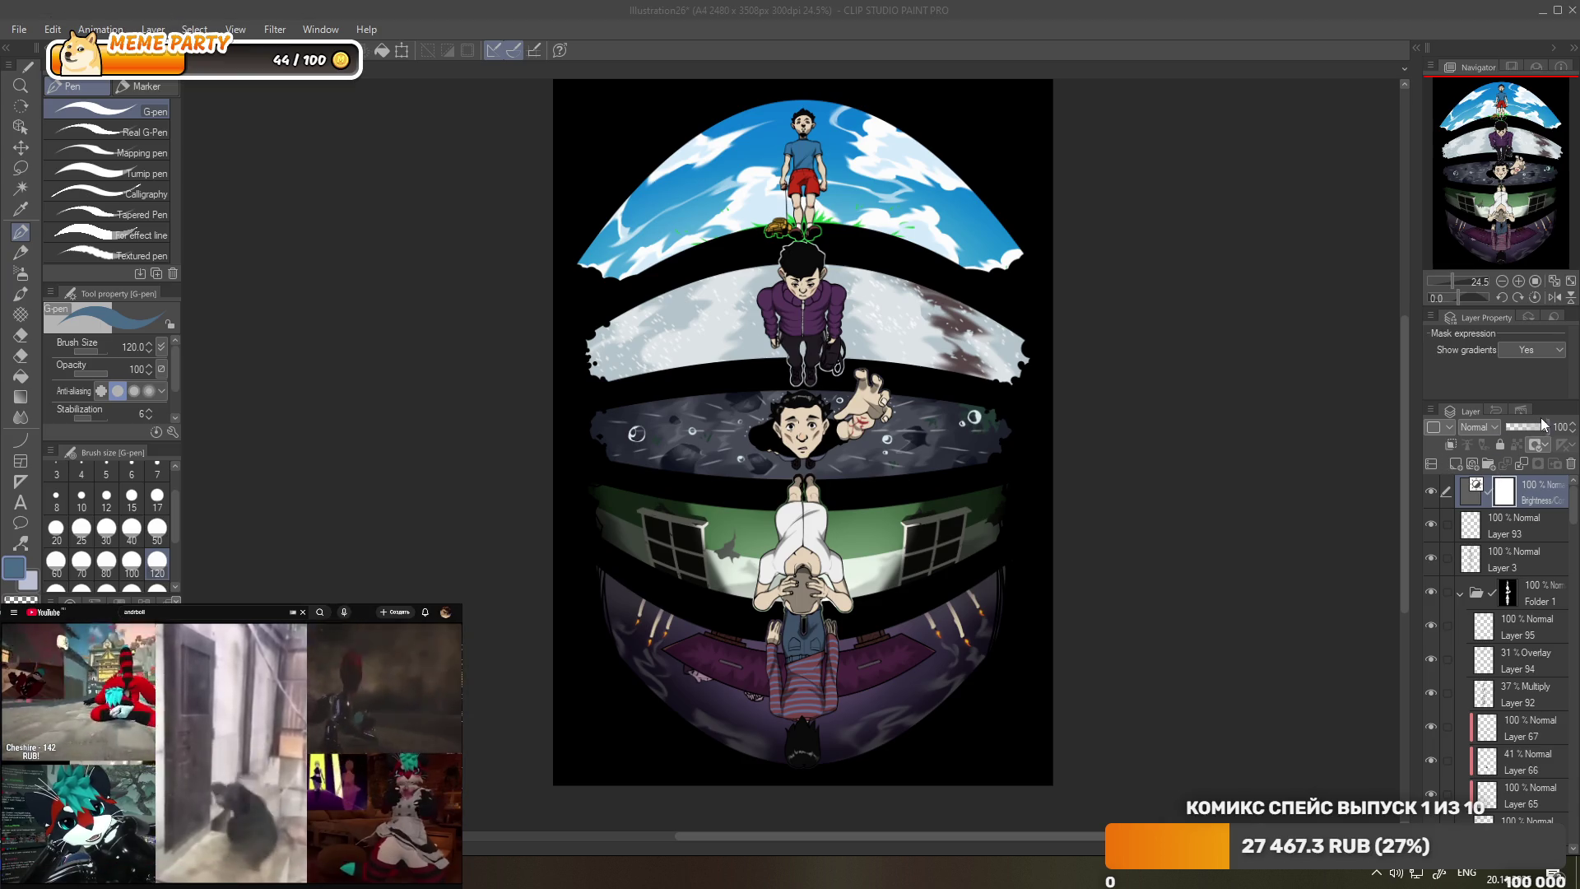
pyautogui.moveTo(1537, 431); pyautogui.dragTo(1529, 421)
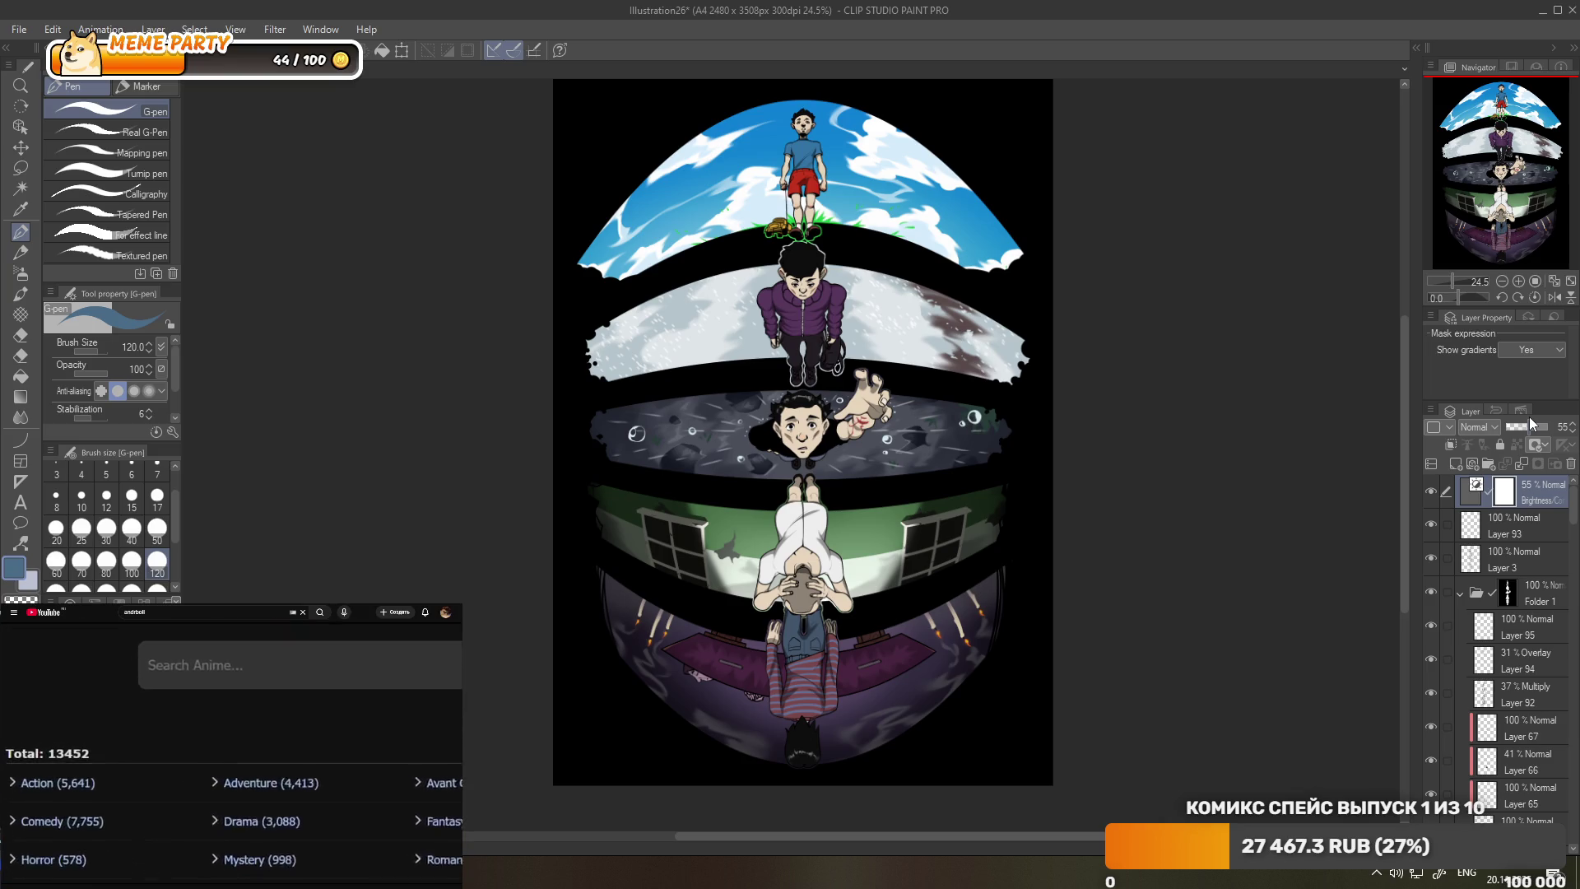
pyautogui.moveTo(1529, 417); pyautogui.dragTo(1542, 419)
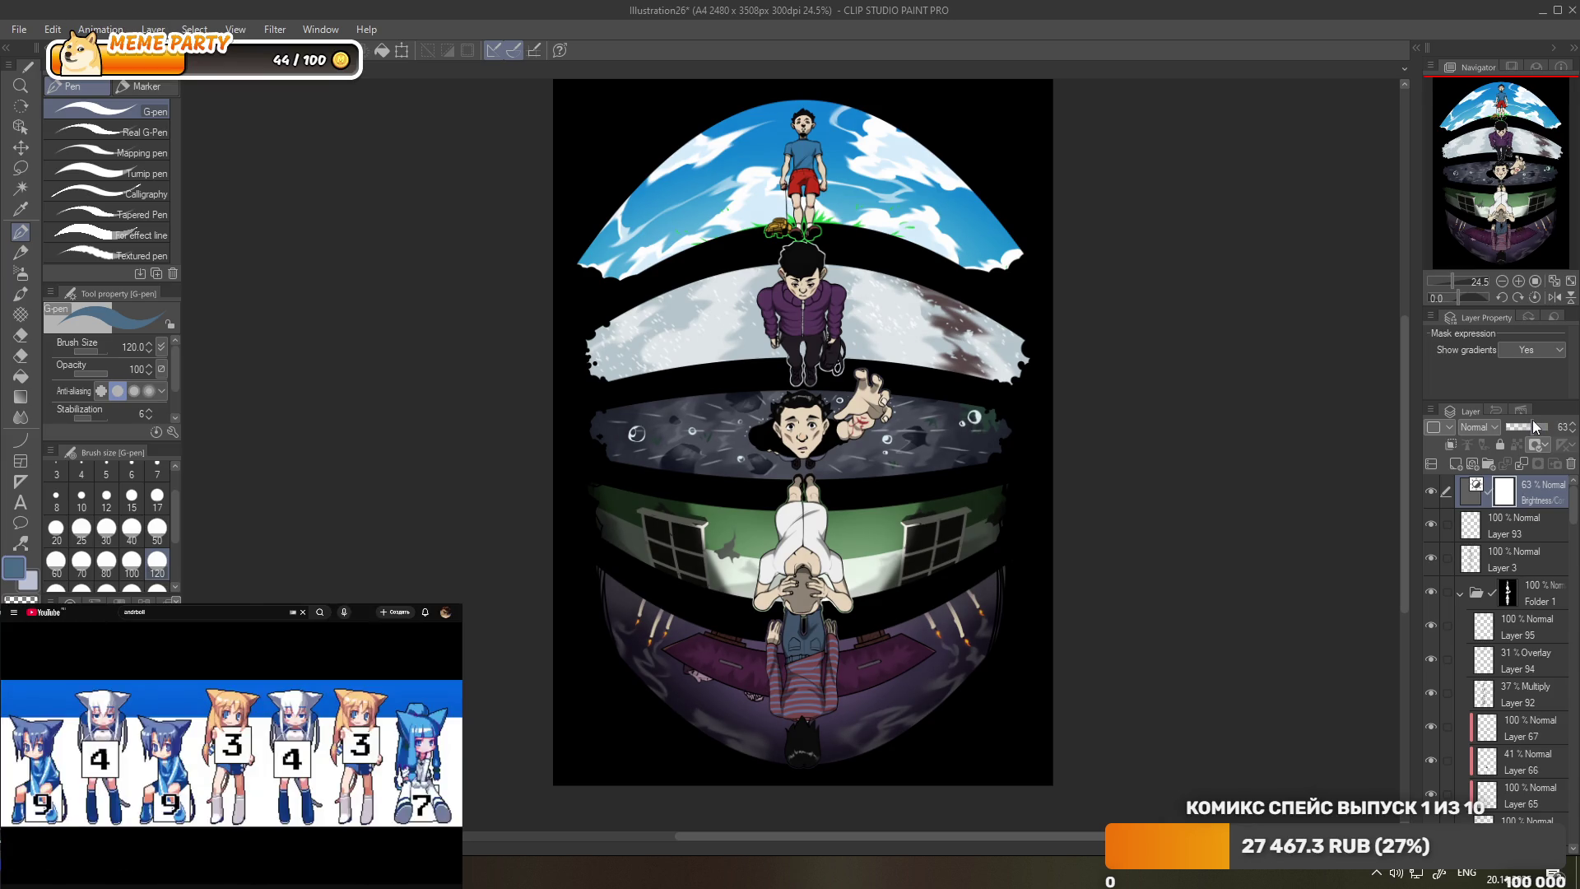
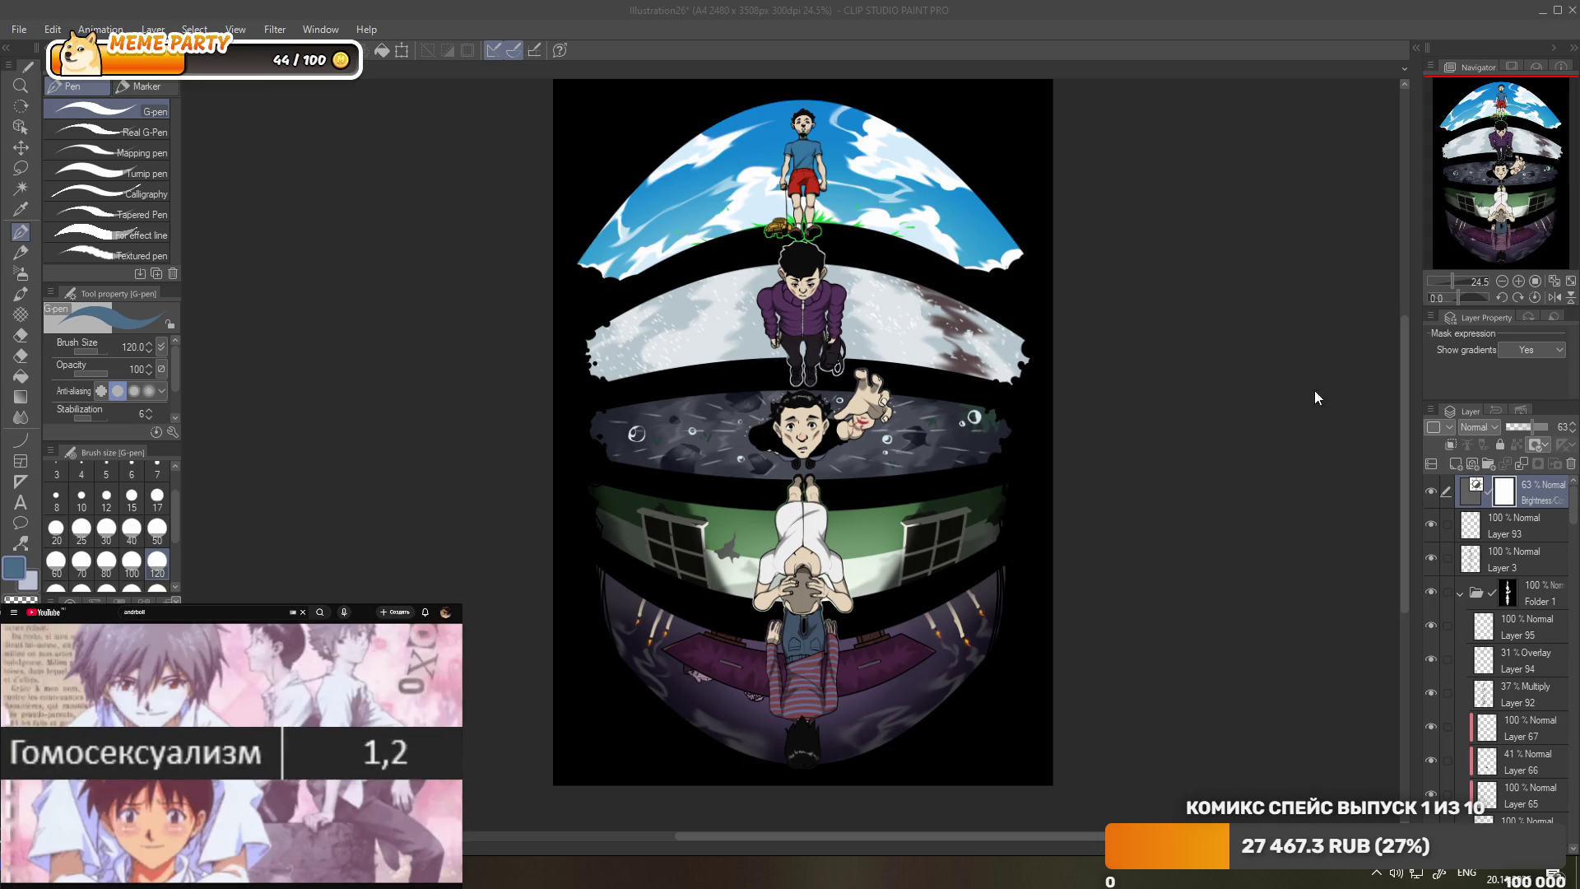
# - Add a new empty layer above Layer 6 for the vignette
pyautogui.click(1460, 593)
pyautogui.click(1461, 663)
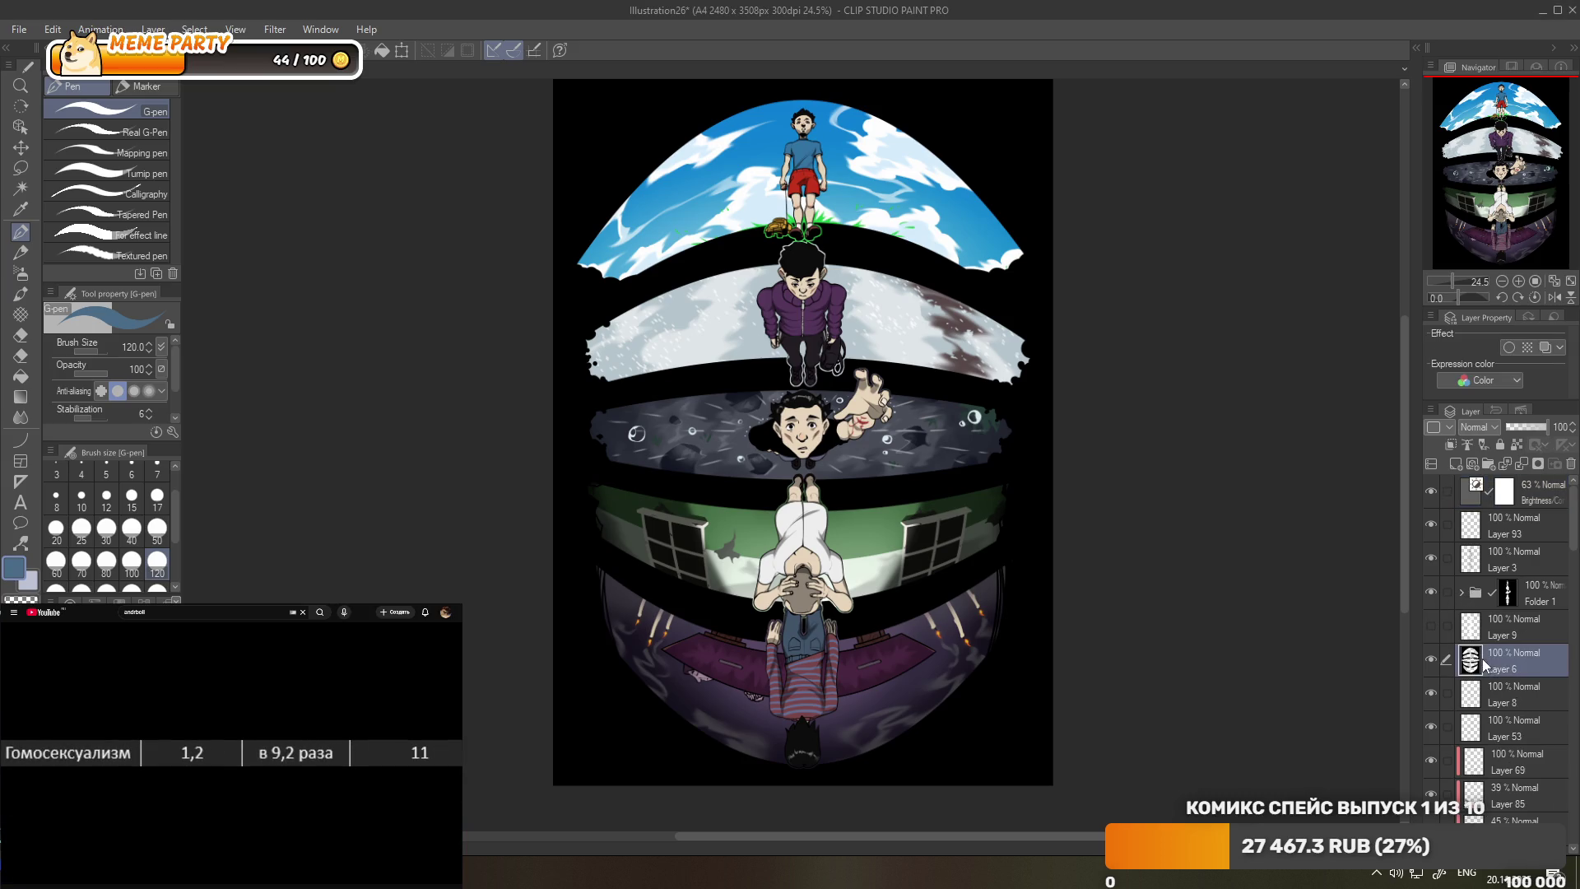
pyautogui.hotkey('ctrl', 'shift', 'n')
pyautogui.scroll(-1, 785, 315)
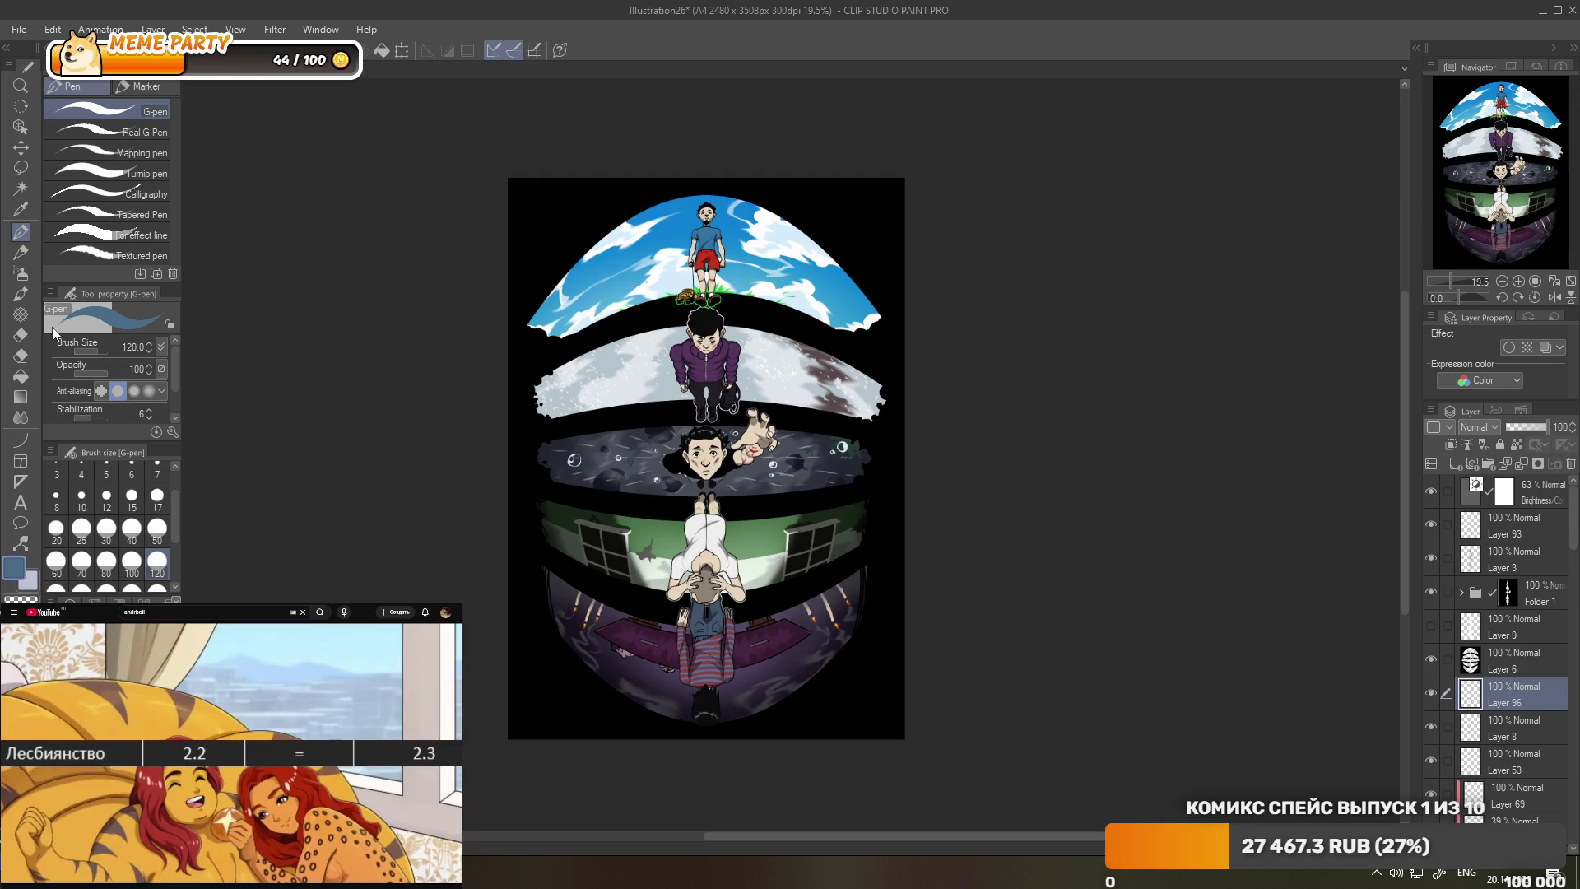
# - Switch to the Soft airbrush at size 800 for painting black edges
pyautogui.click(20, 272)
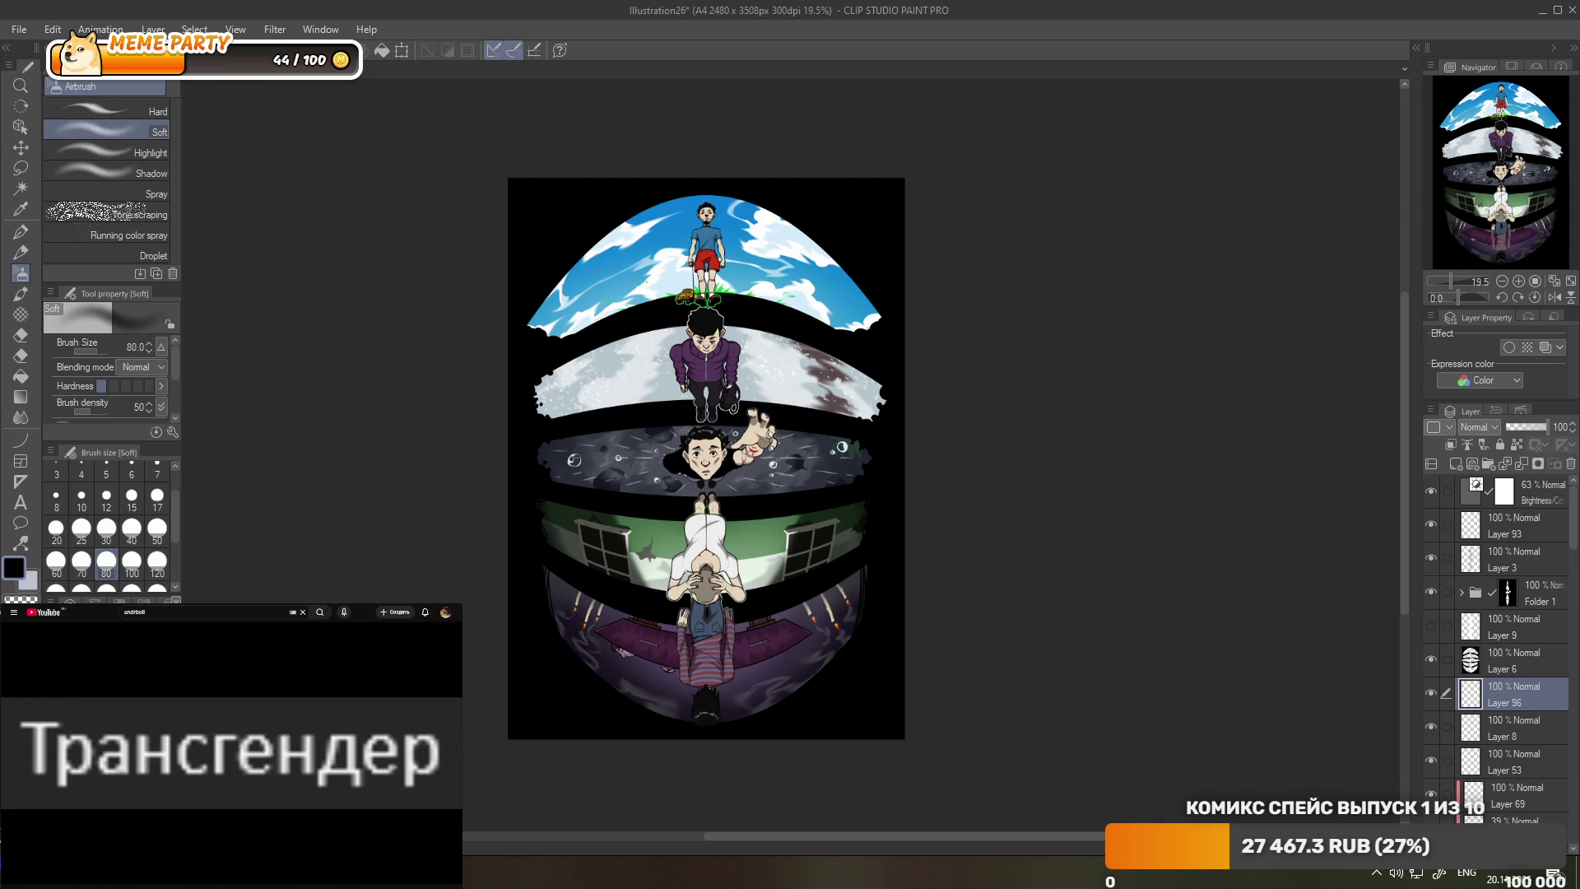
pyautogui.scroll(-3, 159, 570)
pyautogui.click(157, 542)
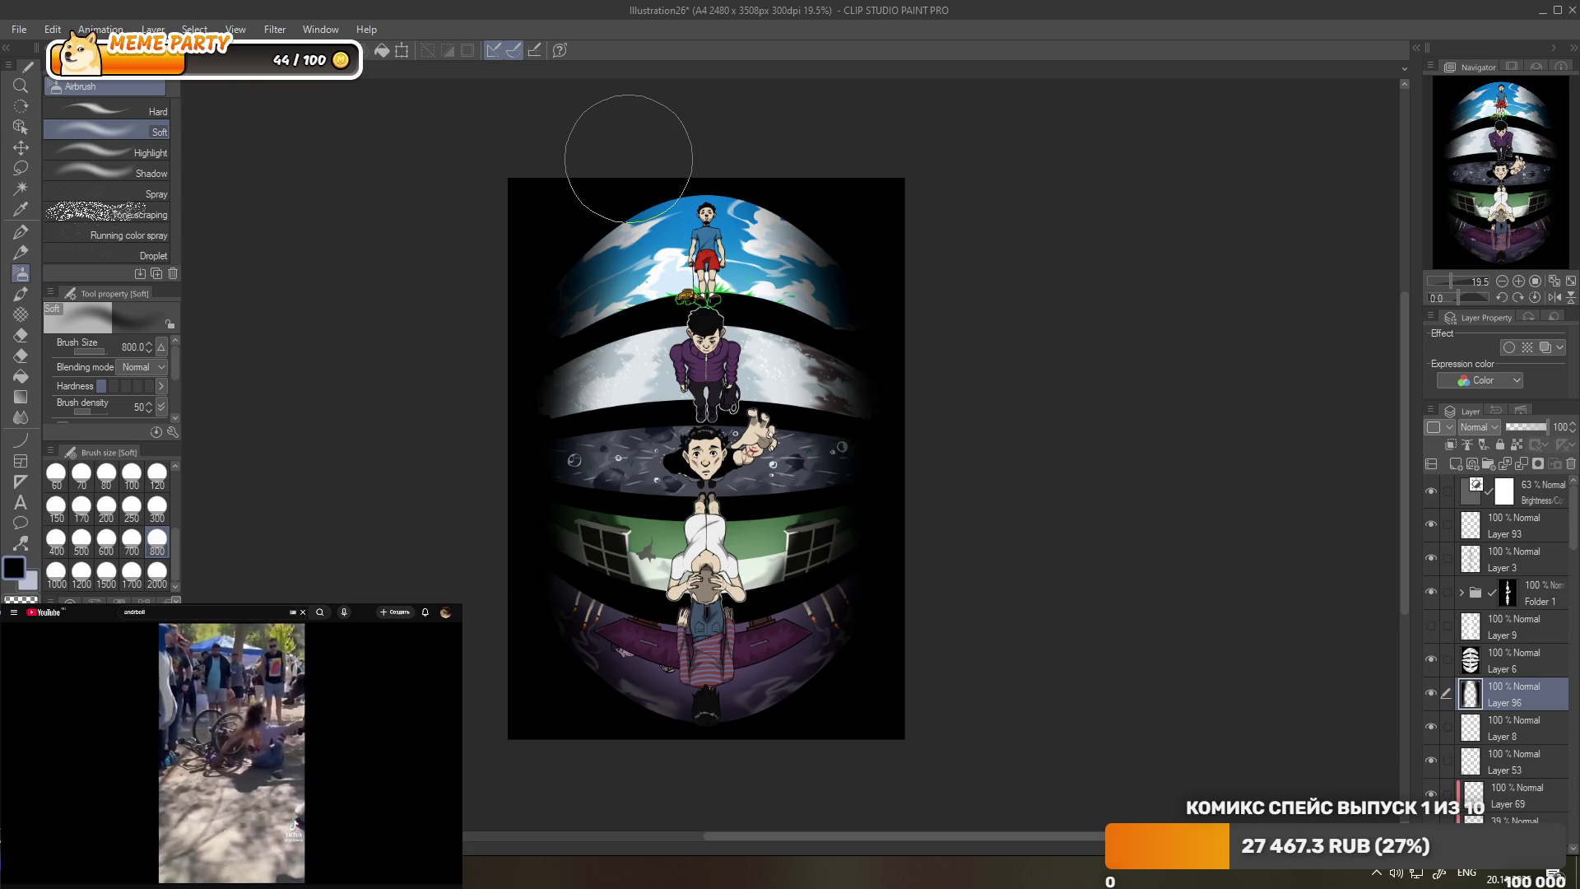
# - Try Overlay on the vignette layer, then set its blending mode to Multiply
pyautogui.click(1462, 384)
pyautogui.click(1467, 400)
pyautogui.click(1476, 427)
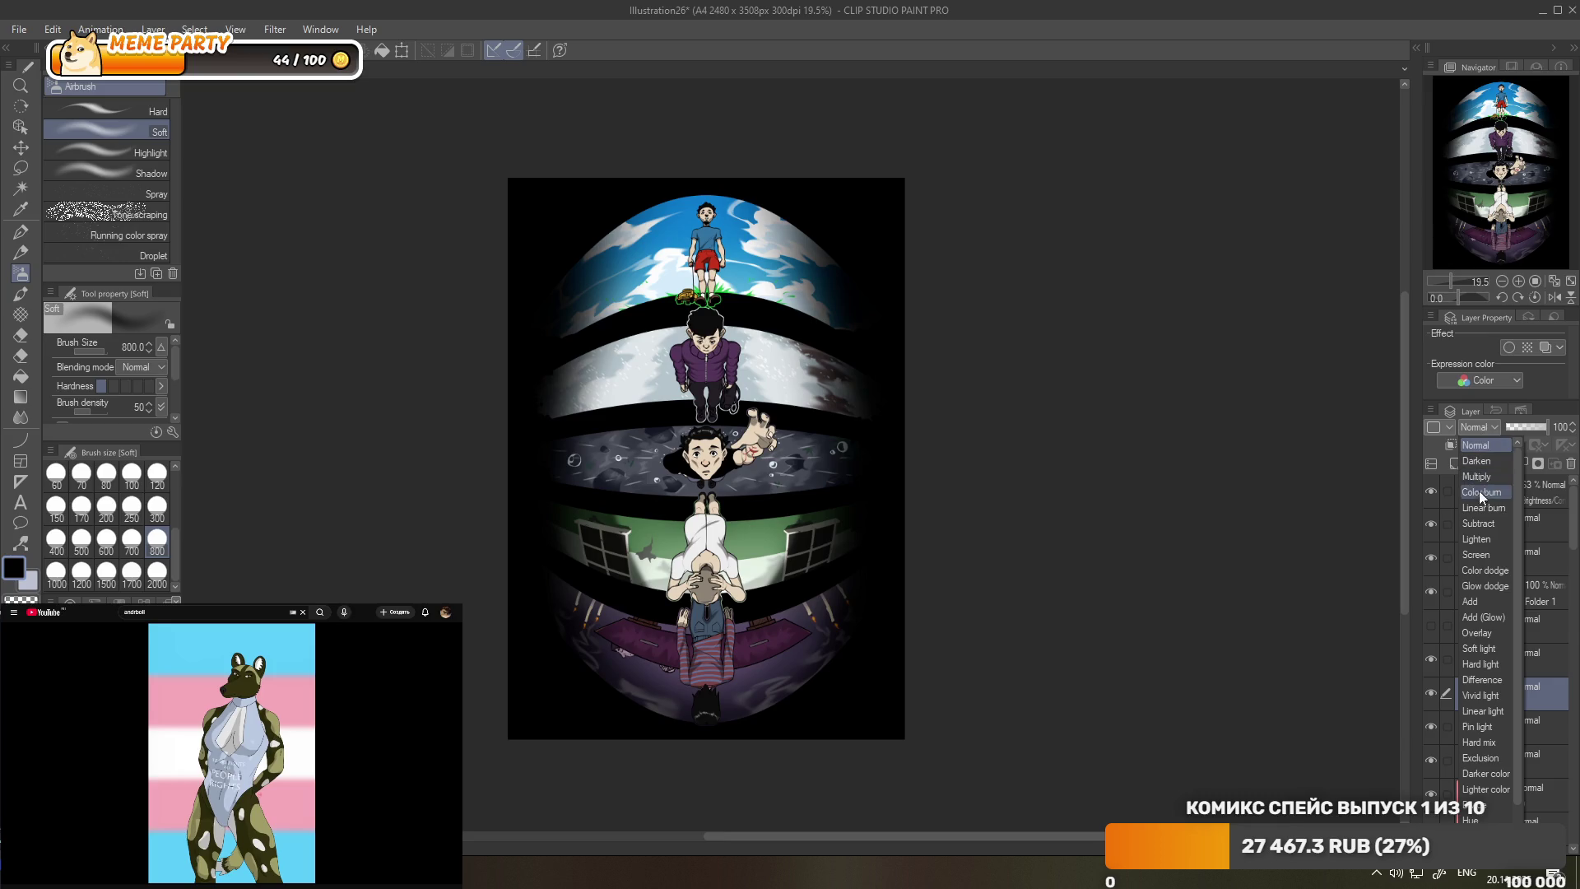
pyautogui.click(1486, 632)
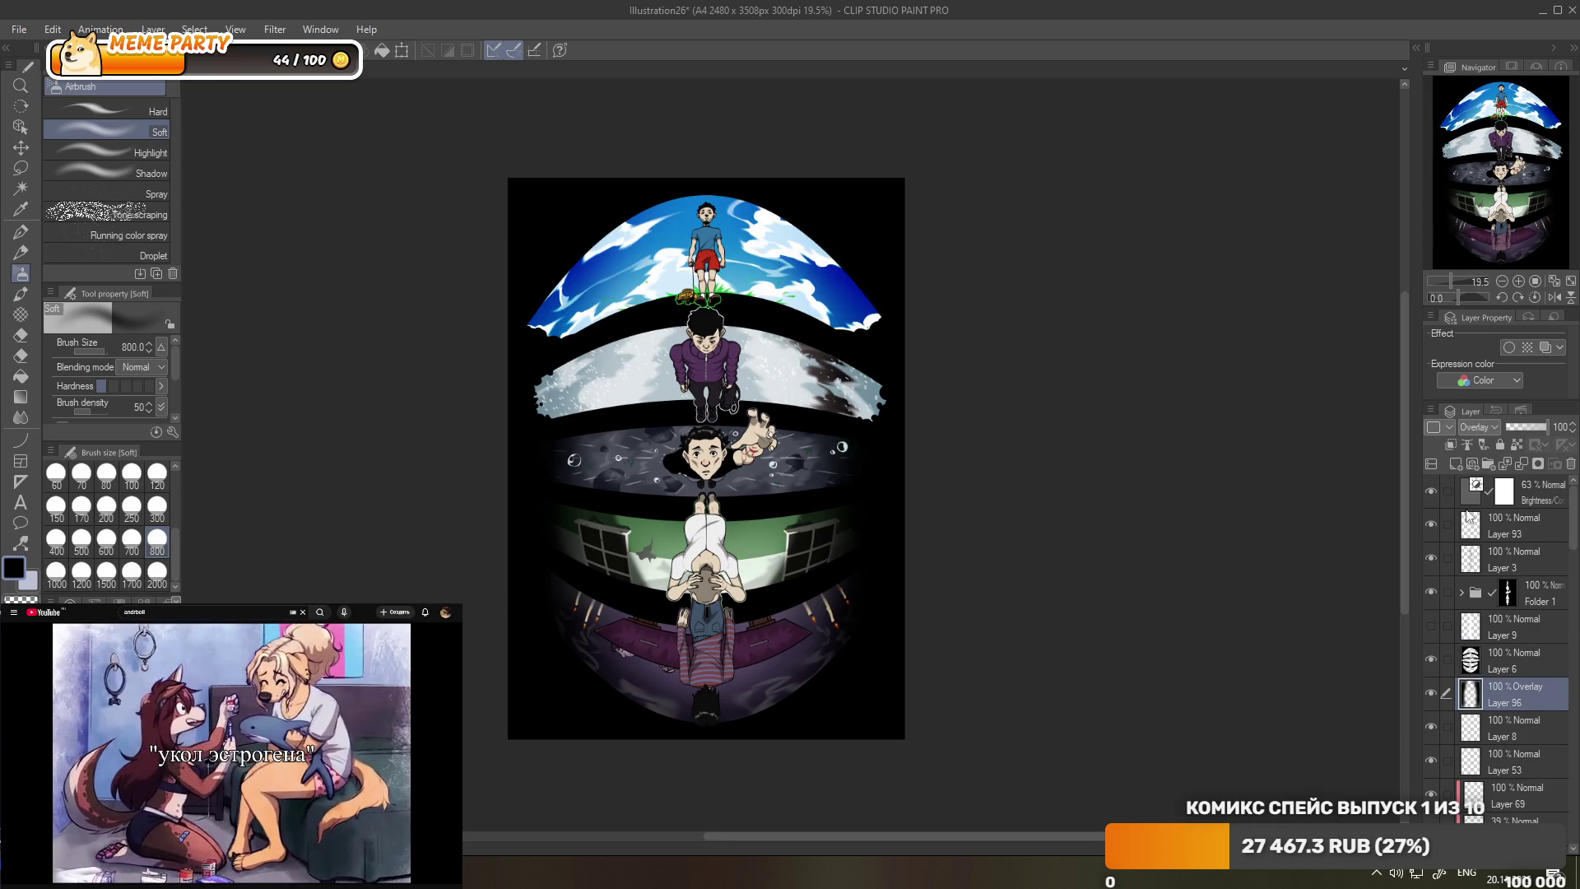
pyautogui.click(1476, 427)
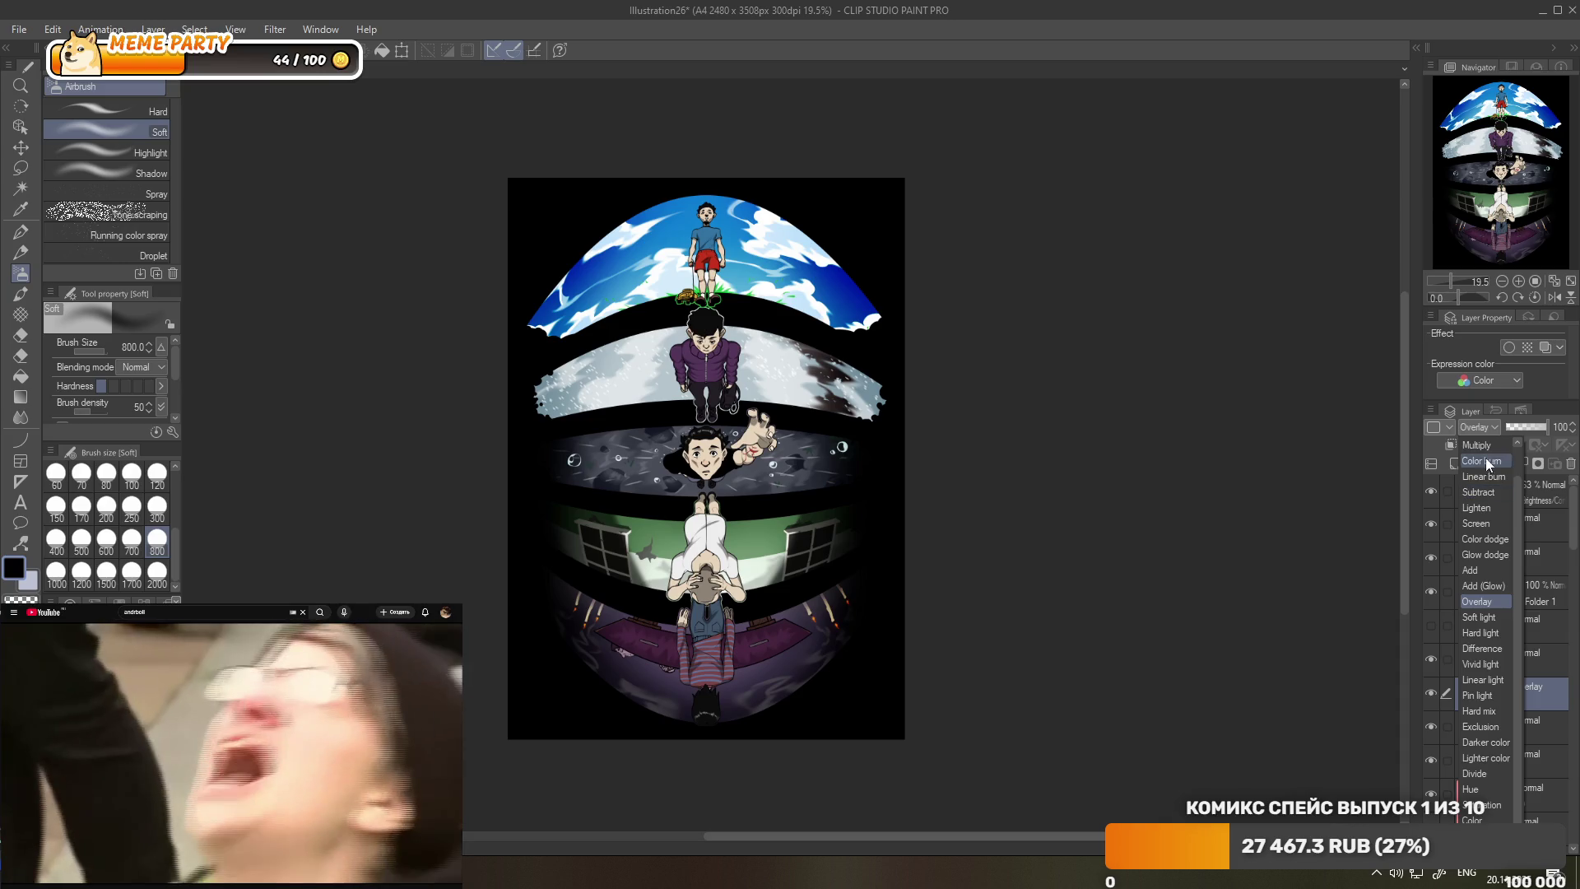
pyautogui.click(1482, 451)
# - Set the vignette layer's opacity to about 55%
pyautogui.moveTo(1530, 426); pyautogui.dragTo(1528, 426)
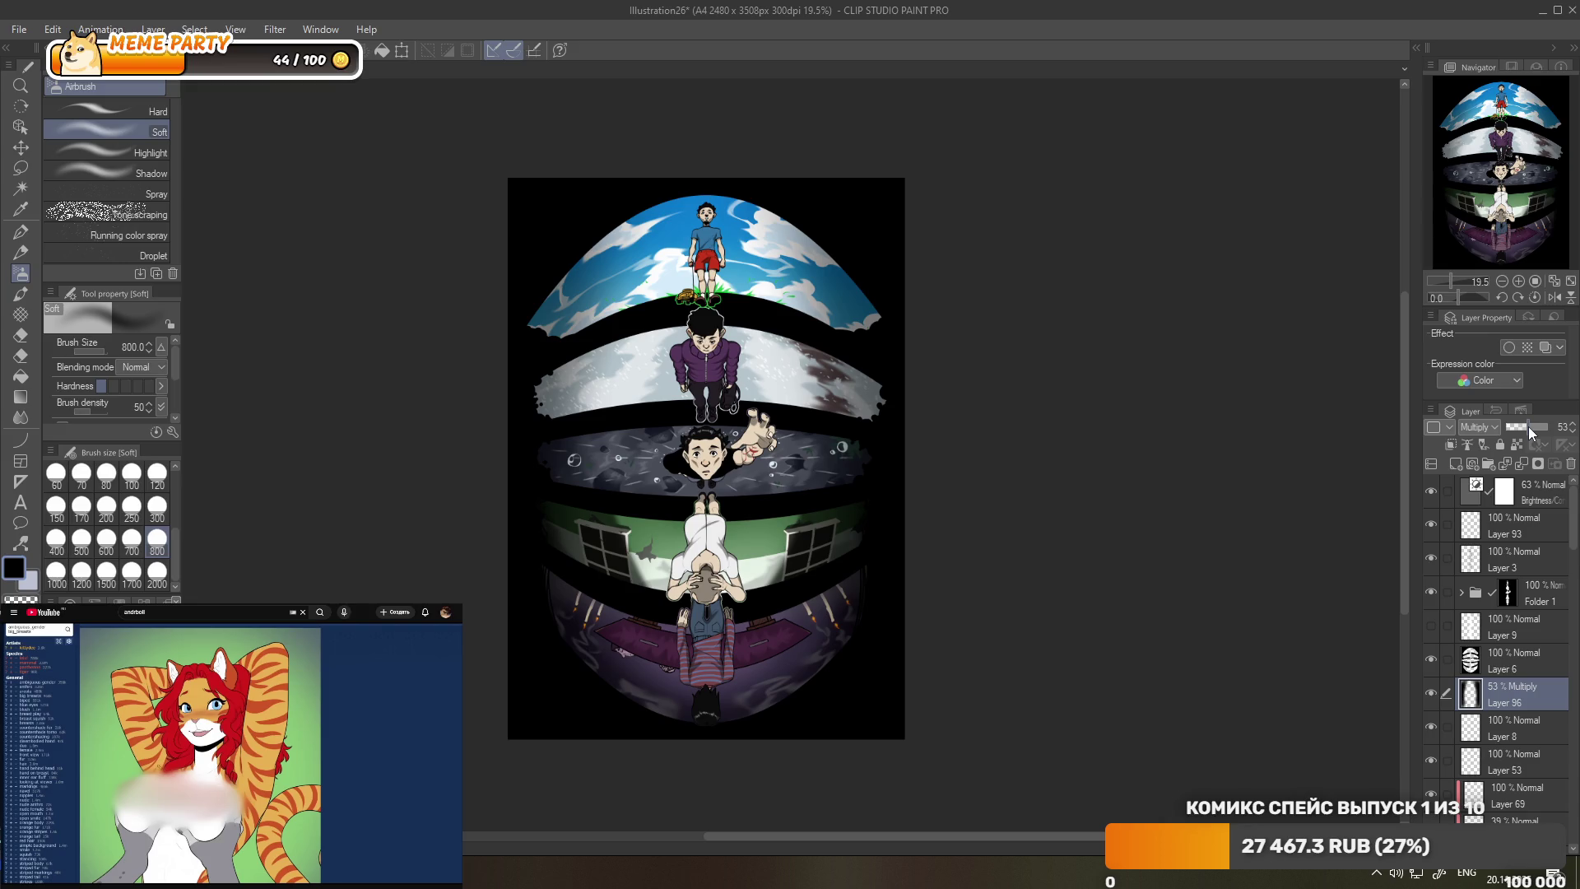
pyautogui.moveTo(1527, 426); pyautogui.dragTo(1534, 426)
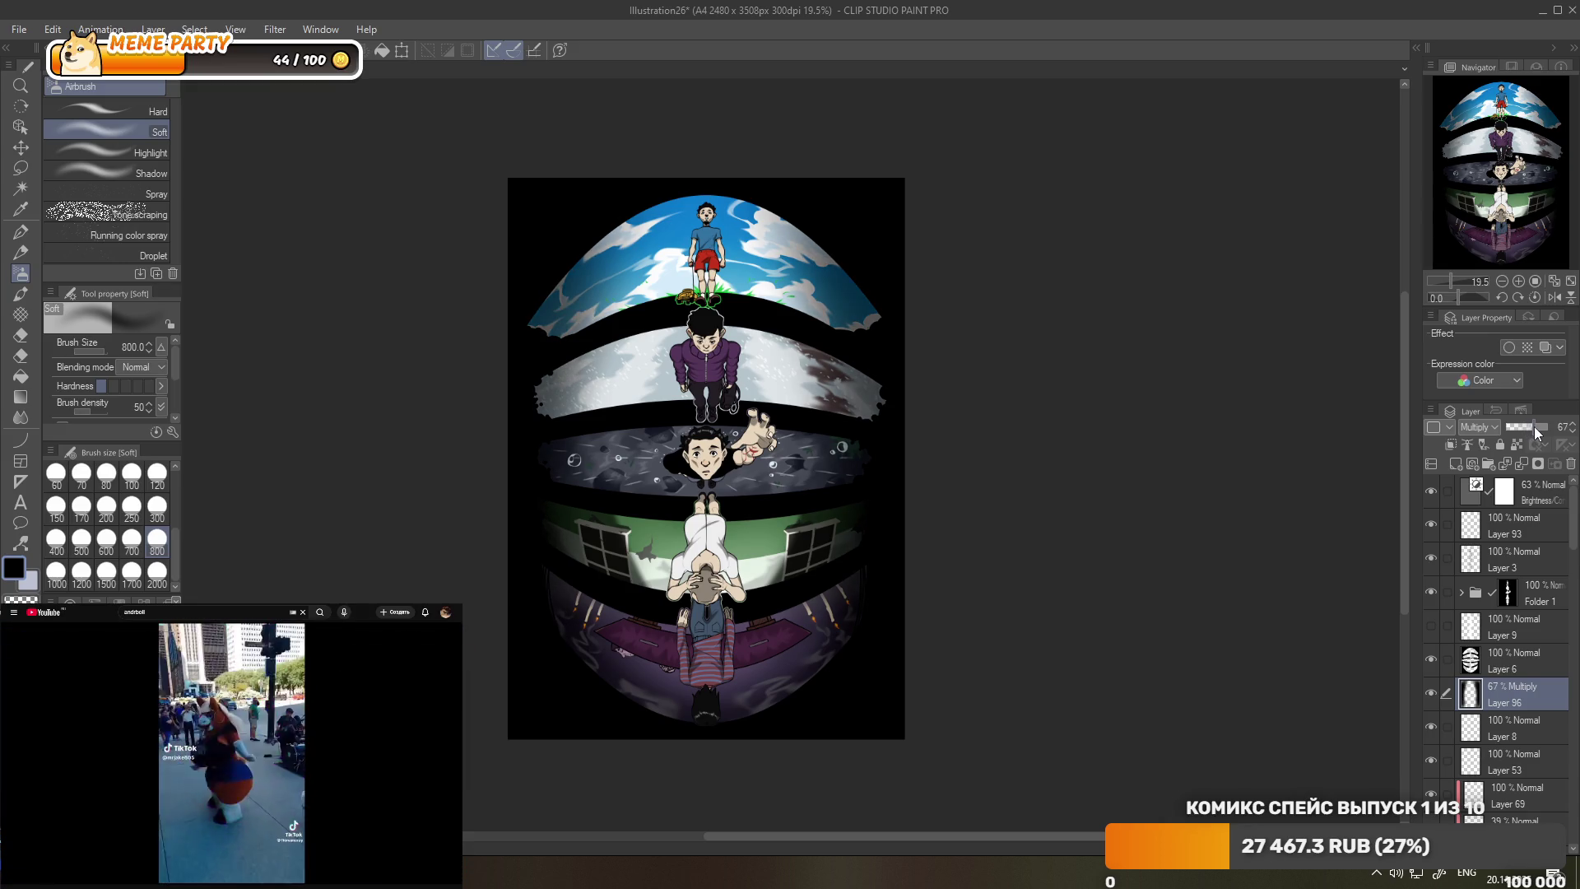
pyautogui.moveTo(1533, 427); pyautogui.dragTo(1528, 428)
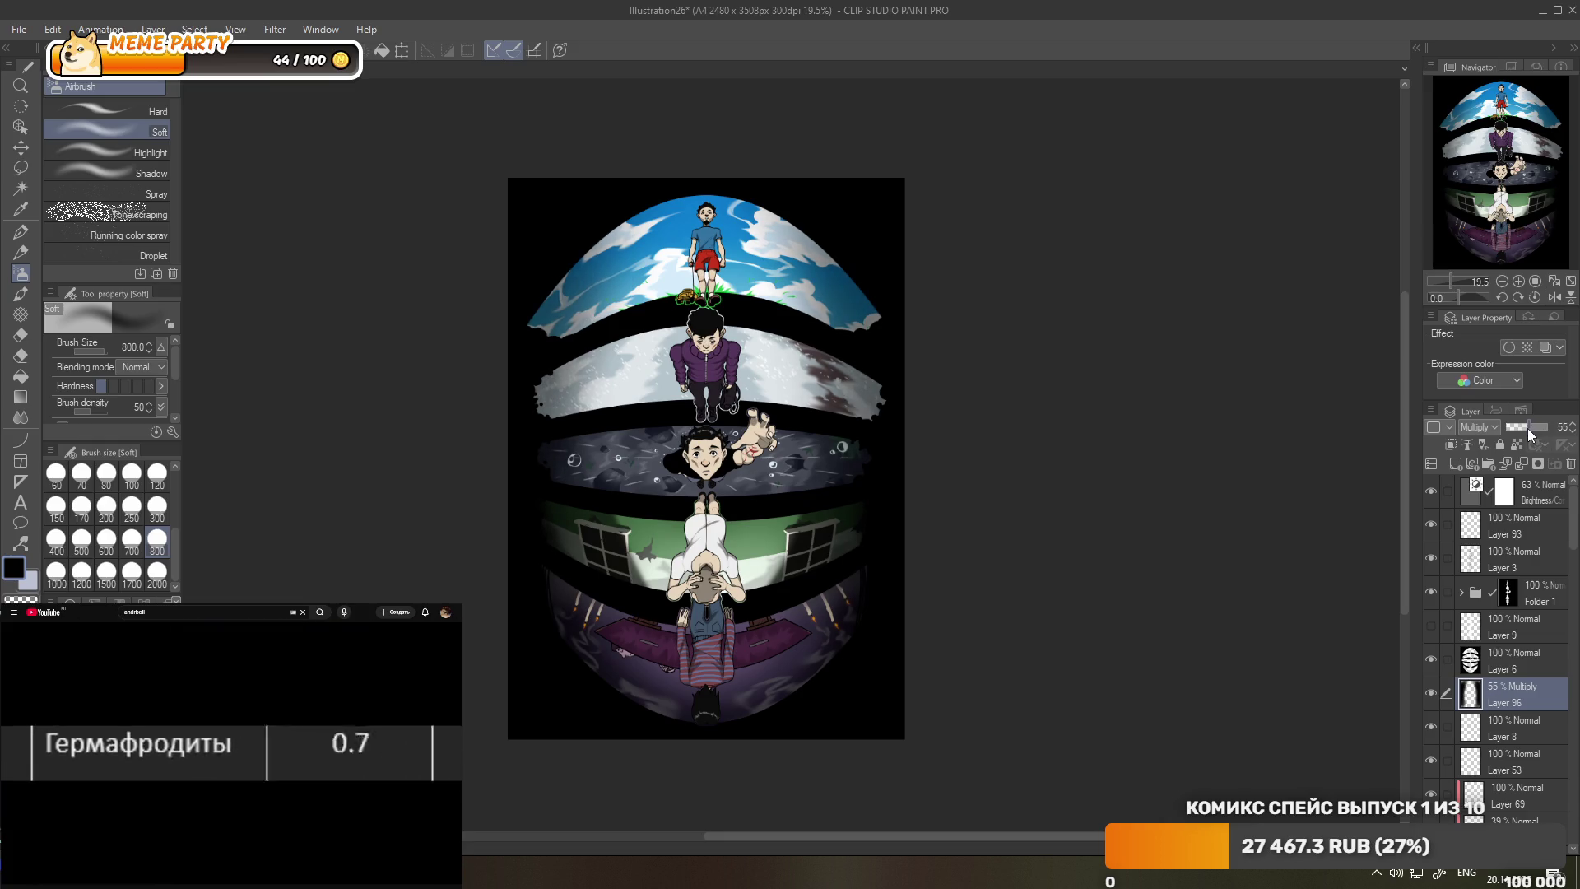
pyautogui.scroll(2, 851, 294)
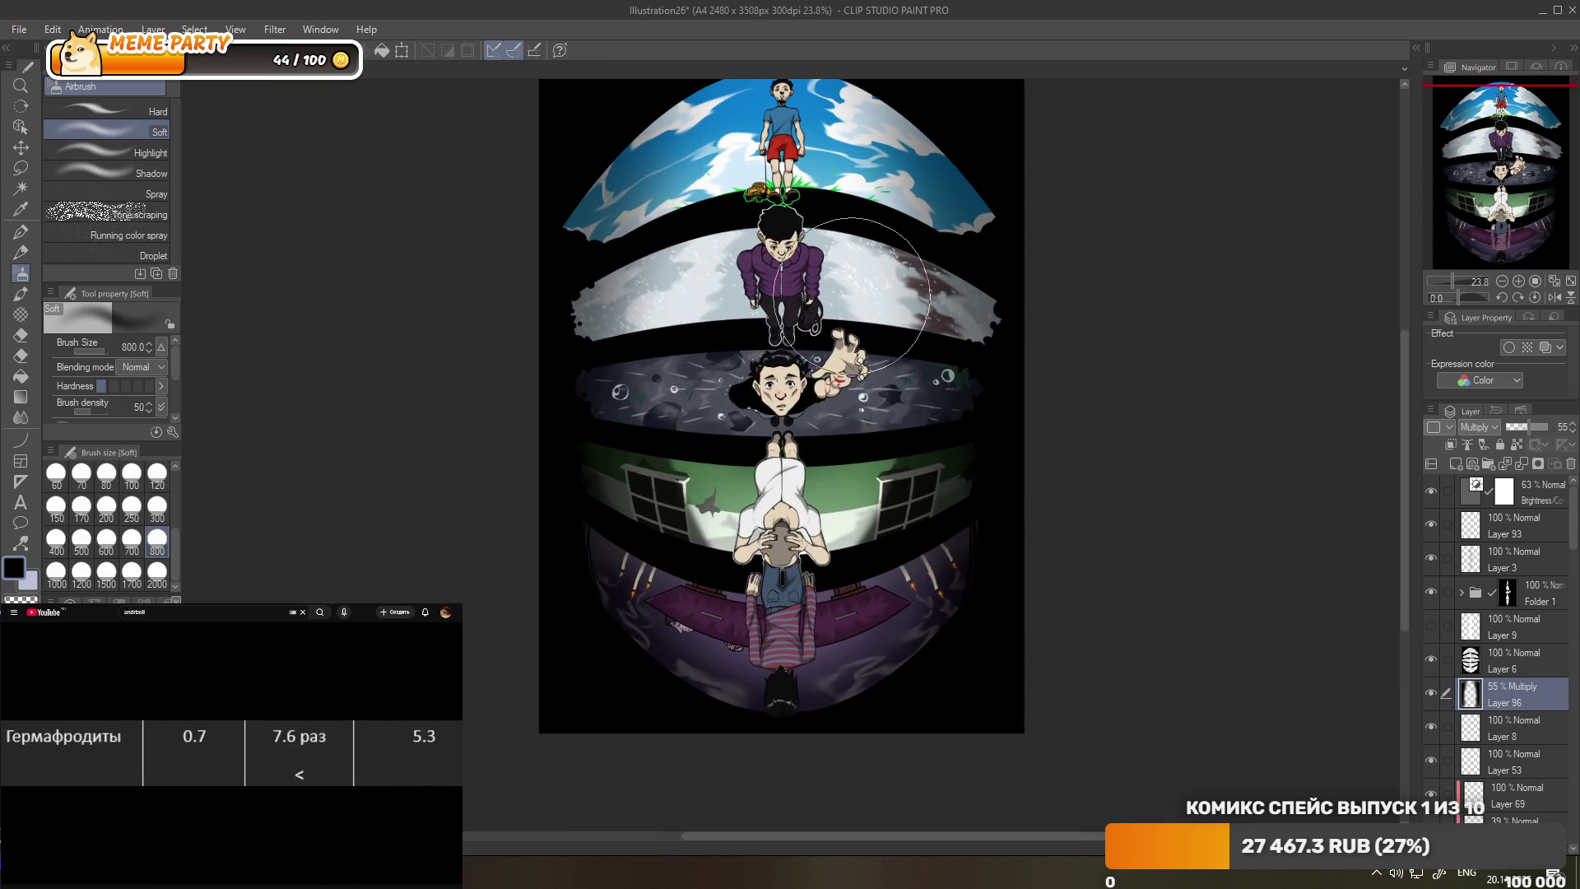
# - Inspect the vignette up close, then lower Layer 96's opacity to 31%
pyautogui.scroll(-2, 823, 308)
pyautogui.scroll(2, 784, 323)
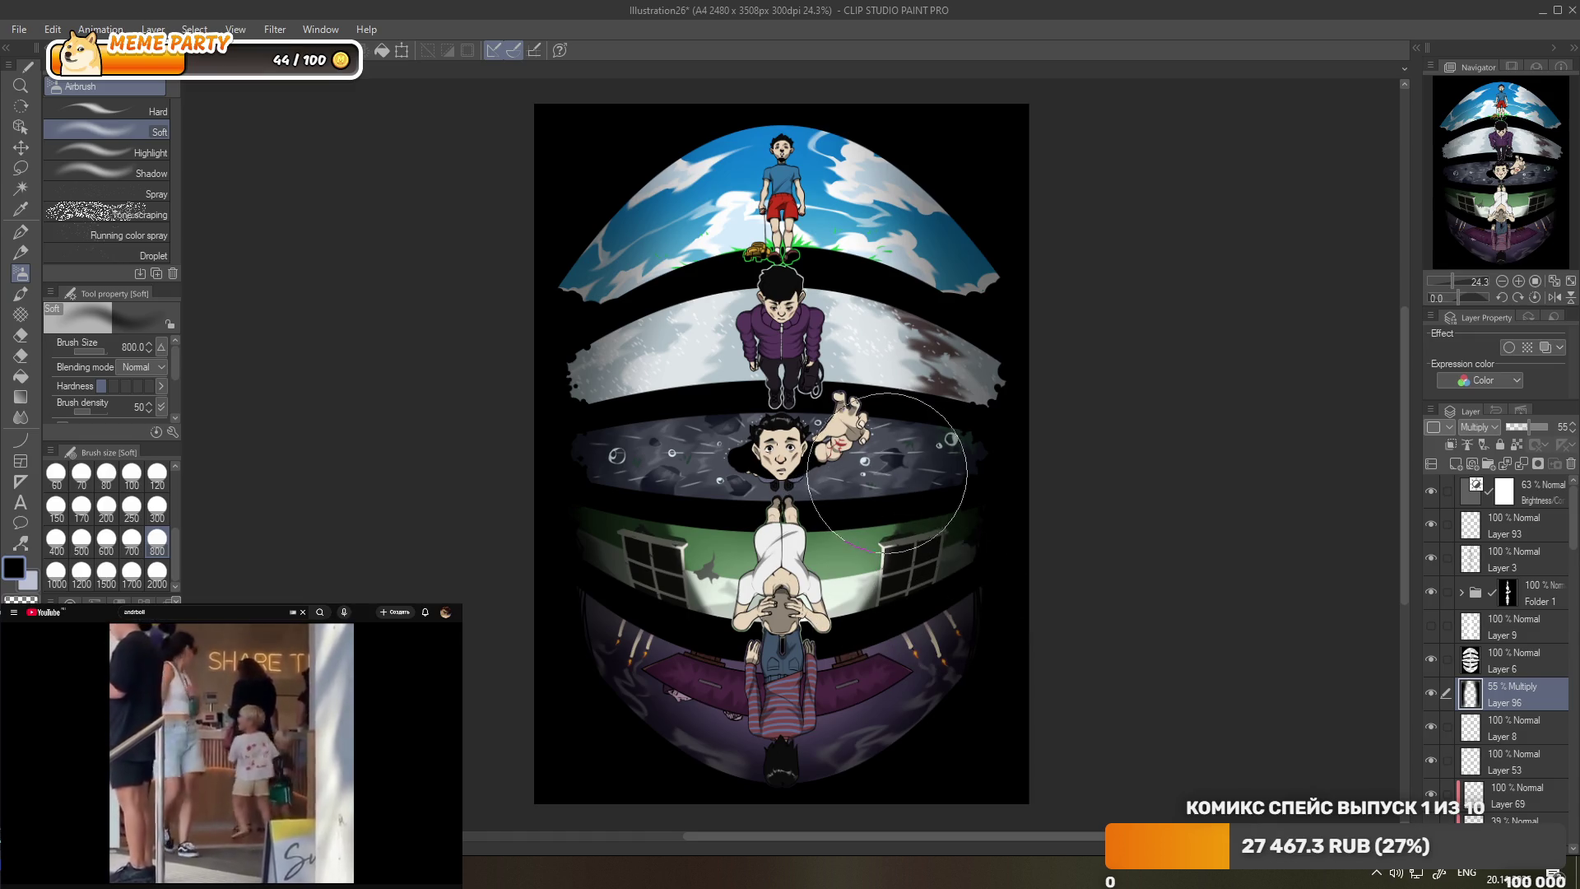
pyautogui.scroll(2, 927, 424)
pyautogui.scroll(-2, 804, 413)
pyautogui.scroll(3, 823, 534)
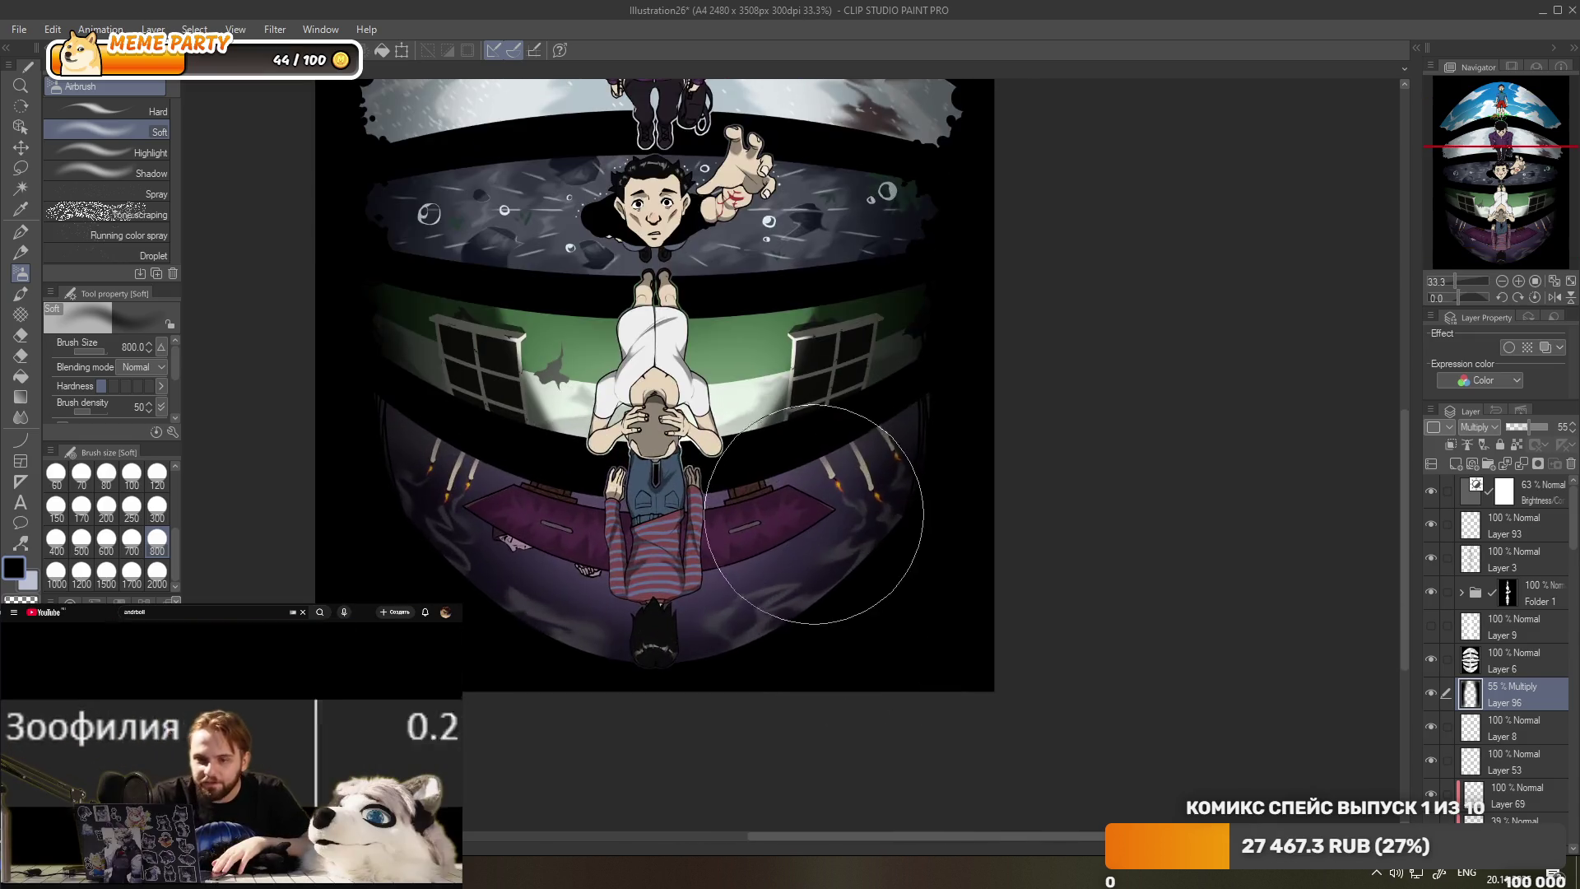
pyautogui.scroll(-2, 823, 534)
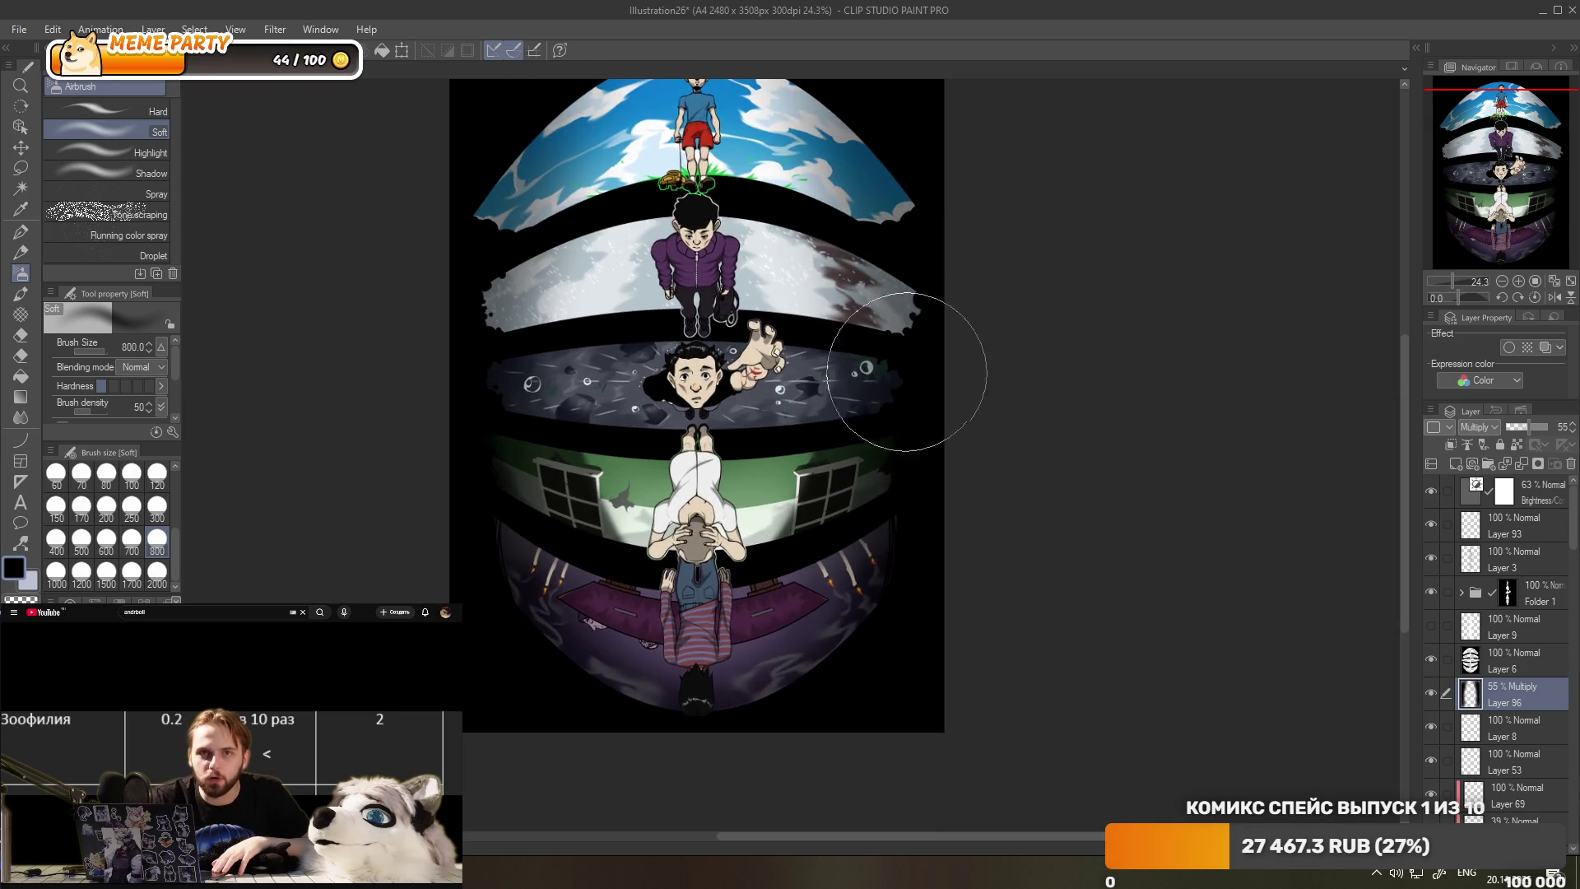
pyautogui.moveTo(1528, 426); pyautogui.dragTo(1524, 426)
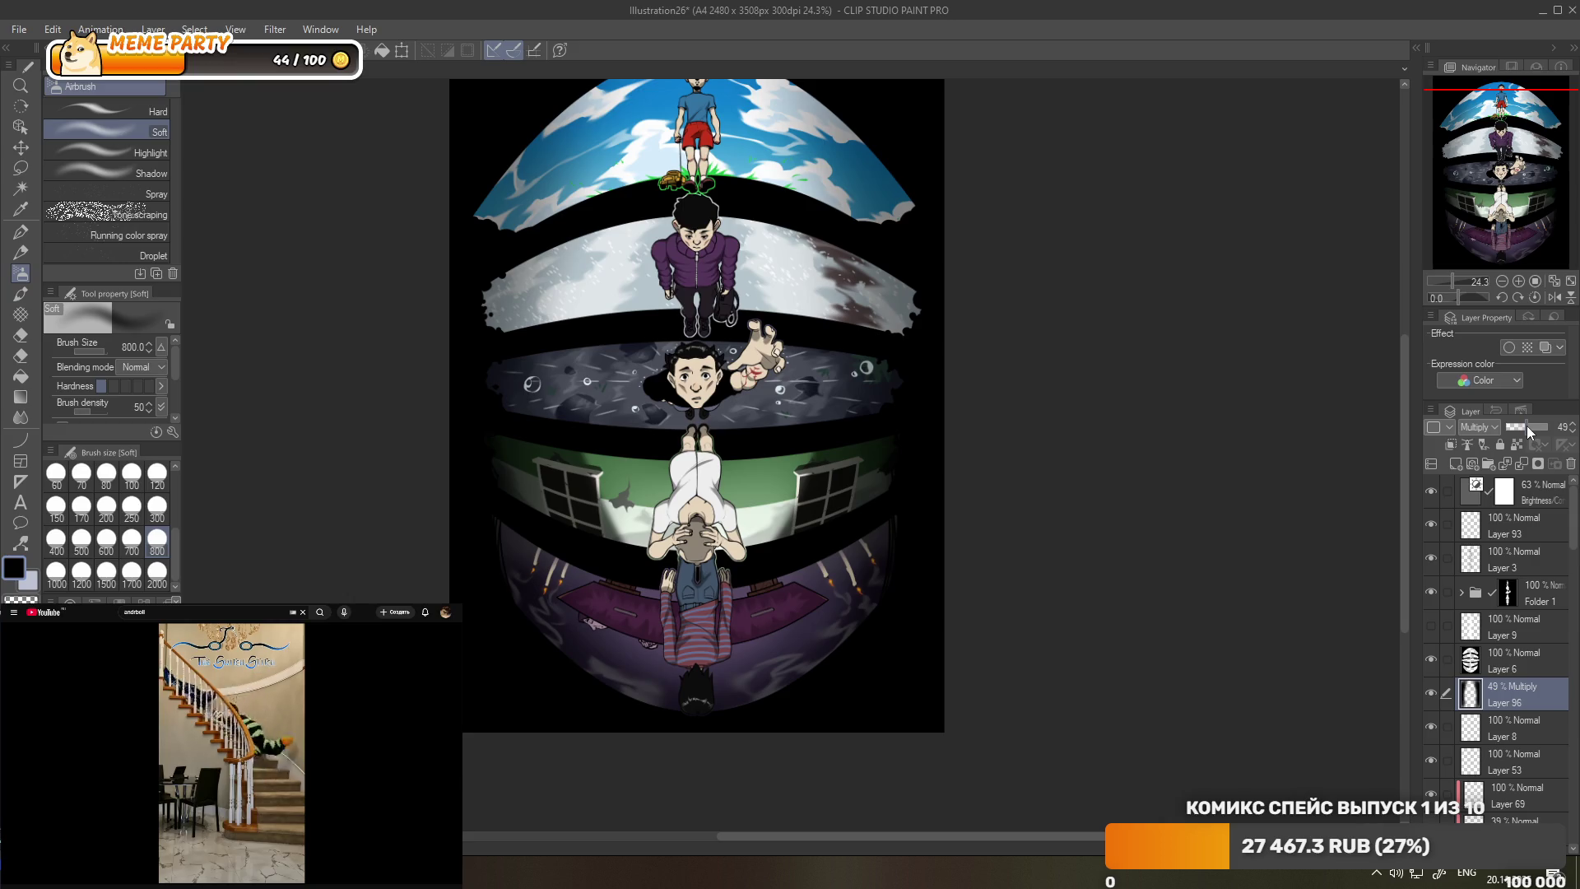
pyautogui.moveTo(1527, 426); pyautogui.dragTo(1517, 426)
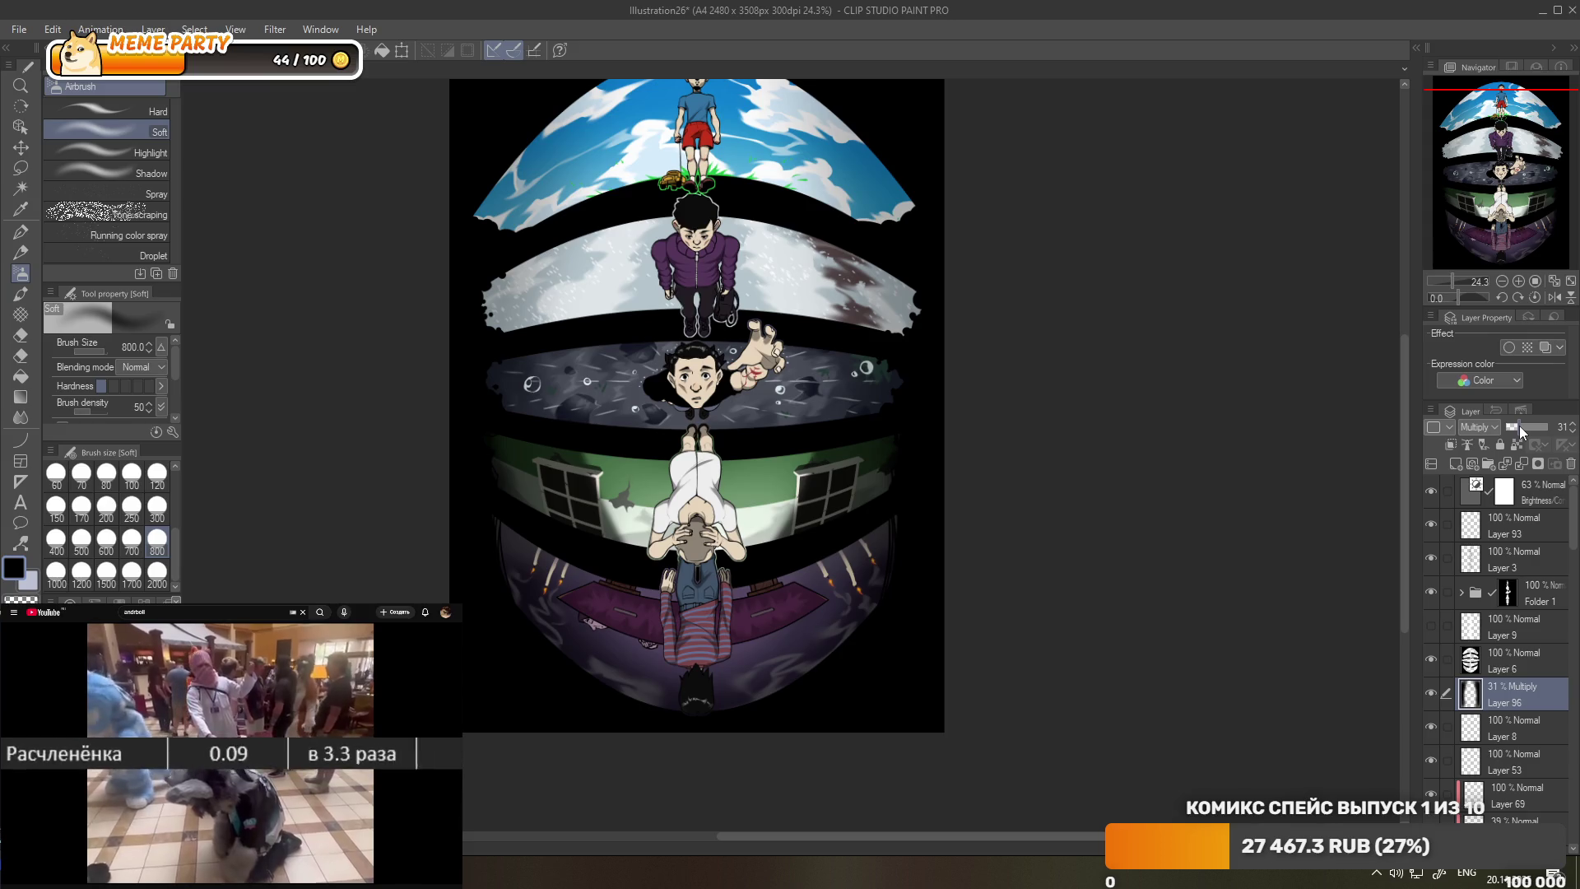
pyautogui.scroll(-1, 1053, 393)
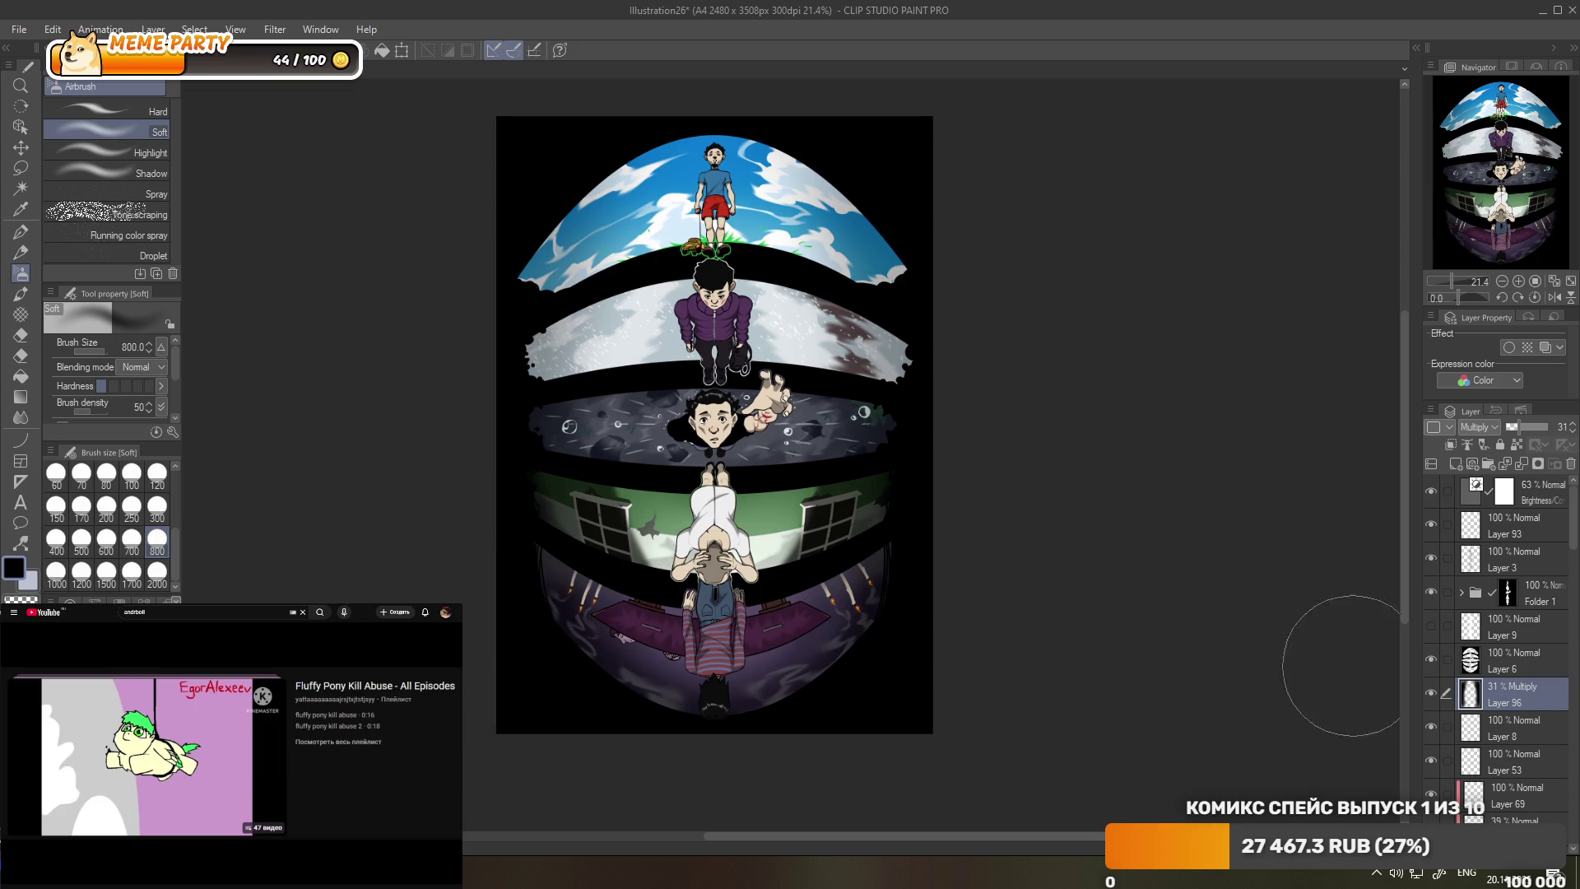
# - Lower Layer 96's opacity to 18% and zoom around to check the faint edges
pyautogui.scroll(-1, 979, 349)
pyautogui.scroll(2, 979, 348)
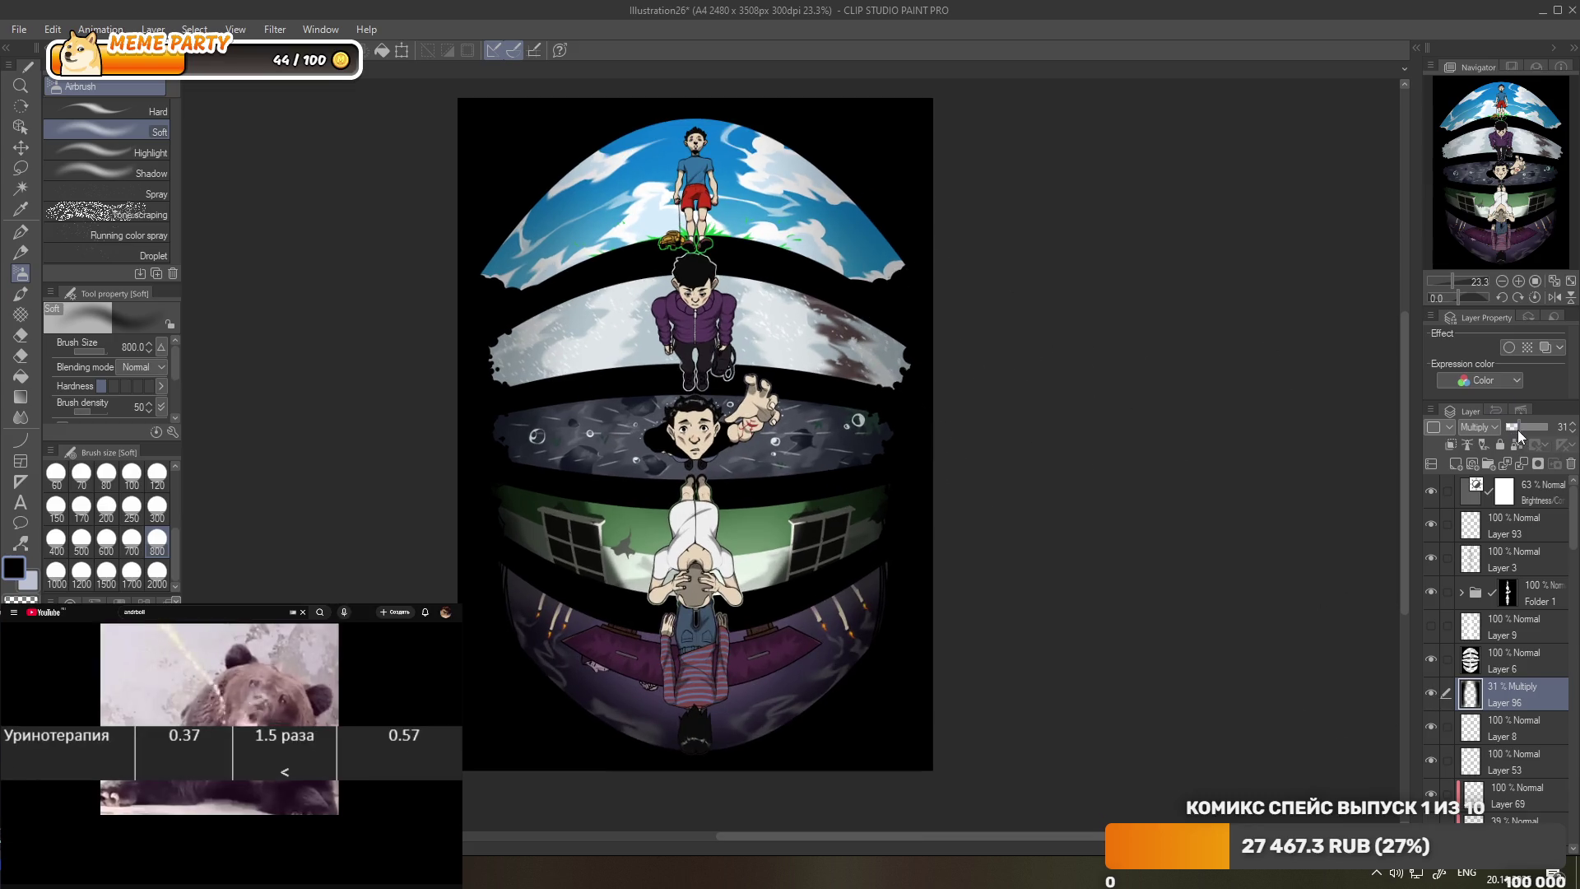
pyautogui.moveTo(1518, 428); pyautogui.dragTo(1513, 427)
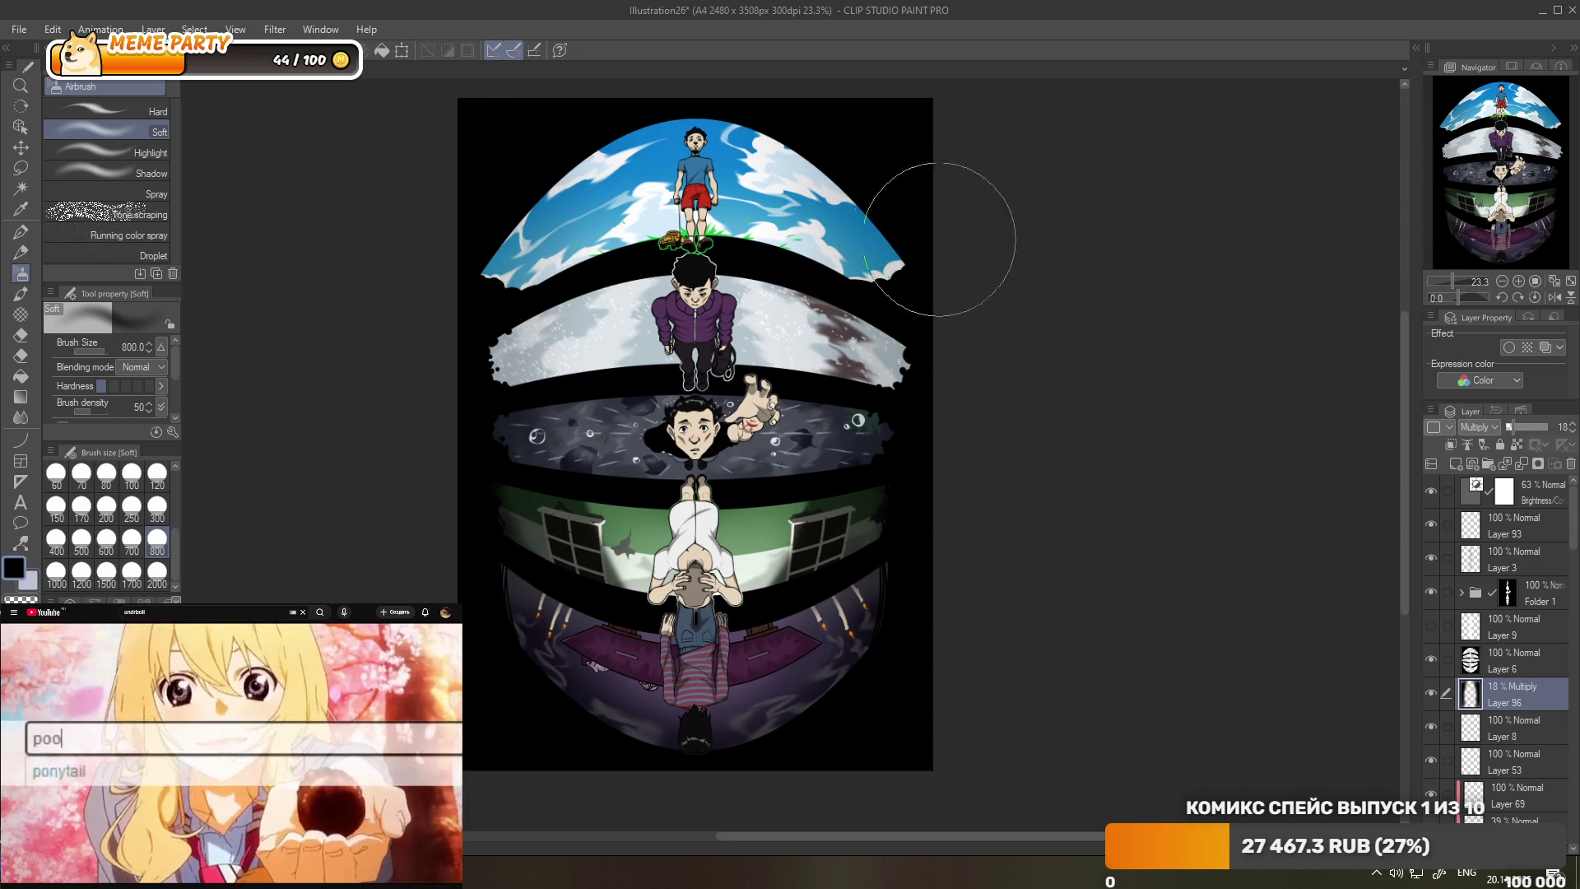
pyautogui.scroll(-1, 919, 232)
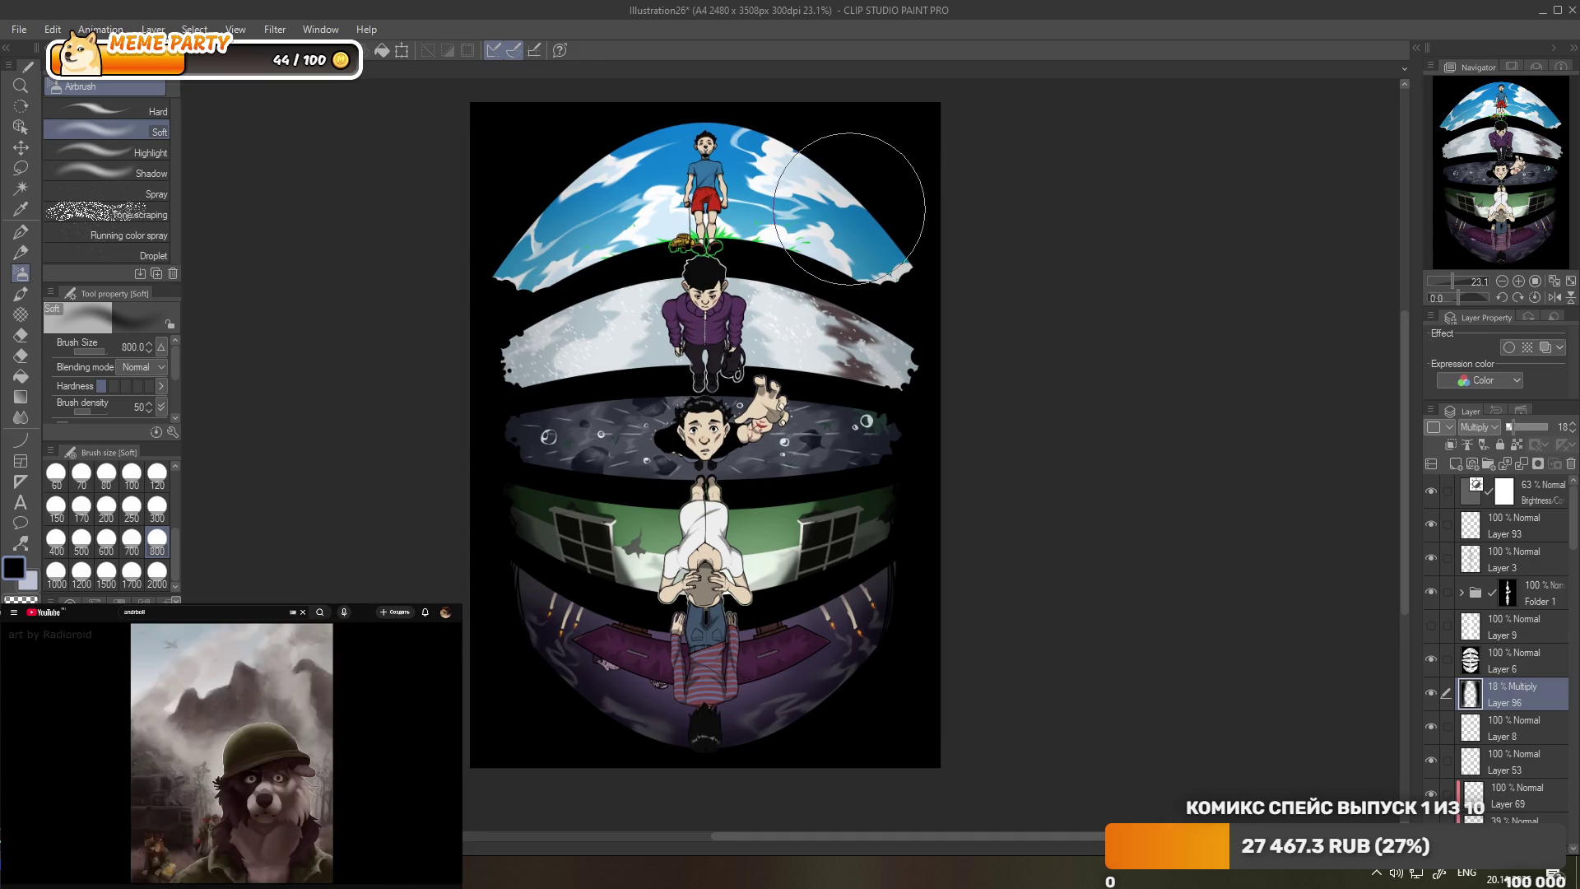
pyautogui.scroll(-1, 790, 136)
pyautogui.scroll(5, 711, 458)
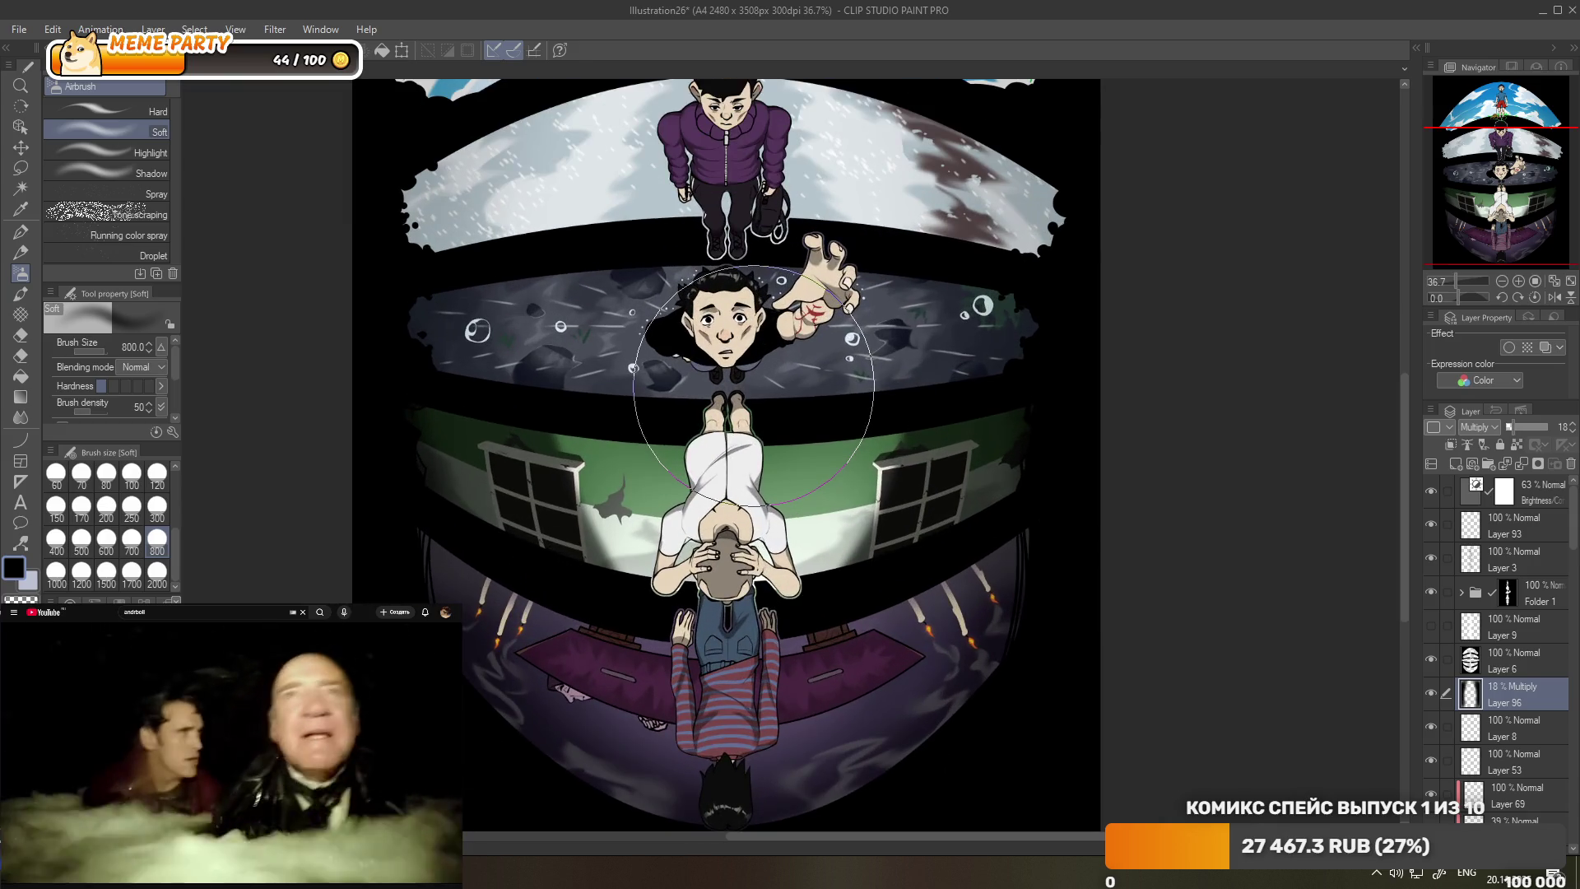
pyautogui.scroll(-5, 753, 385)
pyautogui.scroll(1, 782, 329)
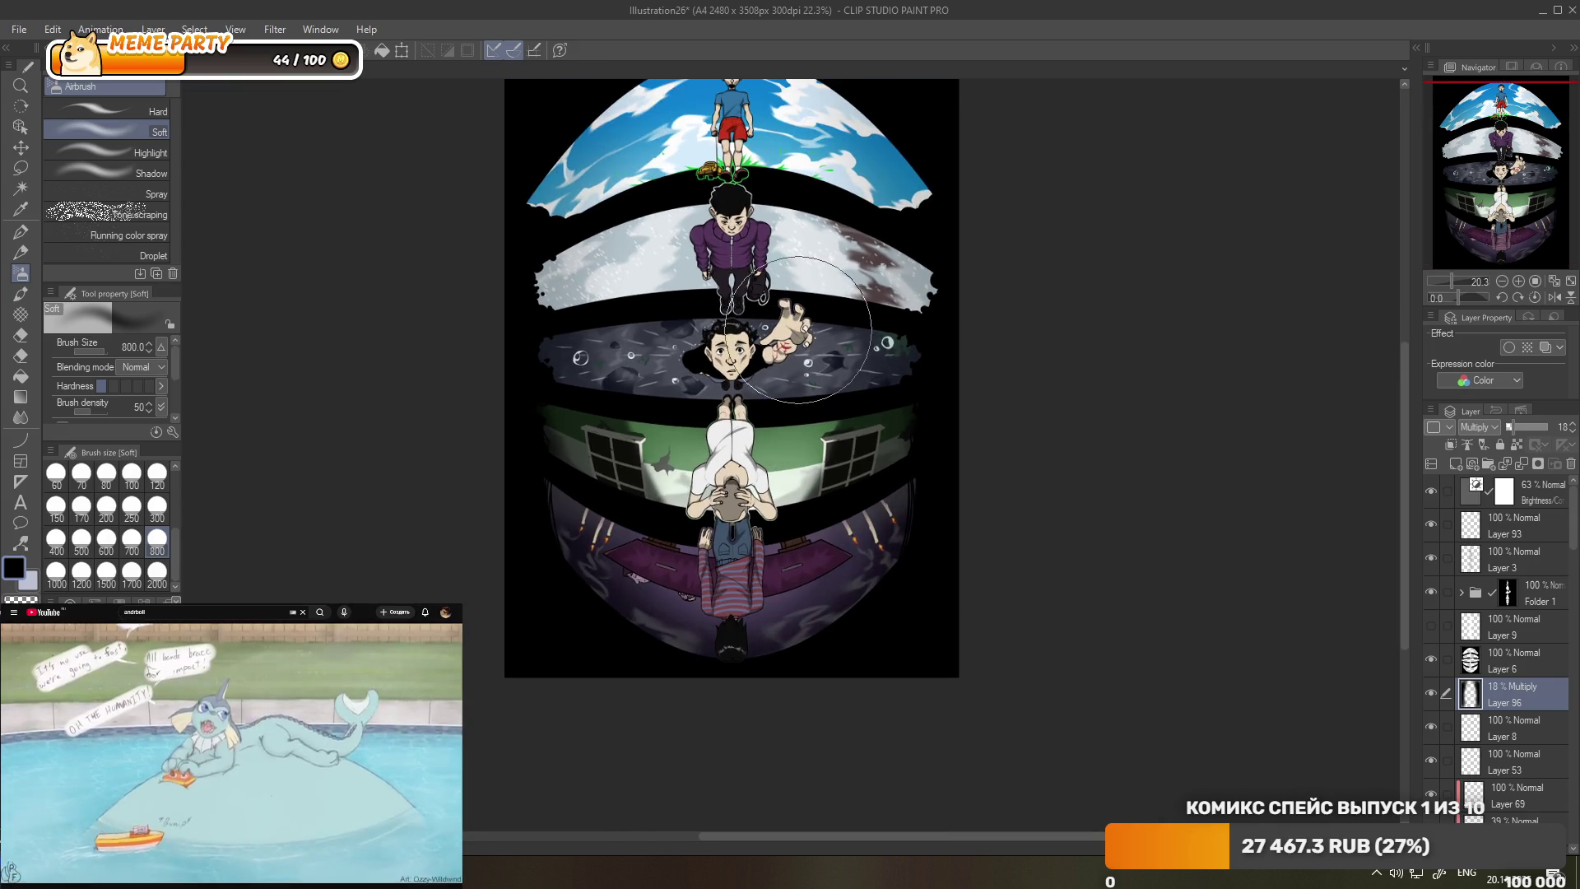
pyautogui.scroll(1, 787, 323)
pyautogui.scroll(1, 786, 322)
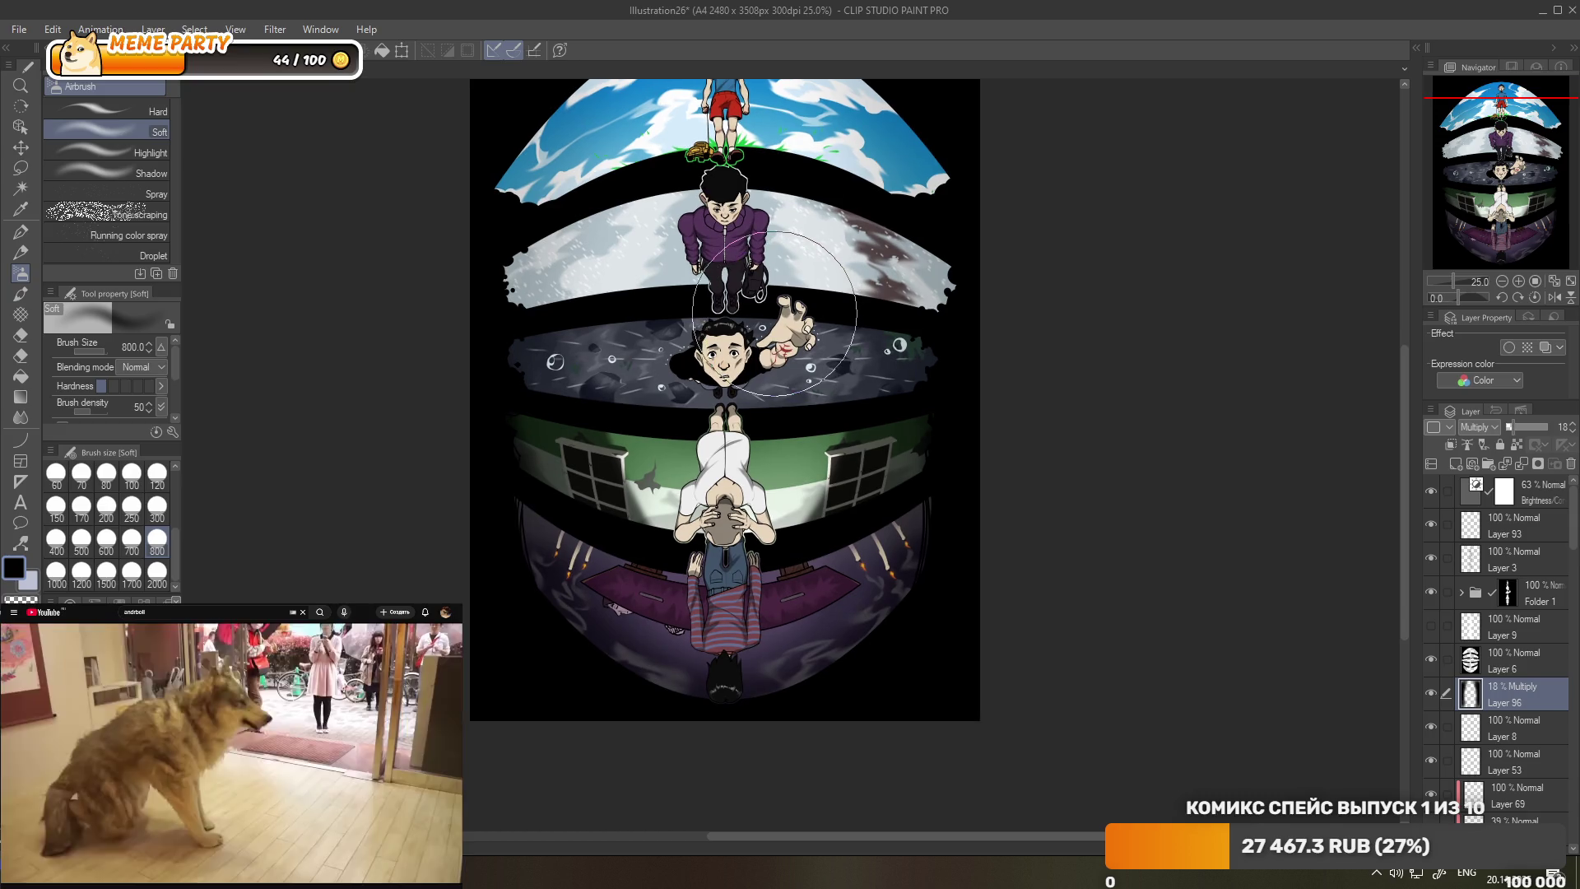
pyautogui.scroll(-3, 778, 312)
pyautogui.scroll(2, 790, 311)
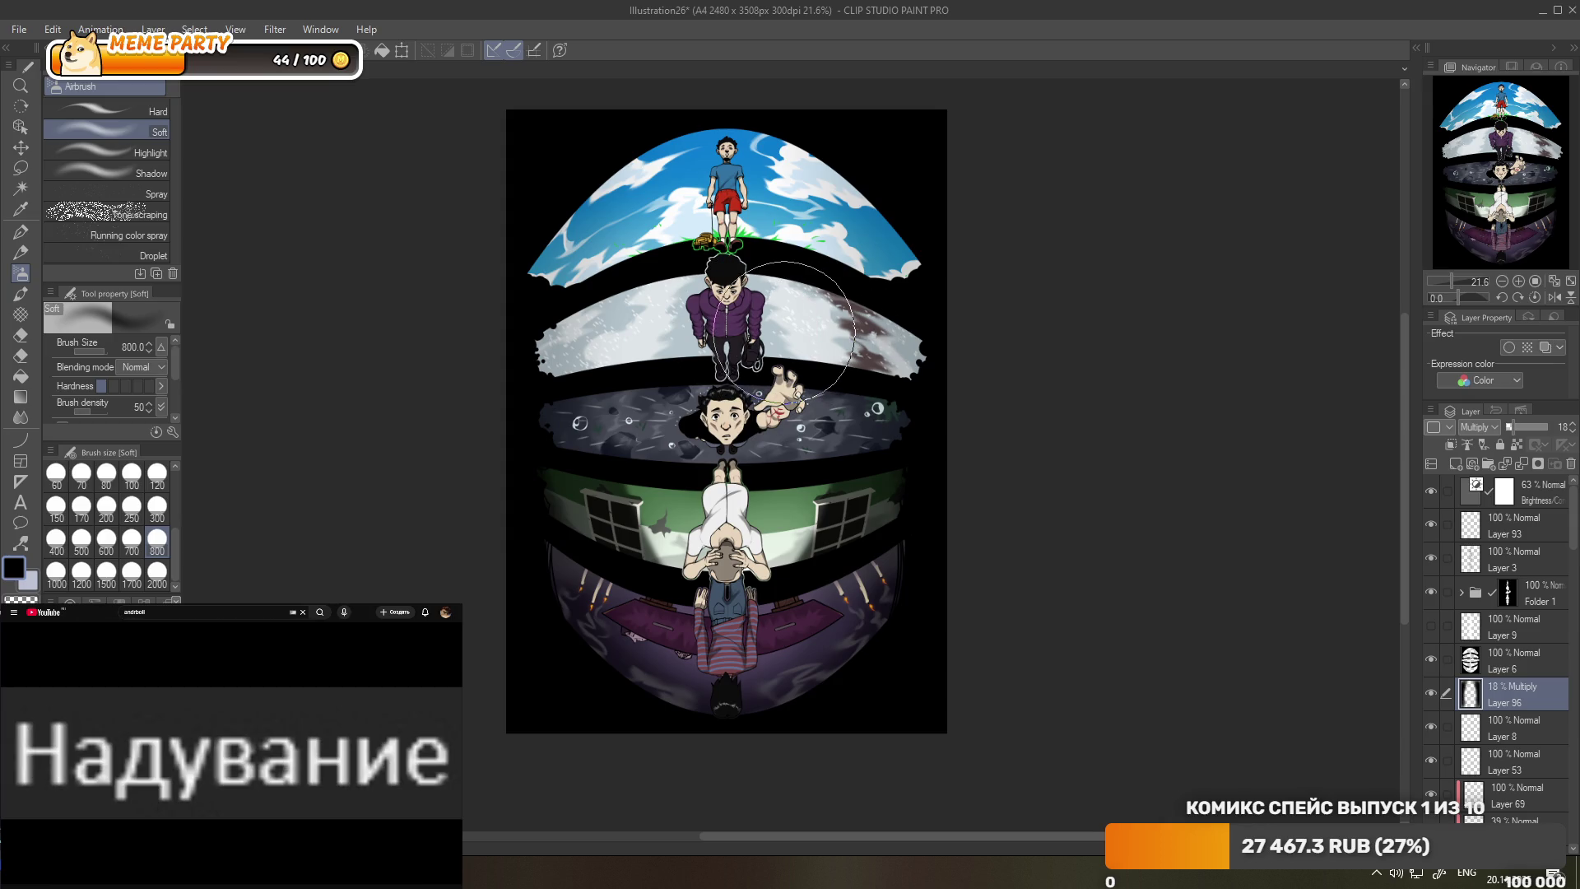
pyautogui.scroll(1, 777, 316)
pyautogui.scroll(1, 775, 331)
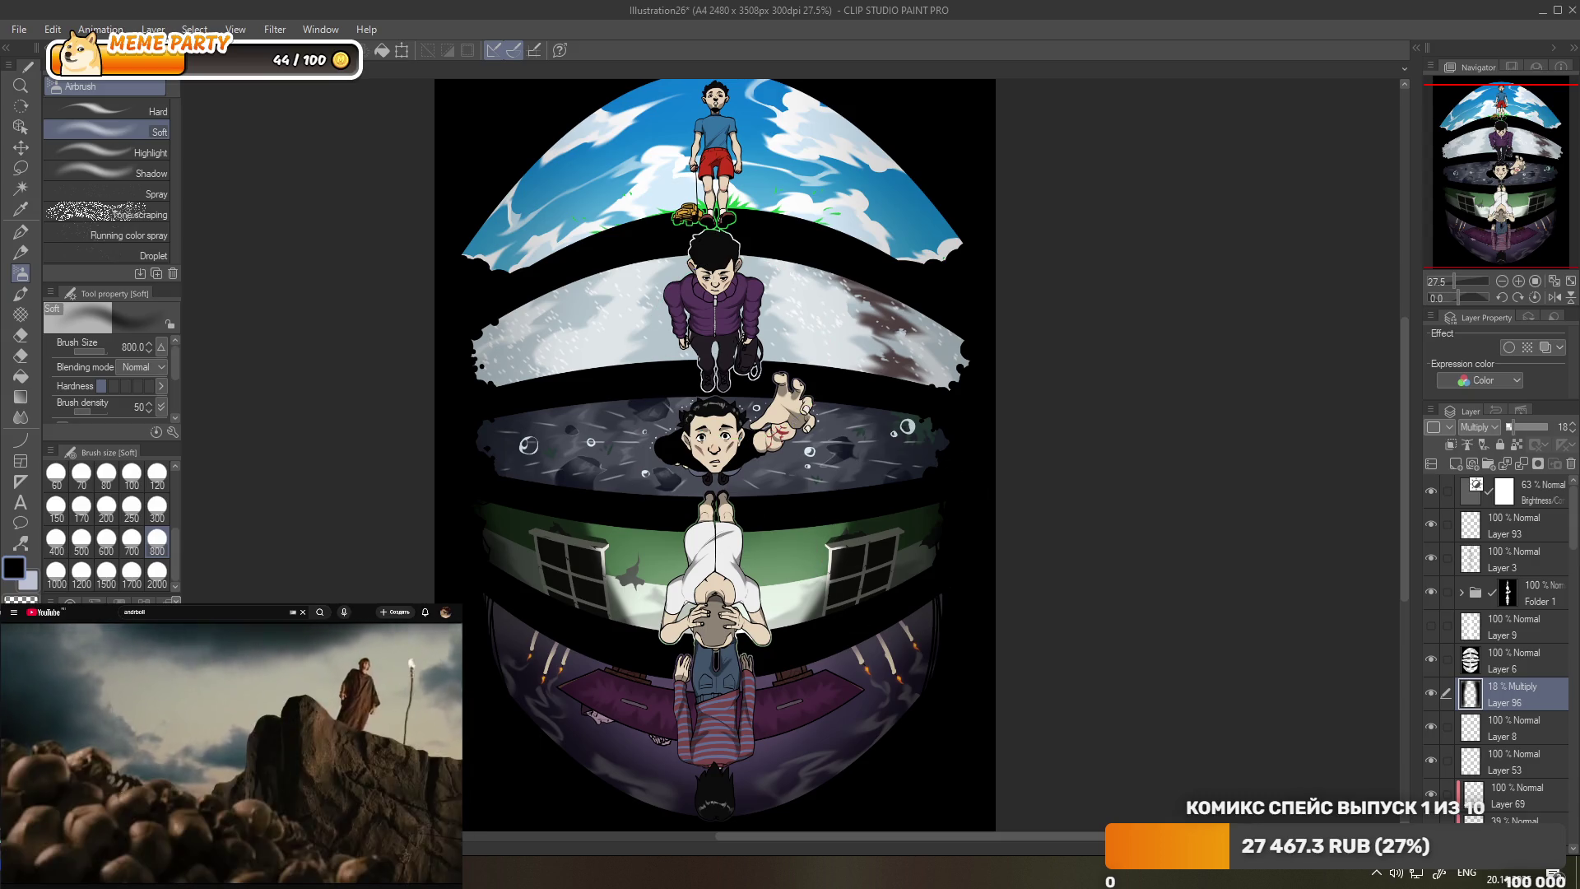
pyautogui.hotkey('alt', 'Tab')
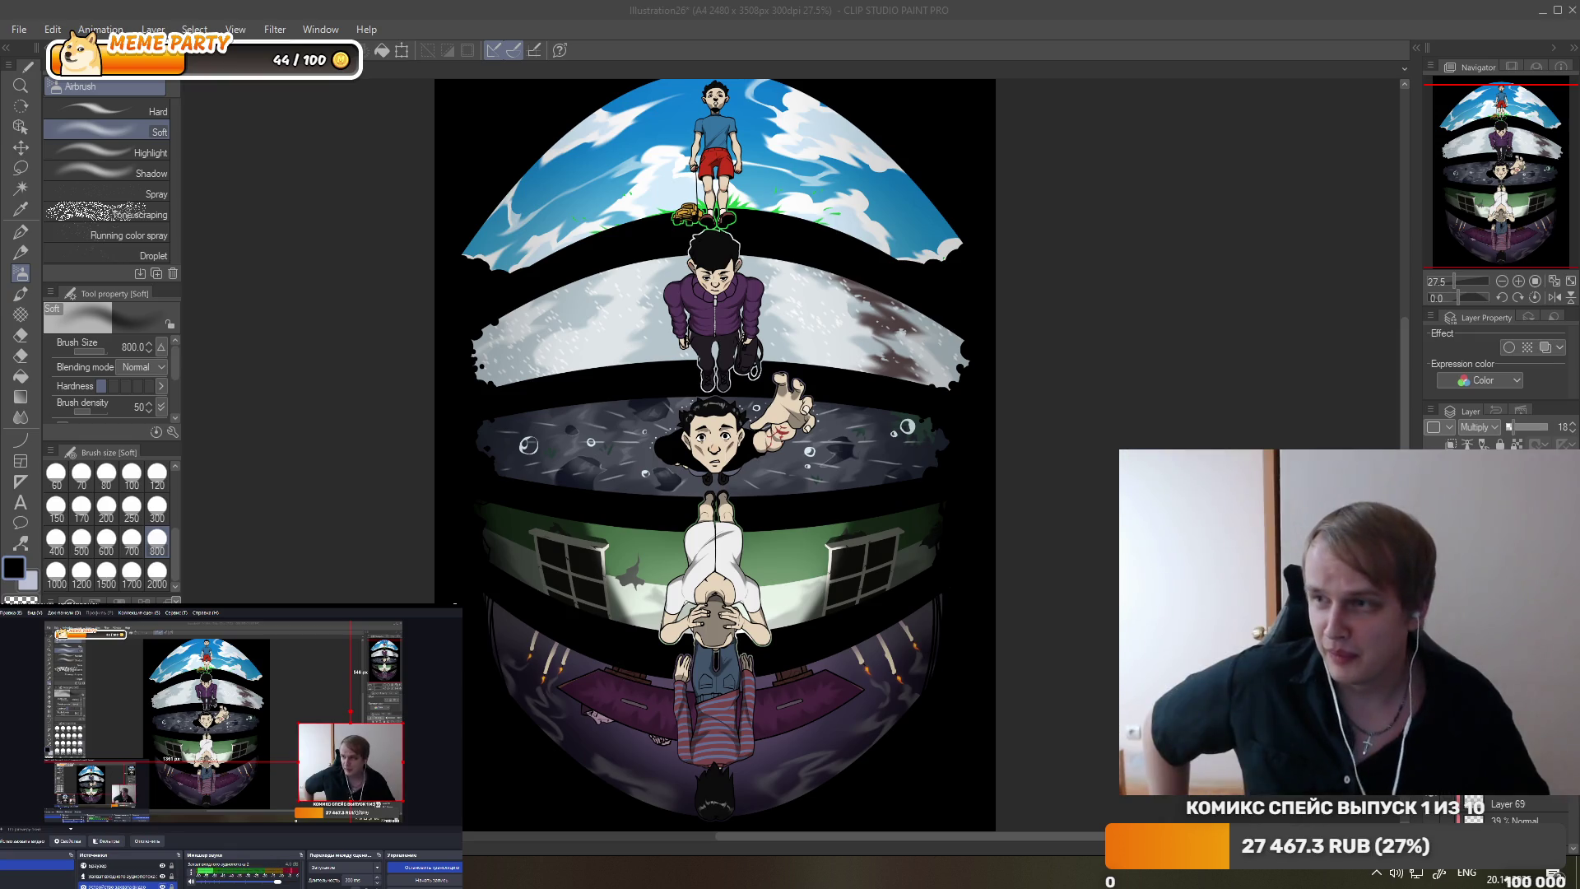
pyautogui.hotkey('alt', 'Tab')
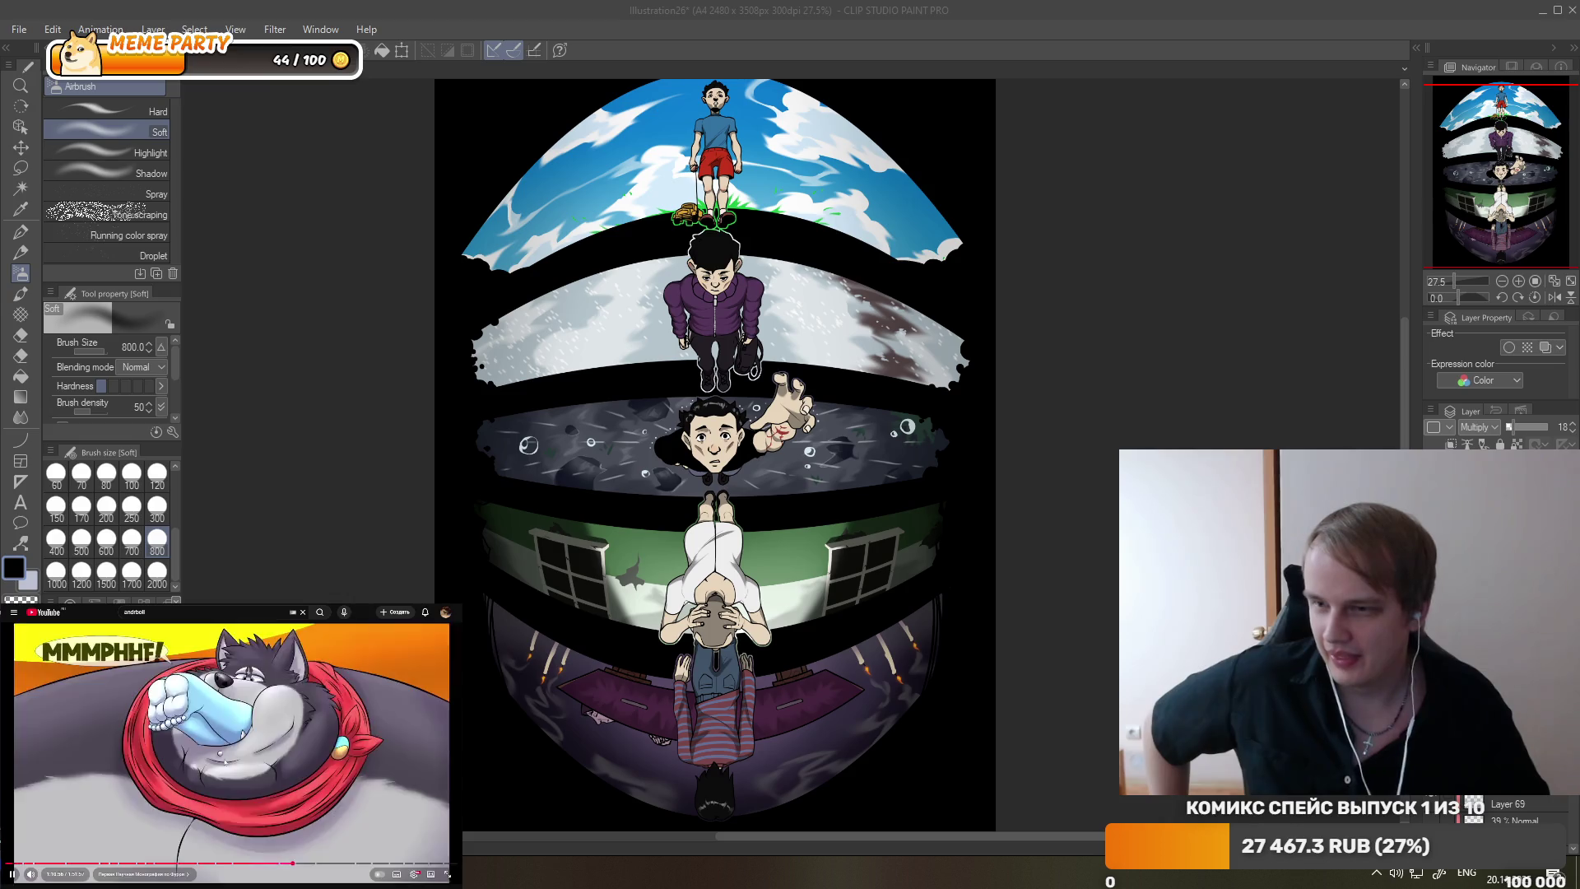
pyautogui.press('space')
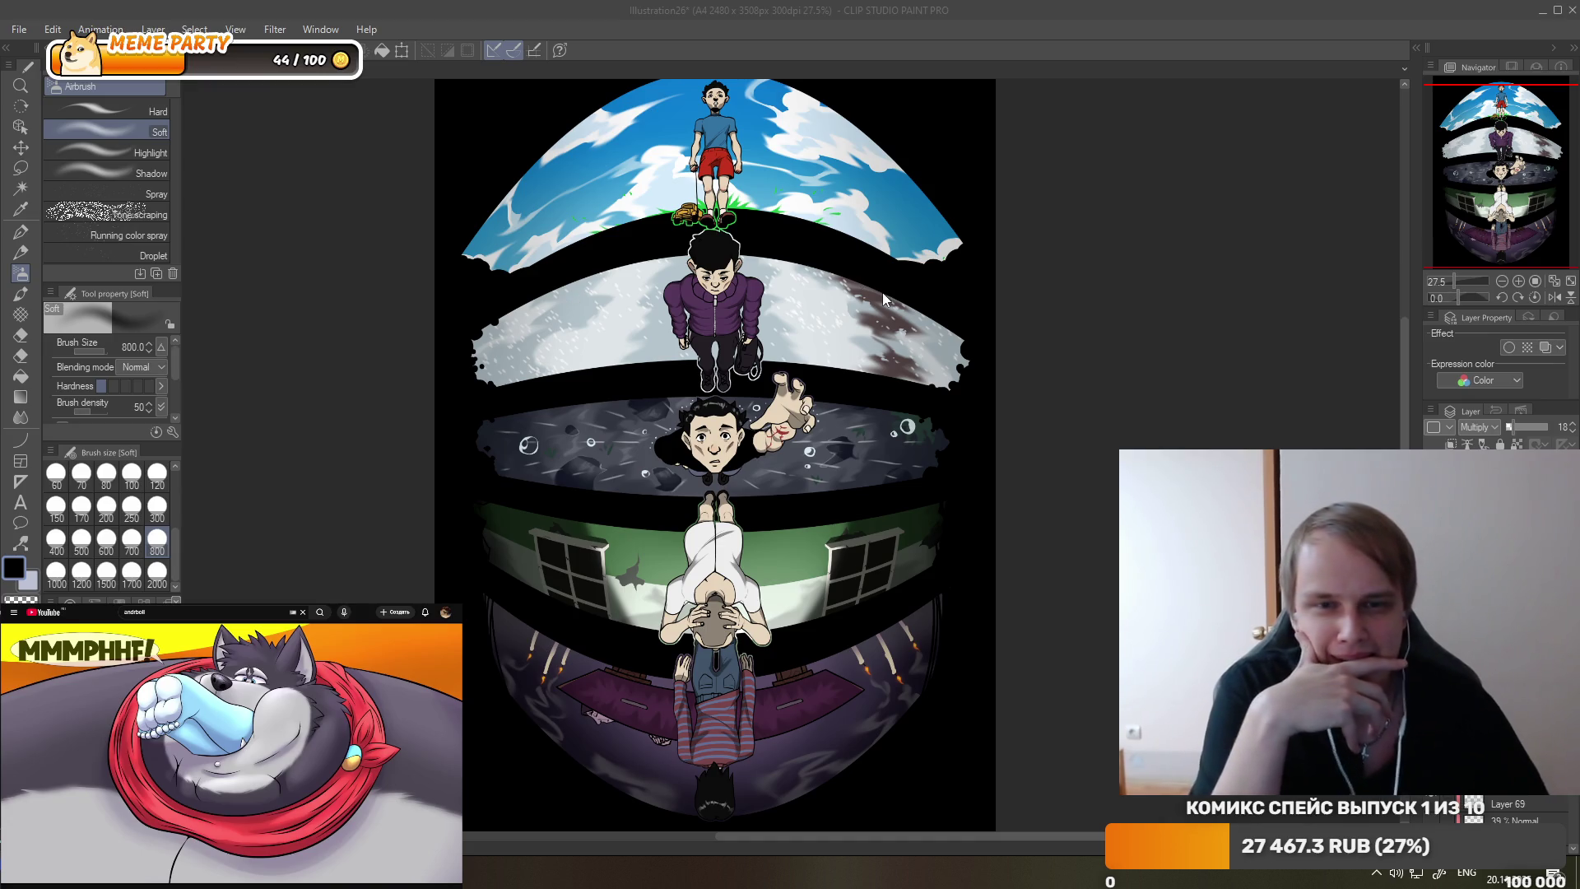
pyautogui.scroll(-2, 883, 298)
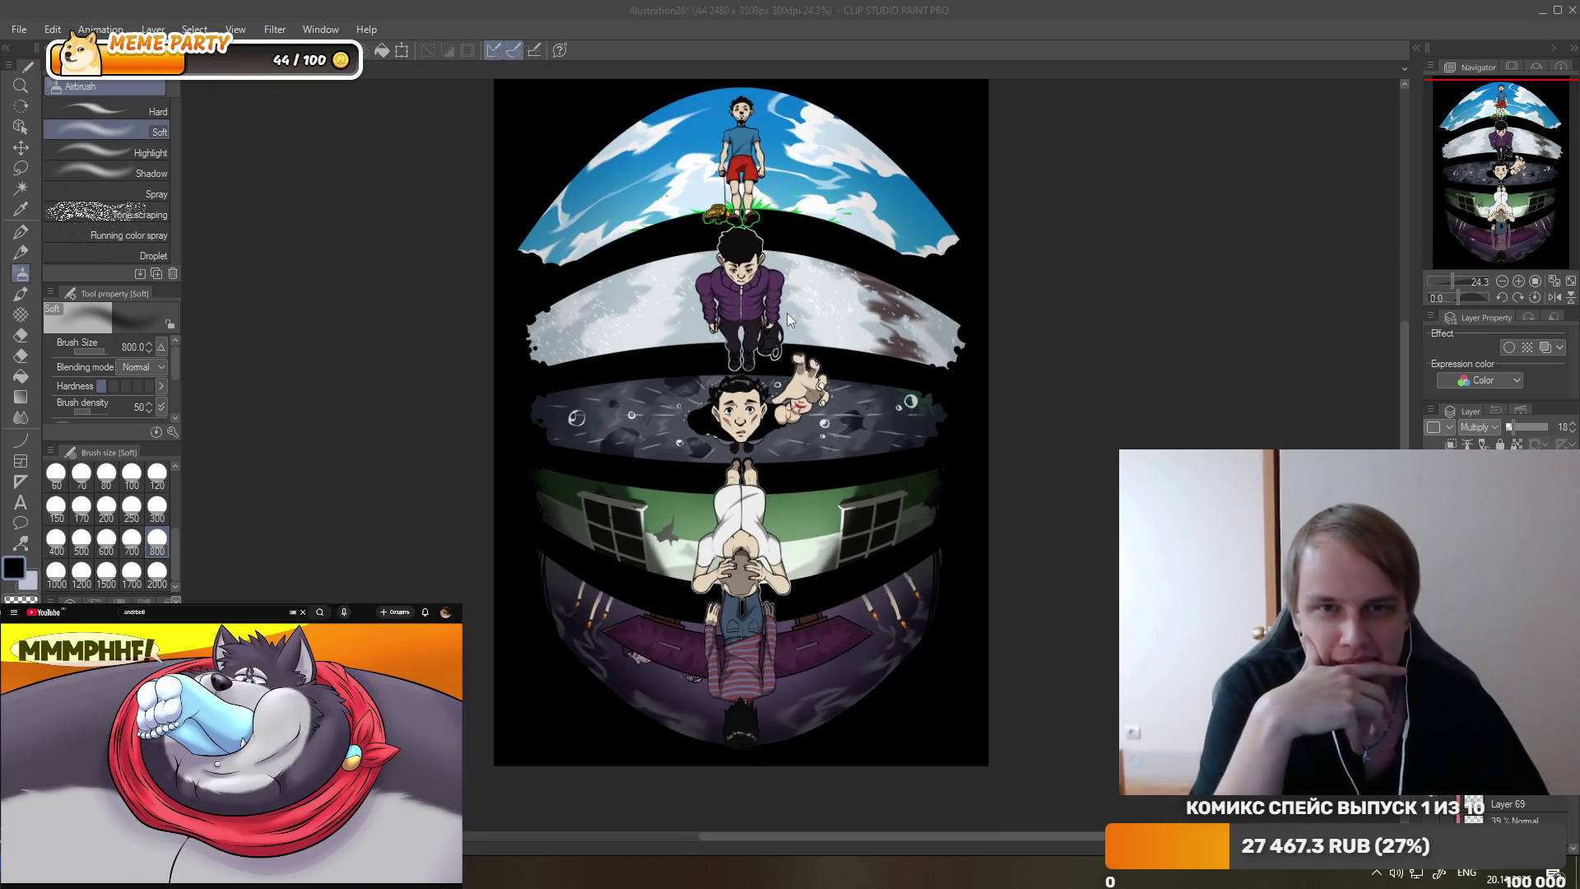
pyautogui.scroll(2, 786, 312)
pyautogui.scroll(1, 786, 313)
pyautogui.scroll(1, 786, 308)
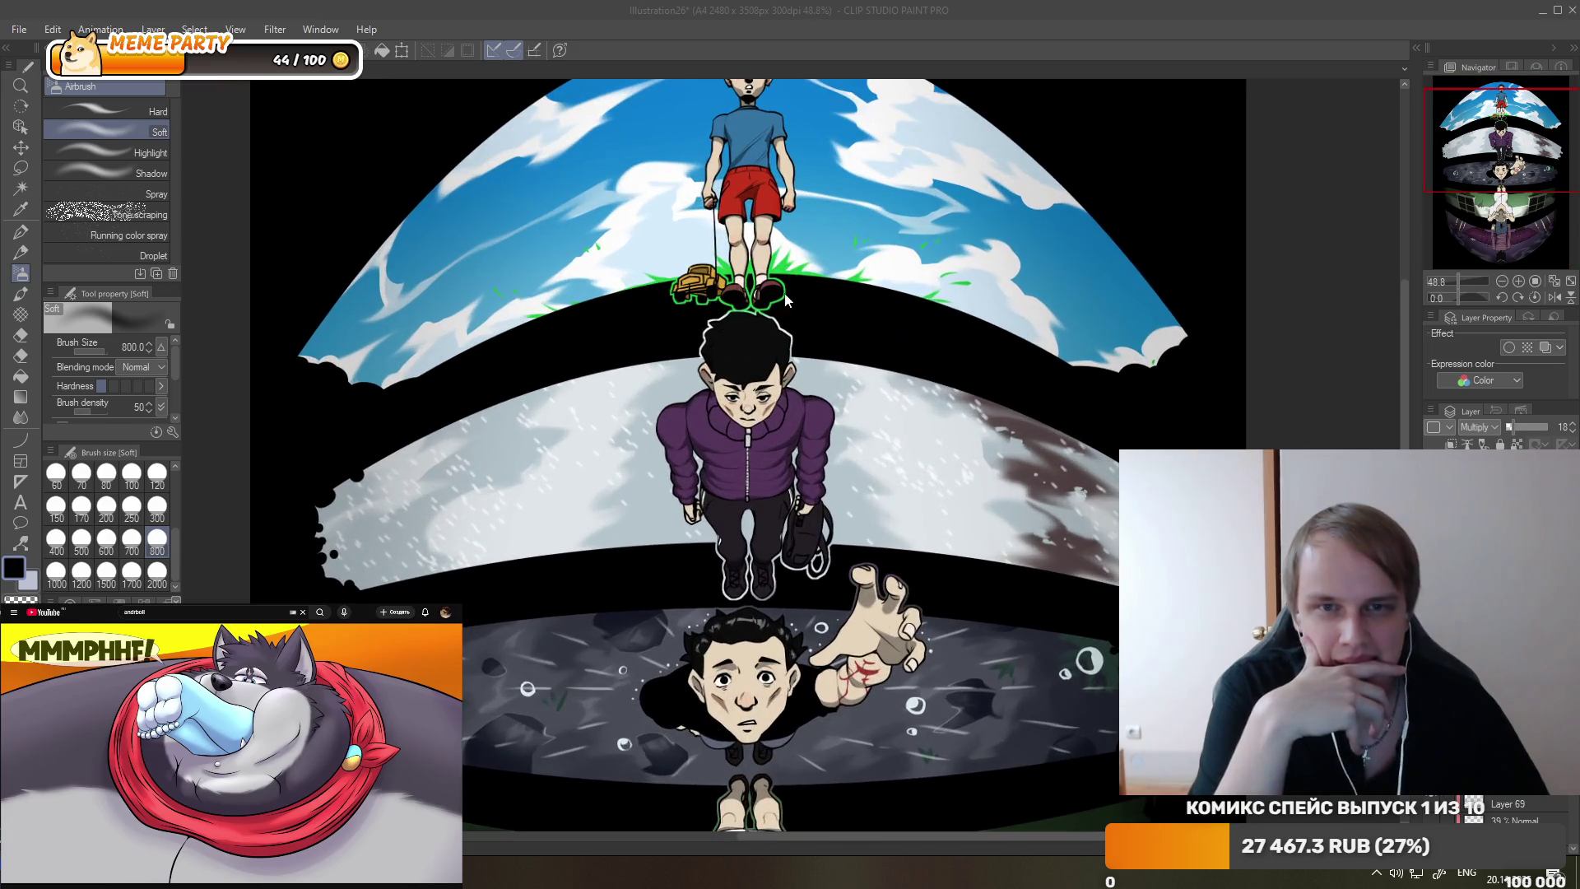
pyautogui.scroll(-3, 793, 284)
pyautogui.scroll(3, 1015, 363)
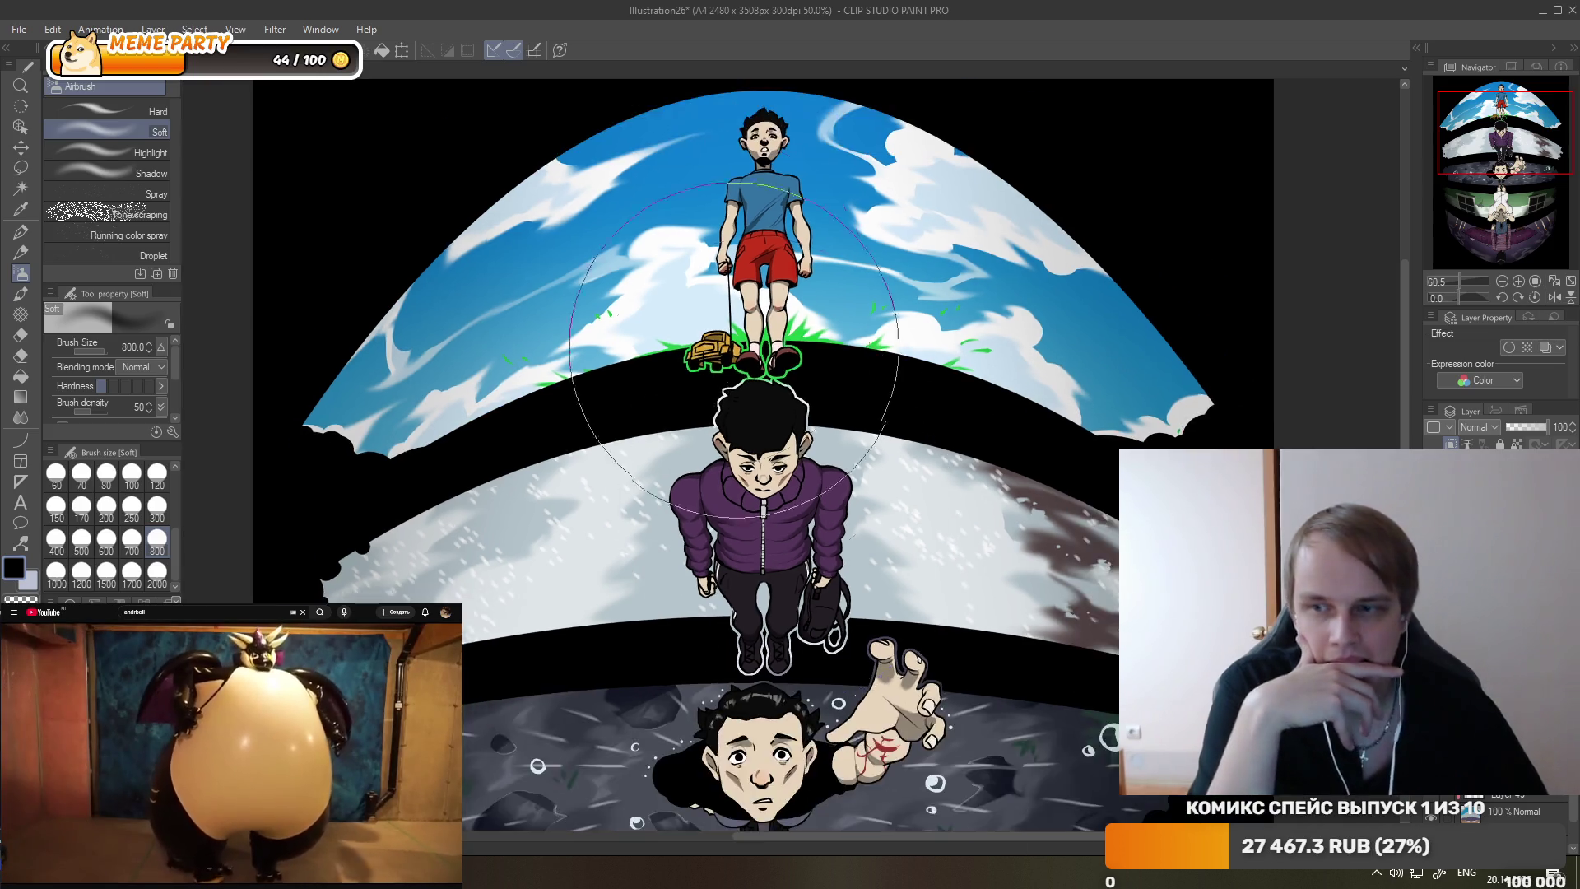
# - Apply Hue/Saturation/Luminosity with Hue 11, Saturation -34 and Luminosity -8 to the top section
pyautogui.scroll(1, 757, 461)
pyautogui.scroll(-2, 757, 461)
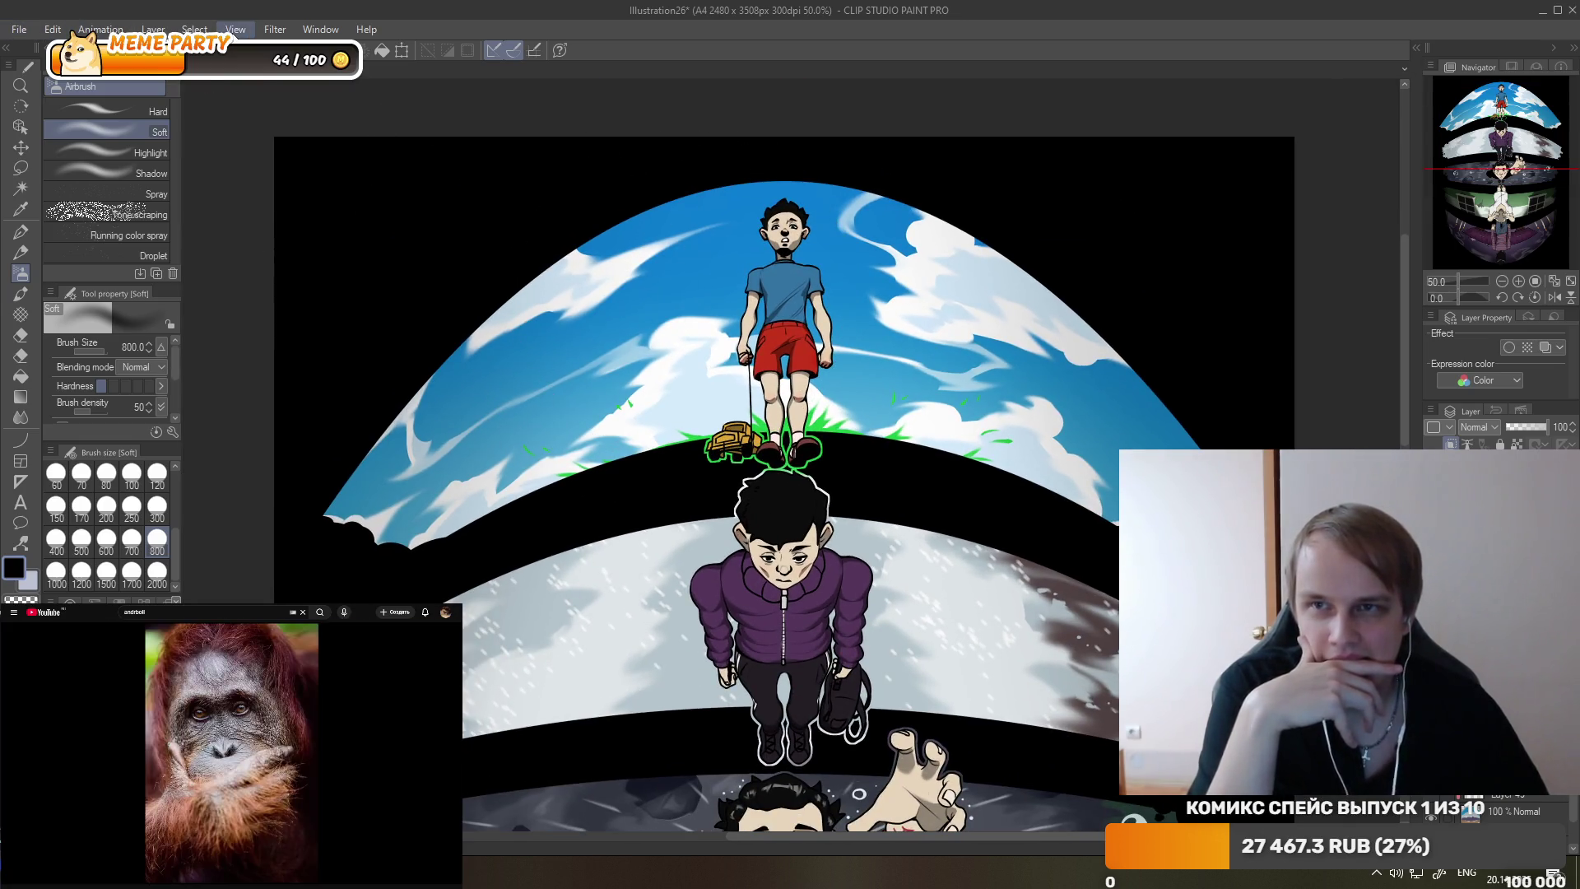
pyautogui.click(275, 29)
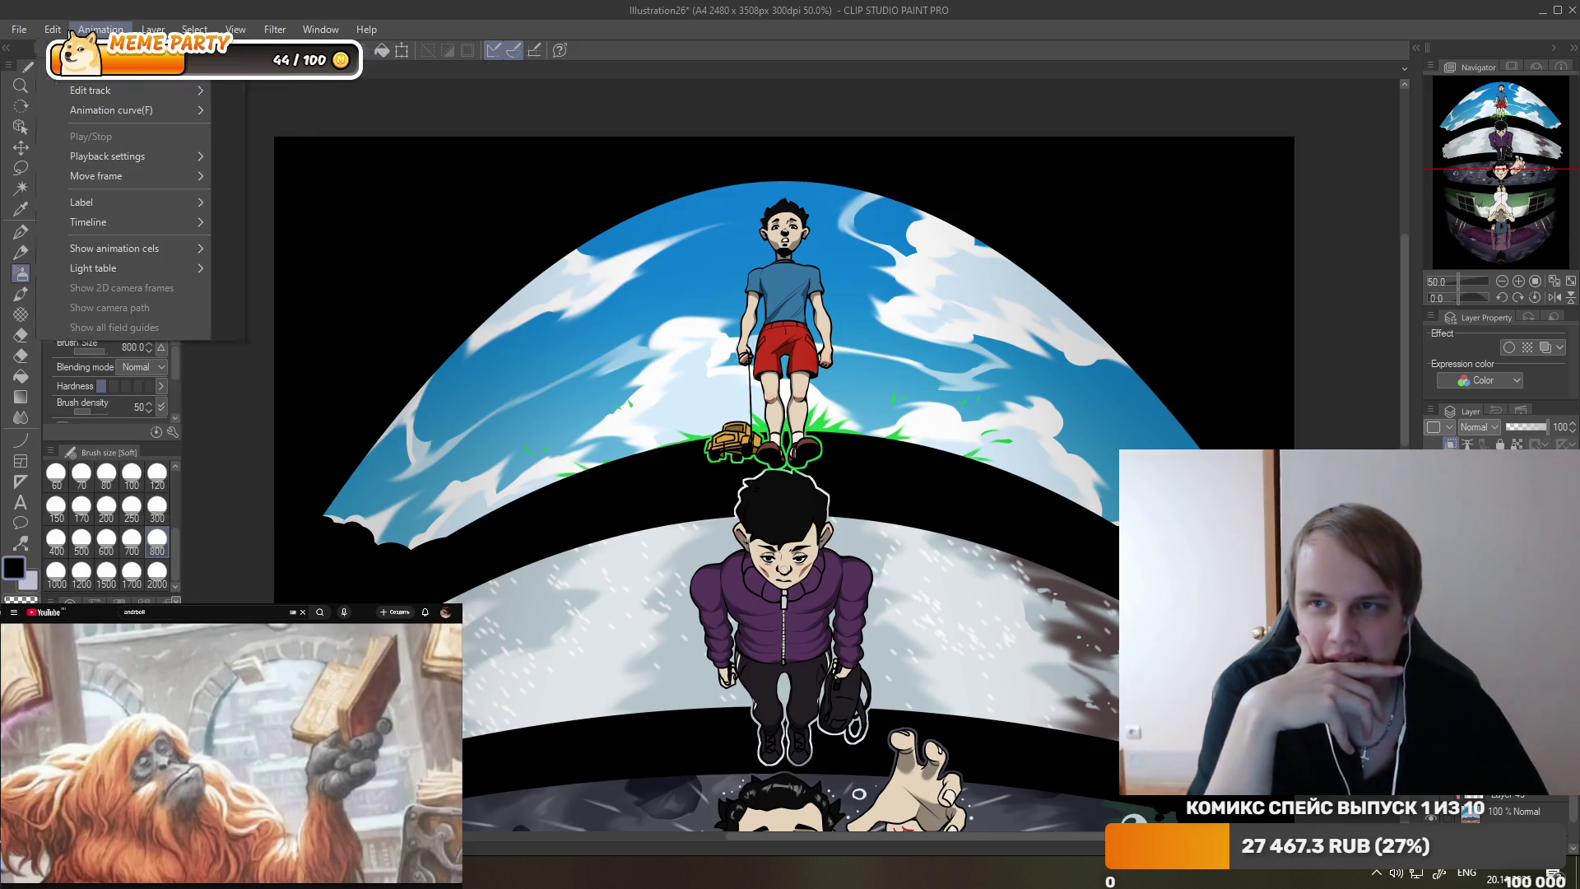
pyautogui.moveTo(53, 28)
pyautogui.moveTo(198, 397)
pyautogui.click(323, 409)
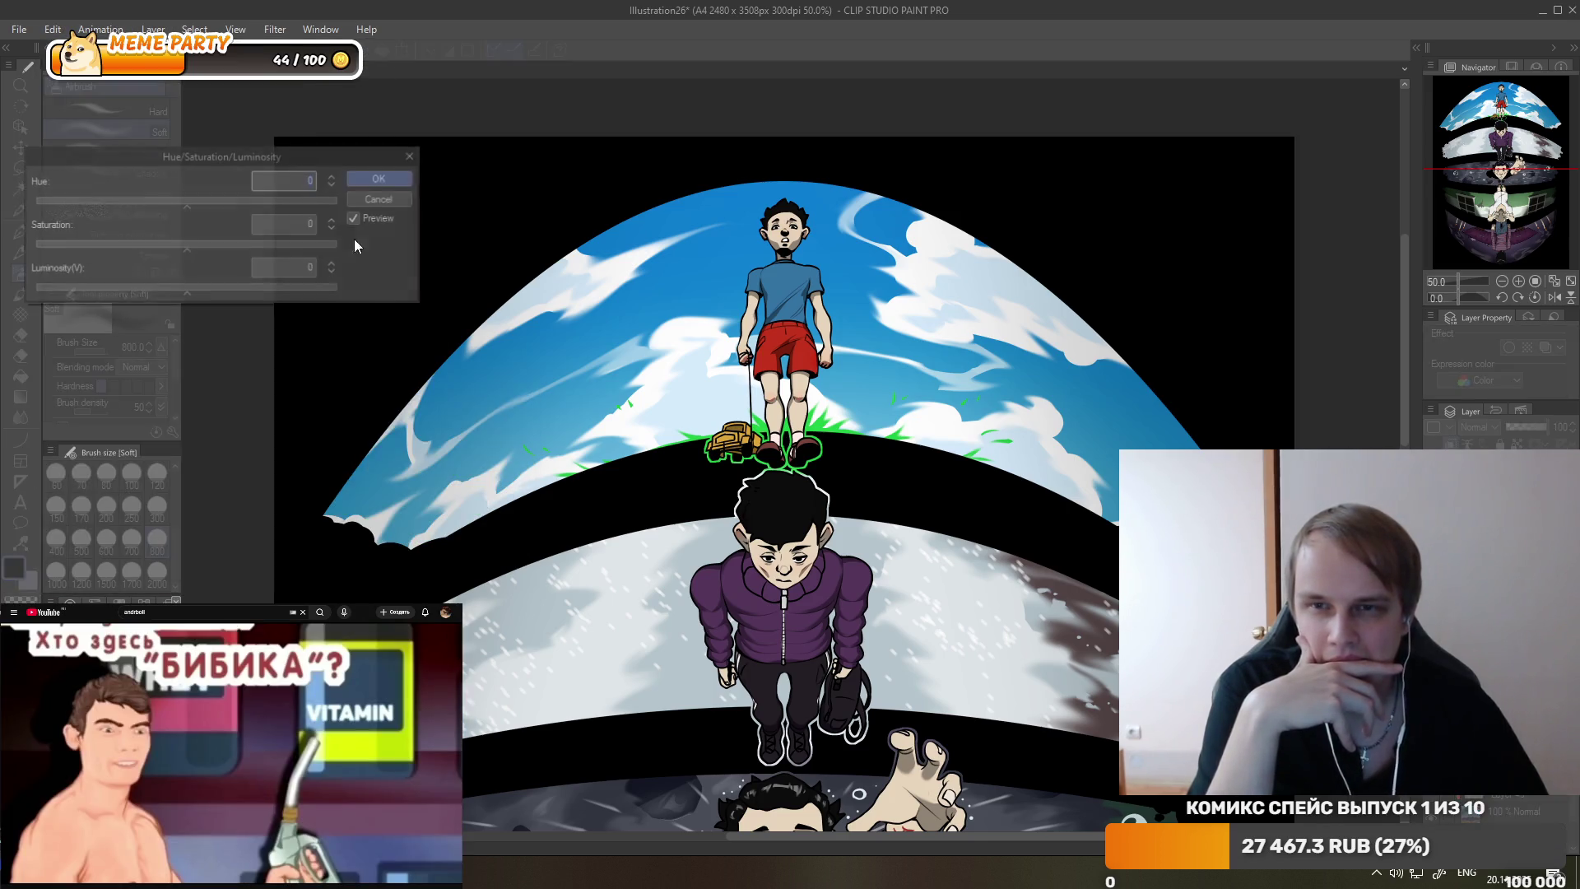
pyautogui.click(184, 201)
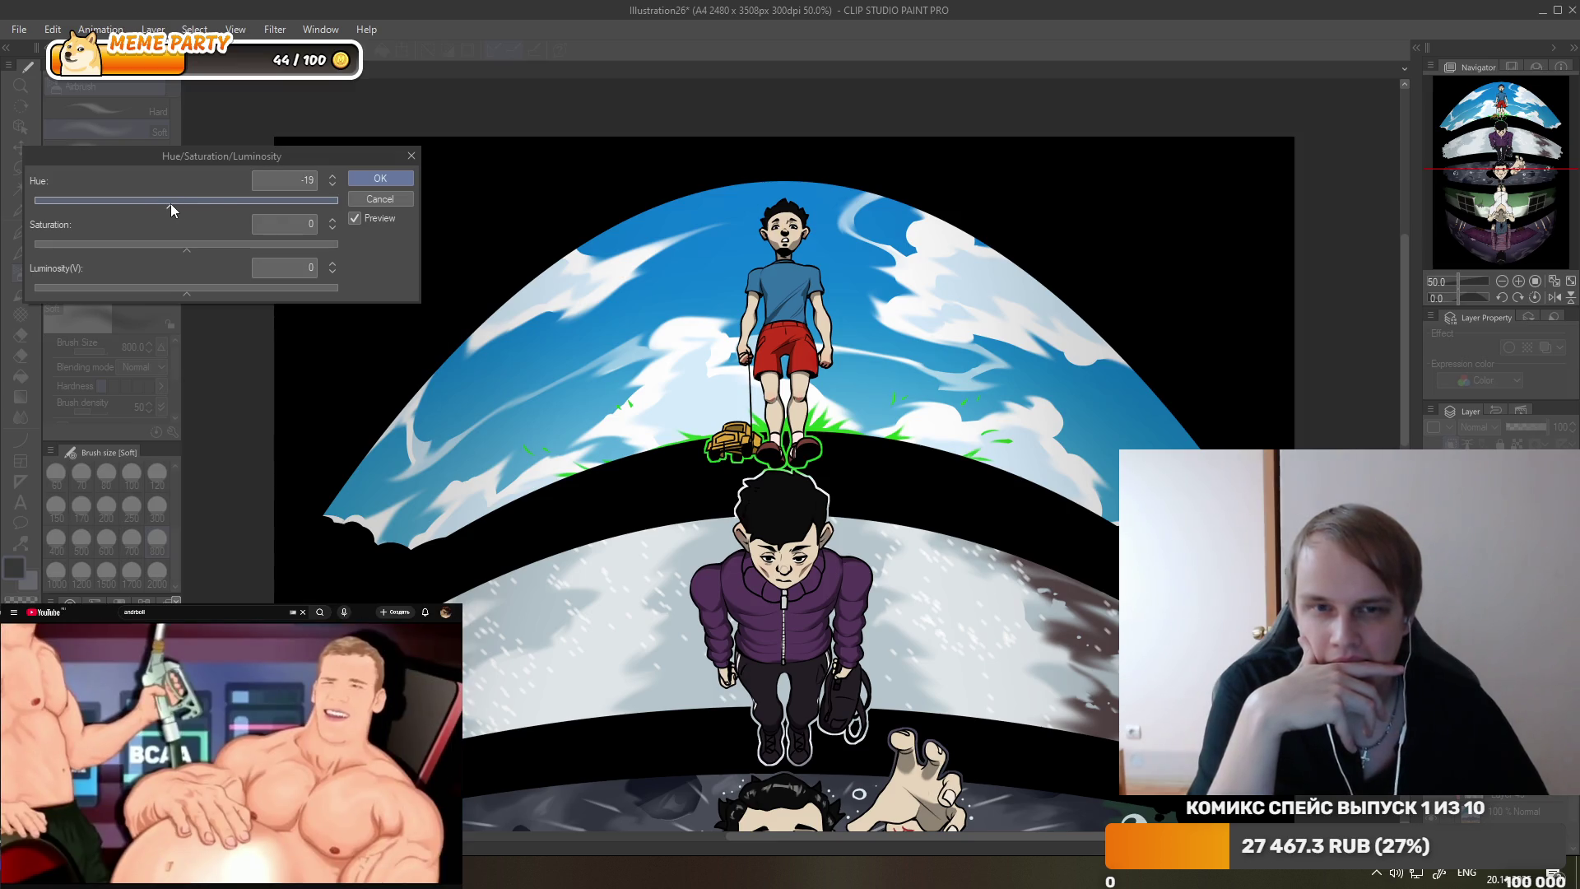
pyautogui.moveTo(170, 204); pyautogui.dragTo(196, 209)
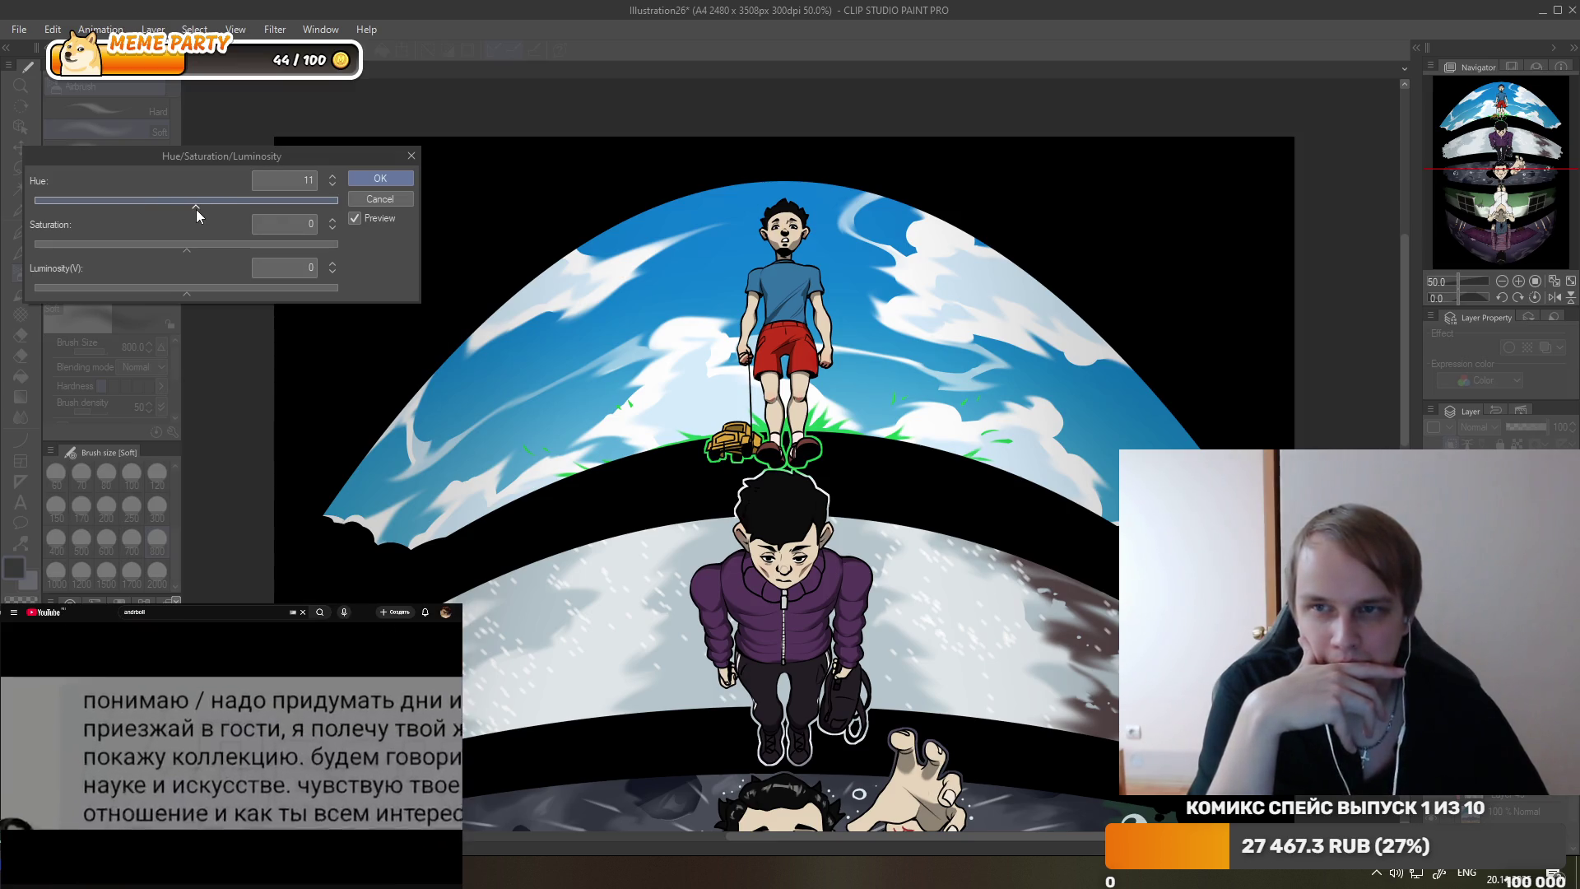
pyautogui.moveTo(186, 290); pyautogui.dragTo(149, 288)
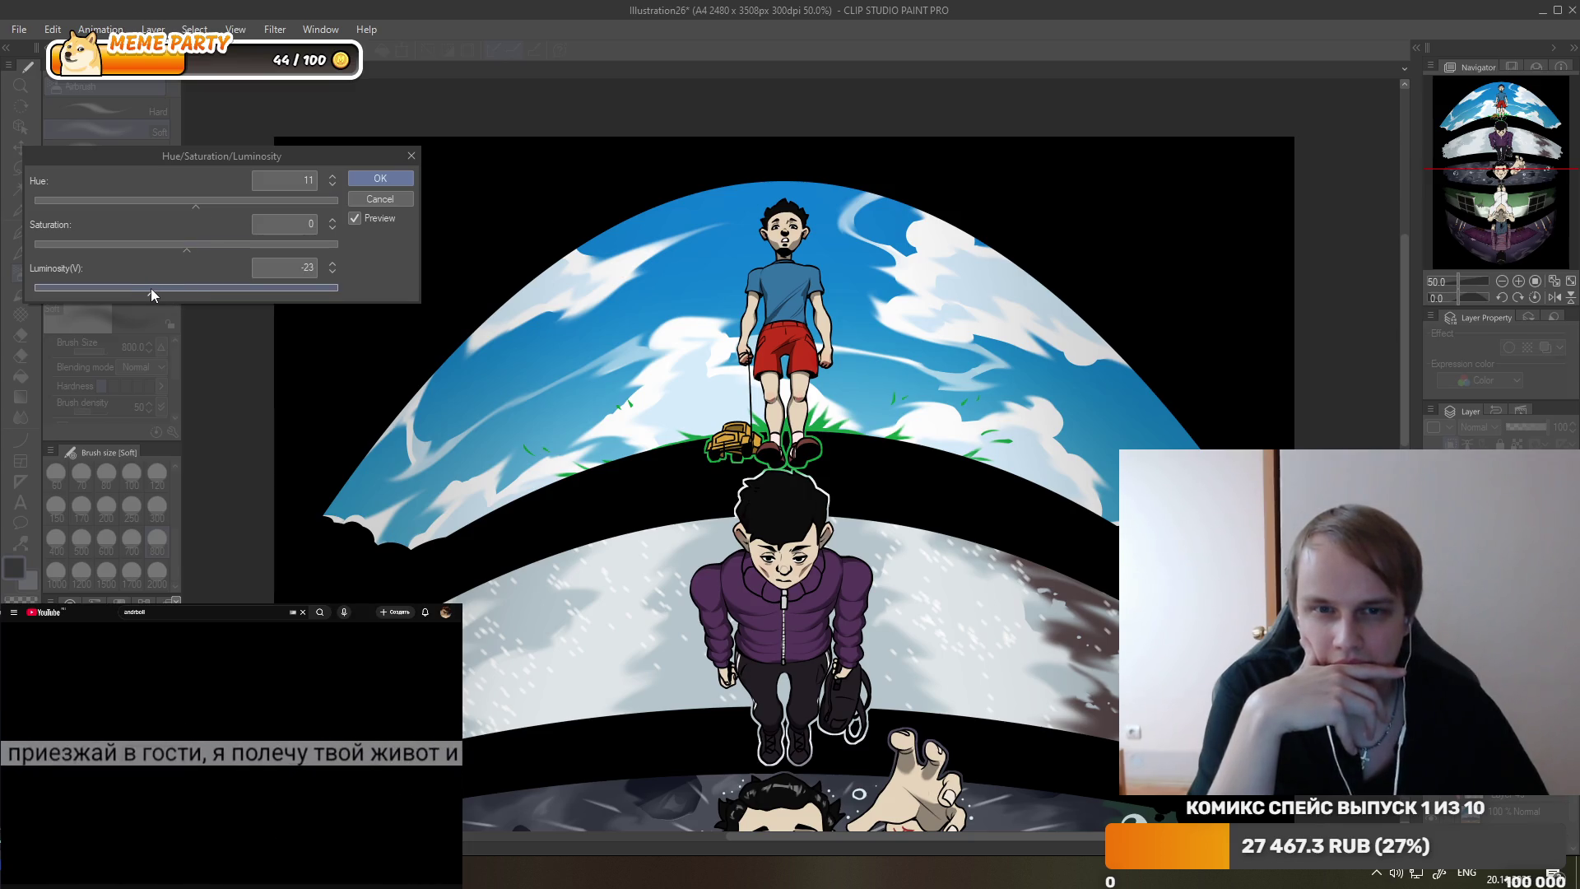
pyautogui.moveTo(145, 284)
pyautogui.mouseDown()
pyautogui.moveTo(173, 285)
pyautogui.moveTo(165, 241)
pyautogui.moveTo(137, 244)
pyautogui.mouseUp()
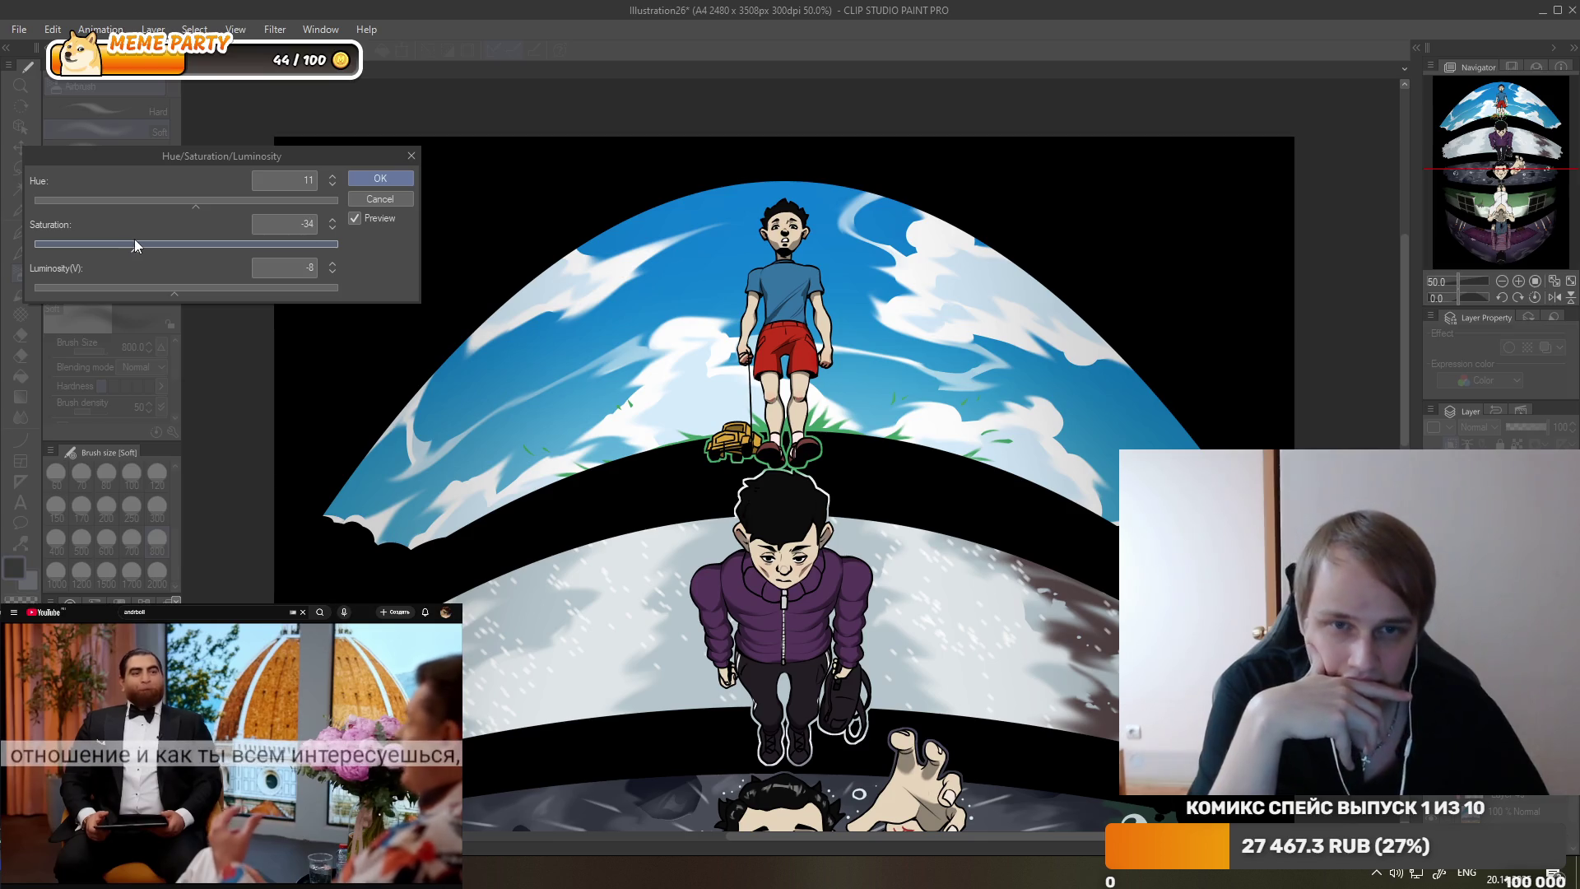
pyautogui.click(354, 179)
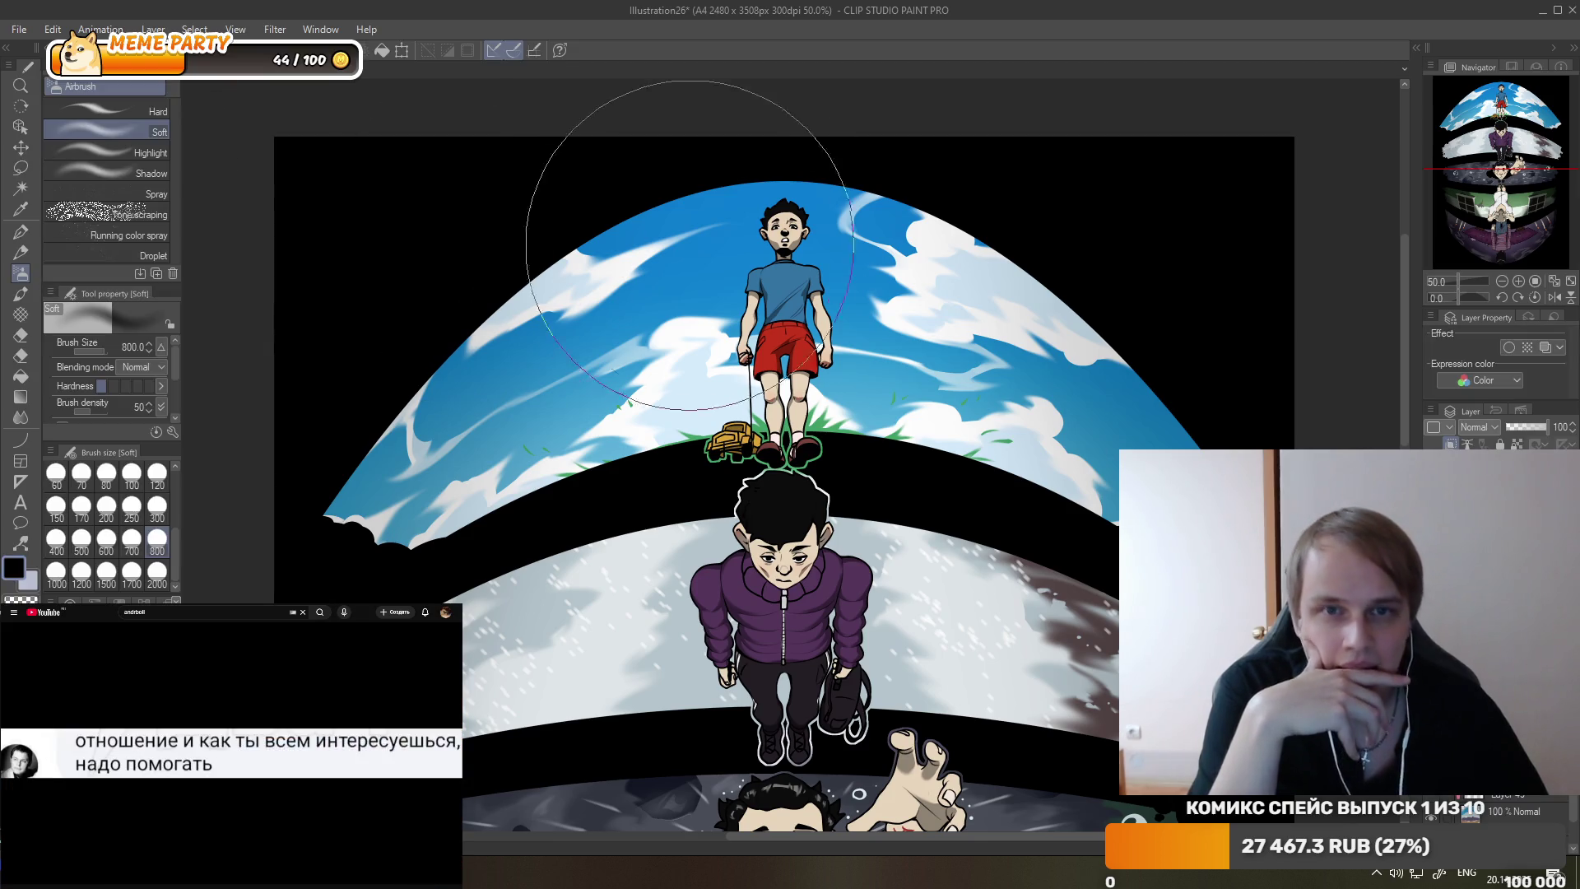
# - Zoom out to view the whole fisheye page with its five curved bands
pyautogui.scroll(-5, 899, 82)
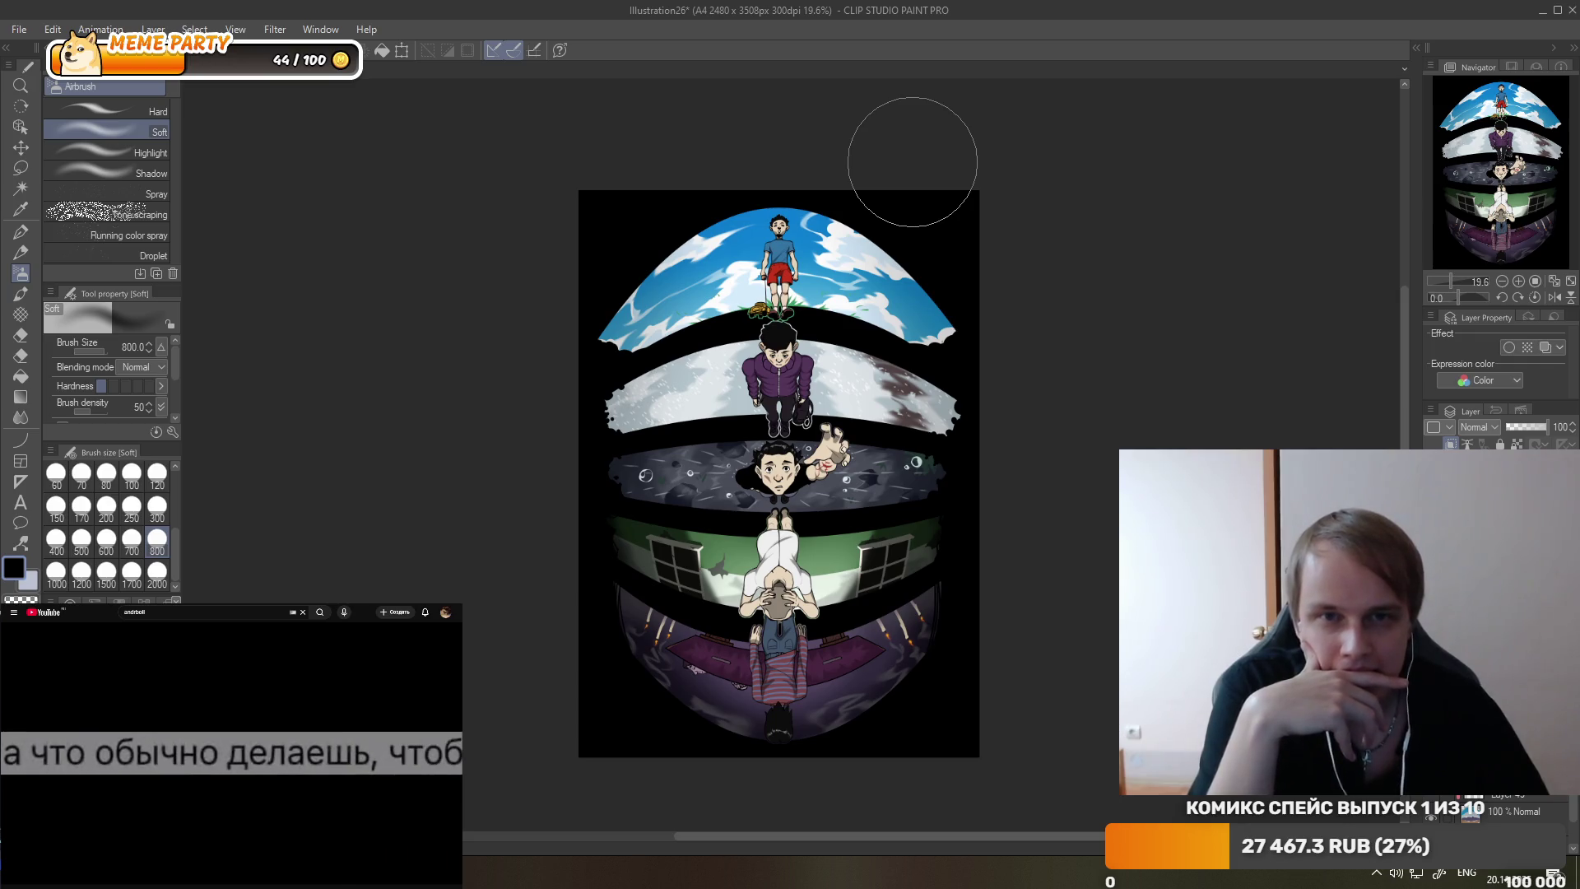
pyautogui.scroll(1, 901, 159)
pyautogui.scroll(2, 691, 140)
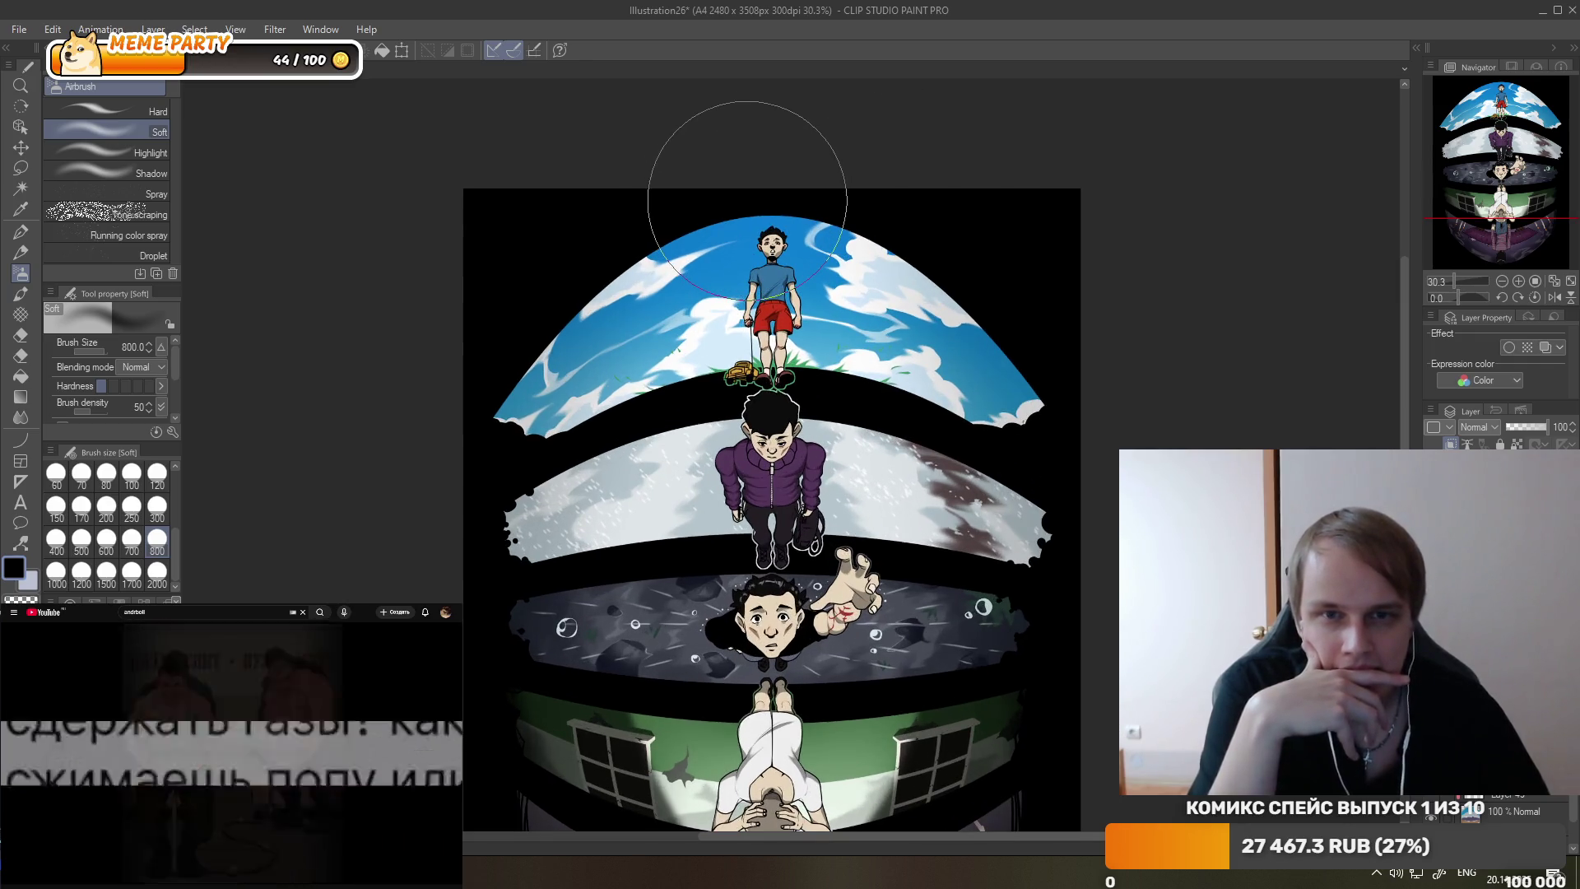
pyautogui.scroll(-1, 768, 171)
pyautogui.scroll(1, 769, 171)
pyautogui.scroll(-1, 781, 330)
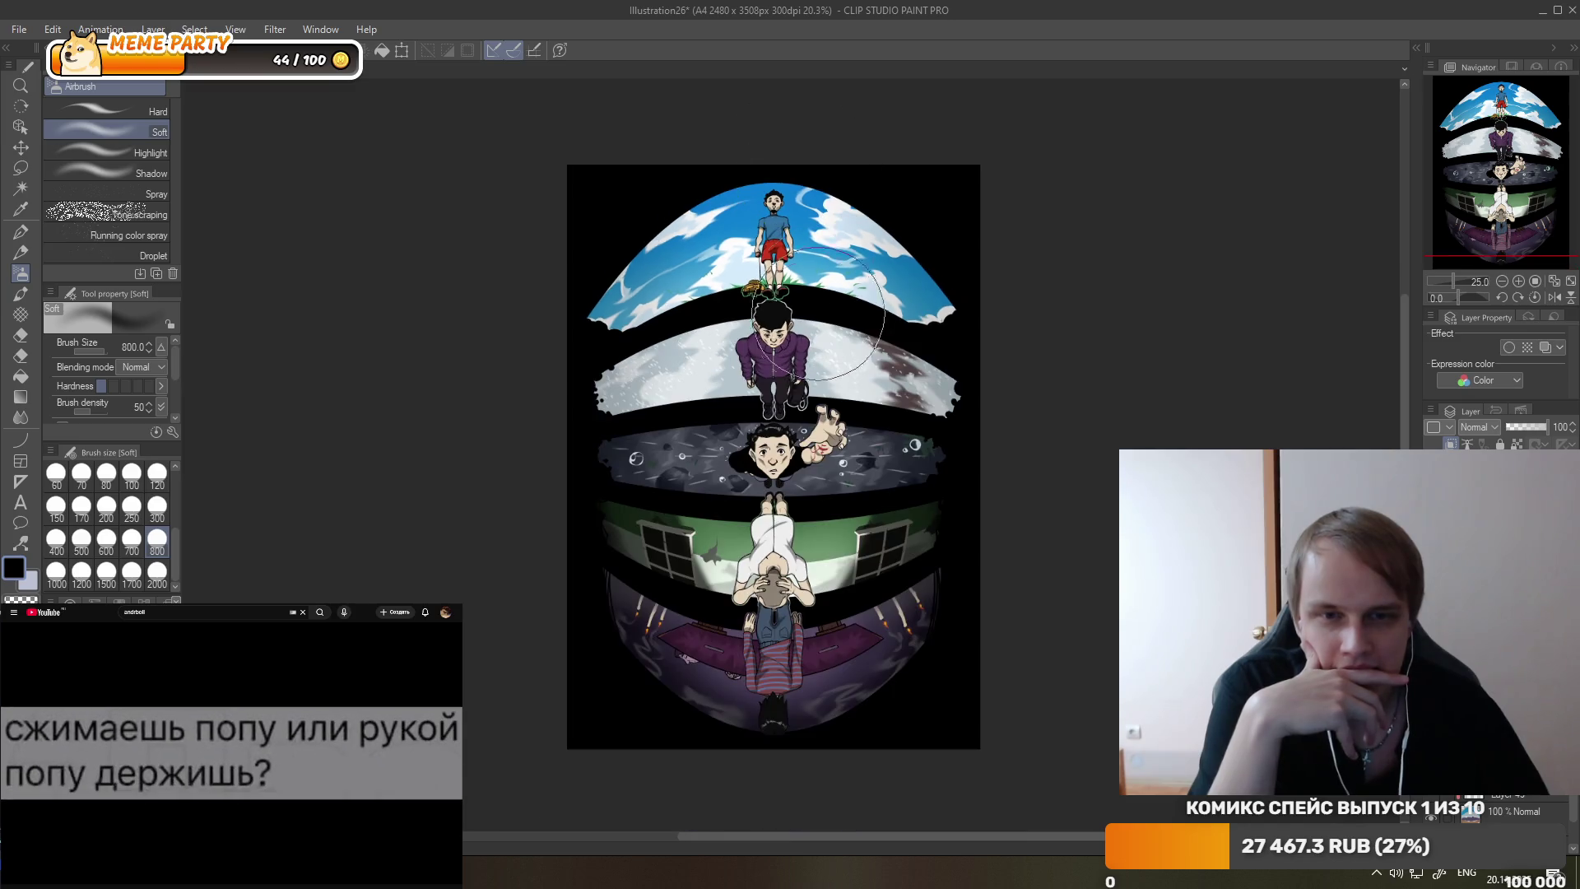
pyautogui.scroll(1, 802, 491)
pyautogui.scroll(-1, 802, 494)
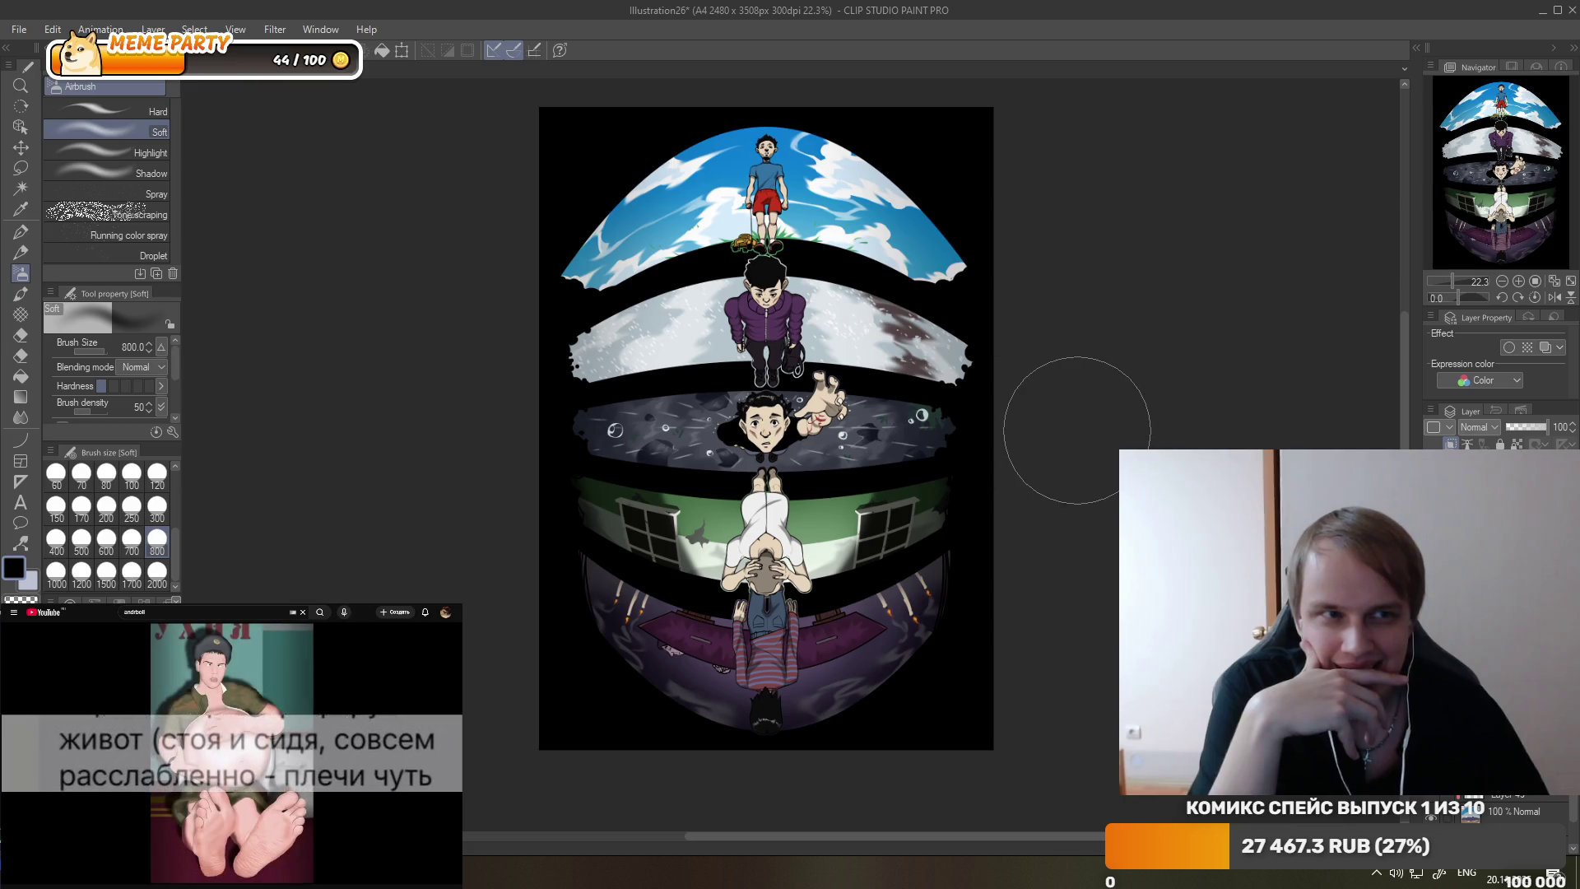
pyautogui.scroll(1, 1076, 431)
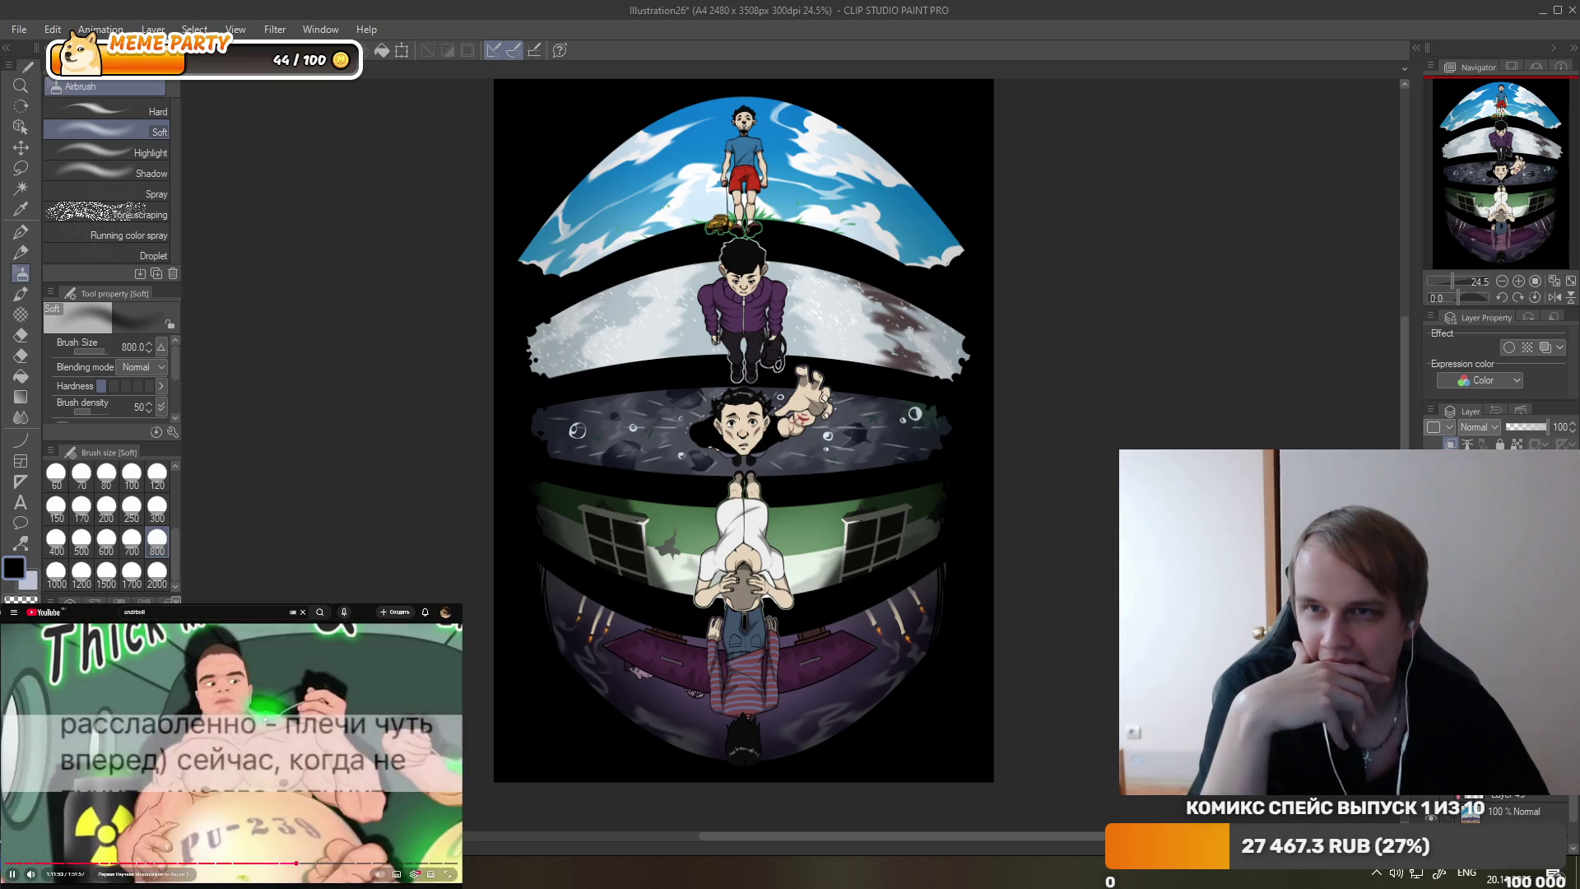
# - Save Illustration26 with Ctrl+S
pyautogui.click(251, 721)
pyautogui.click(362, 251)
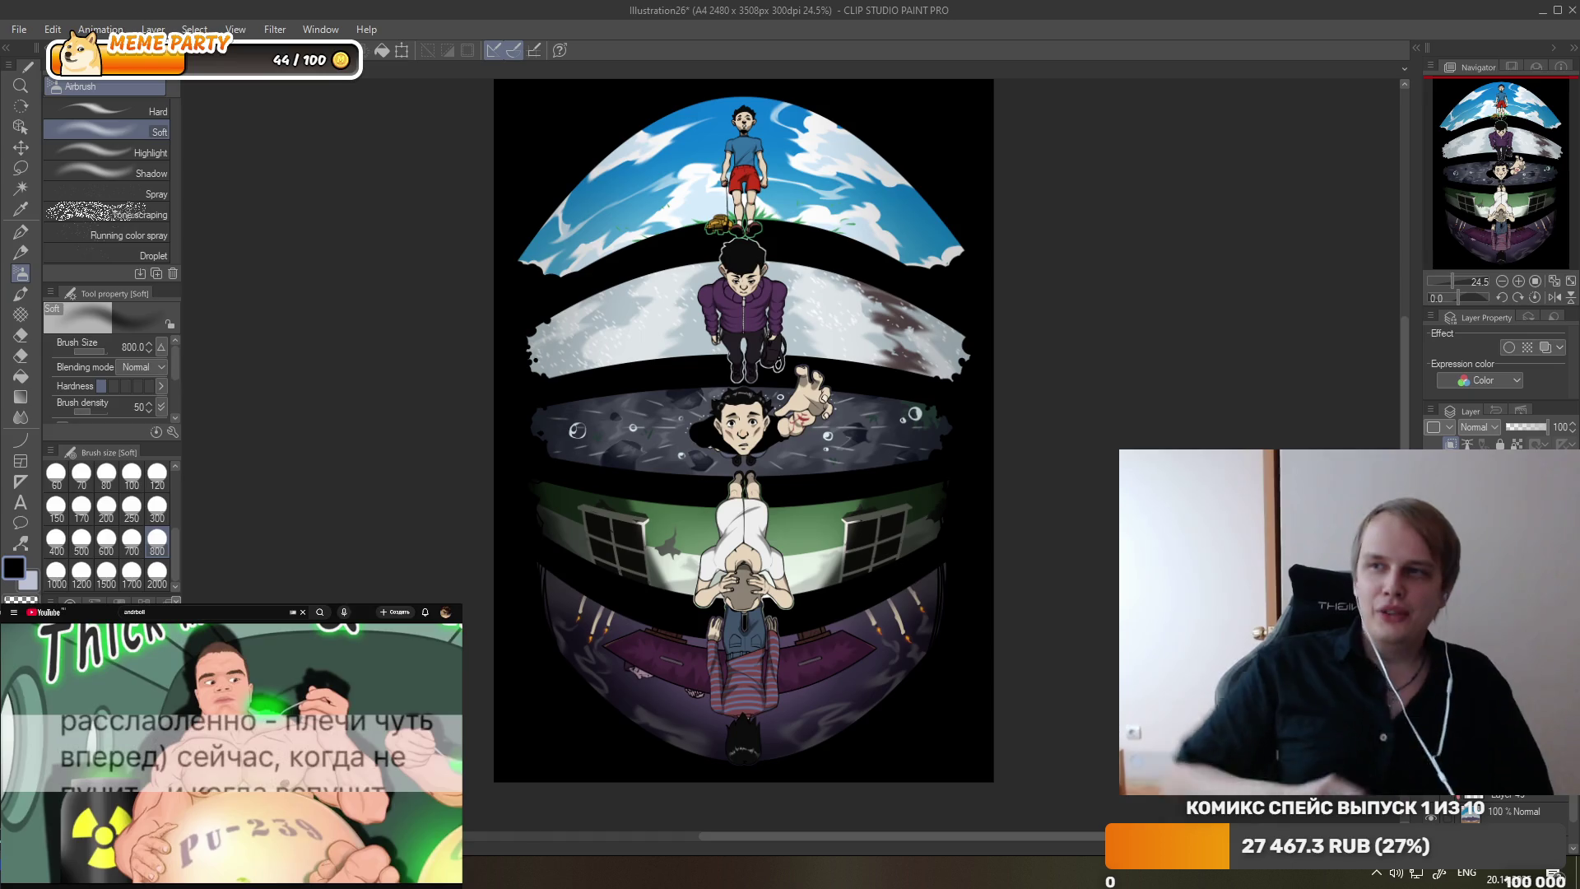
pyautogui.hotkey('ctrl', 's')
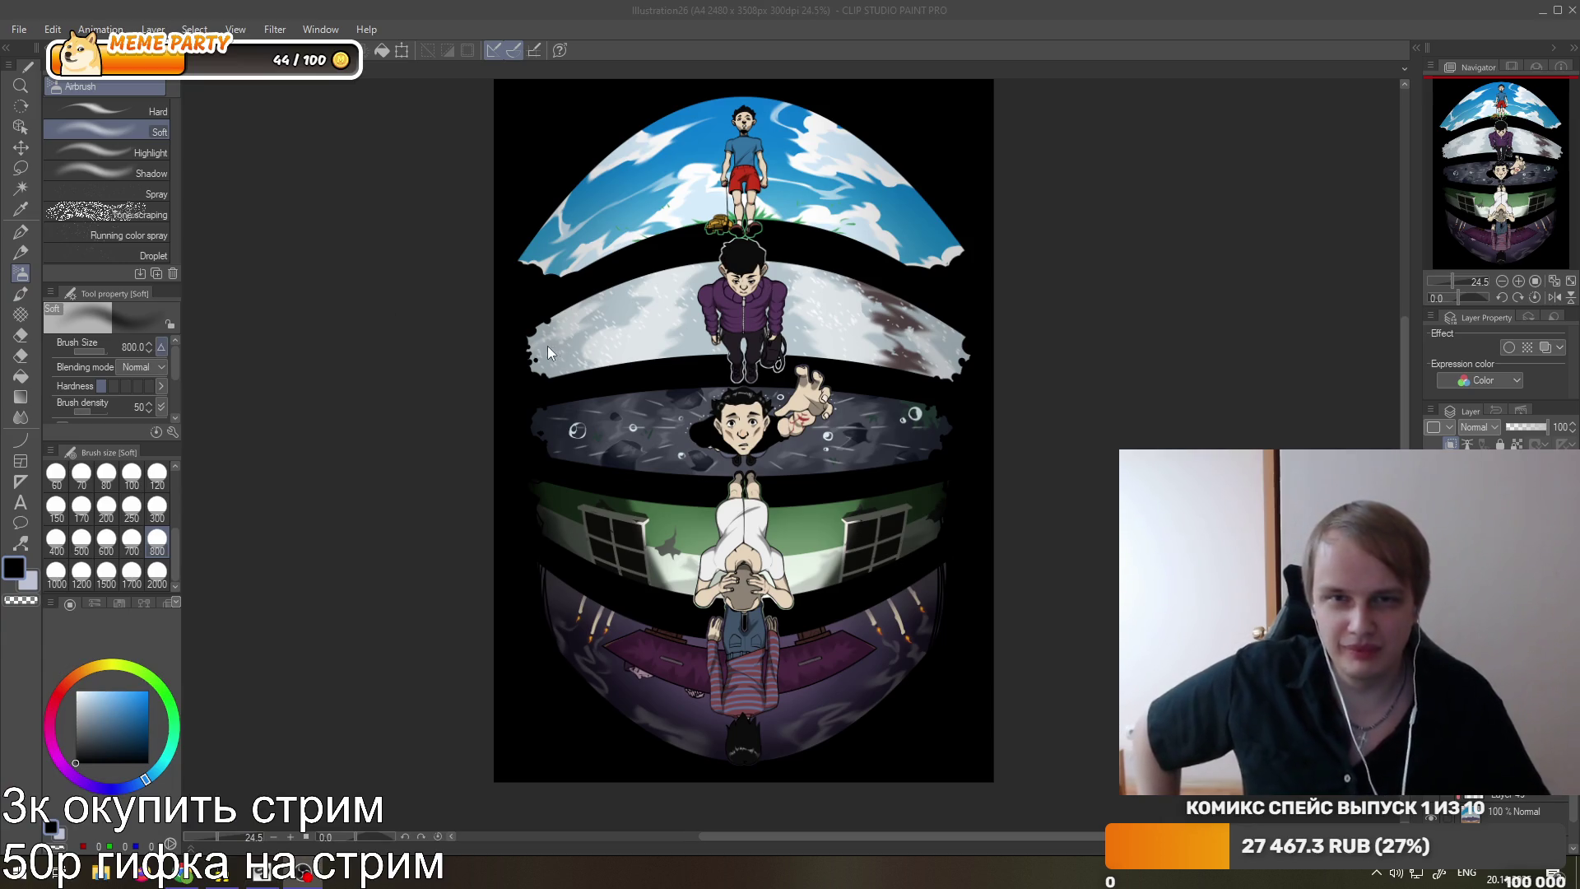
pyautogui.scroll(-2, 797, 317)
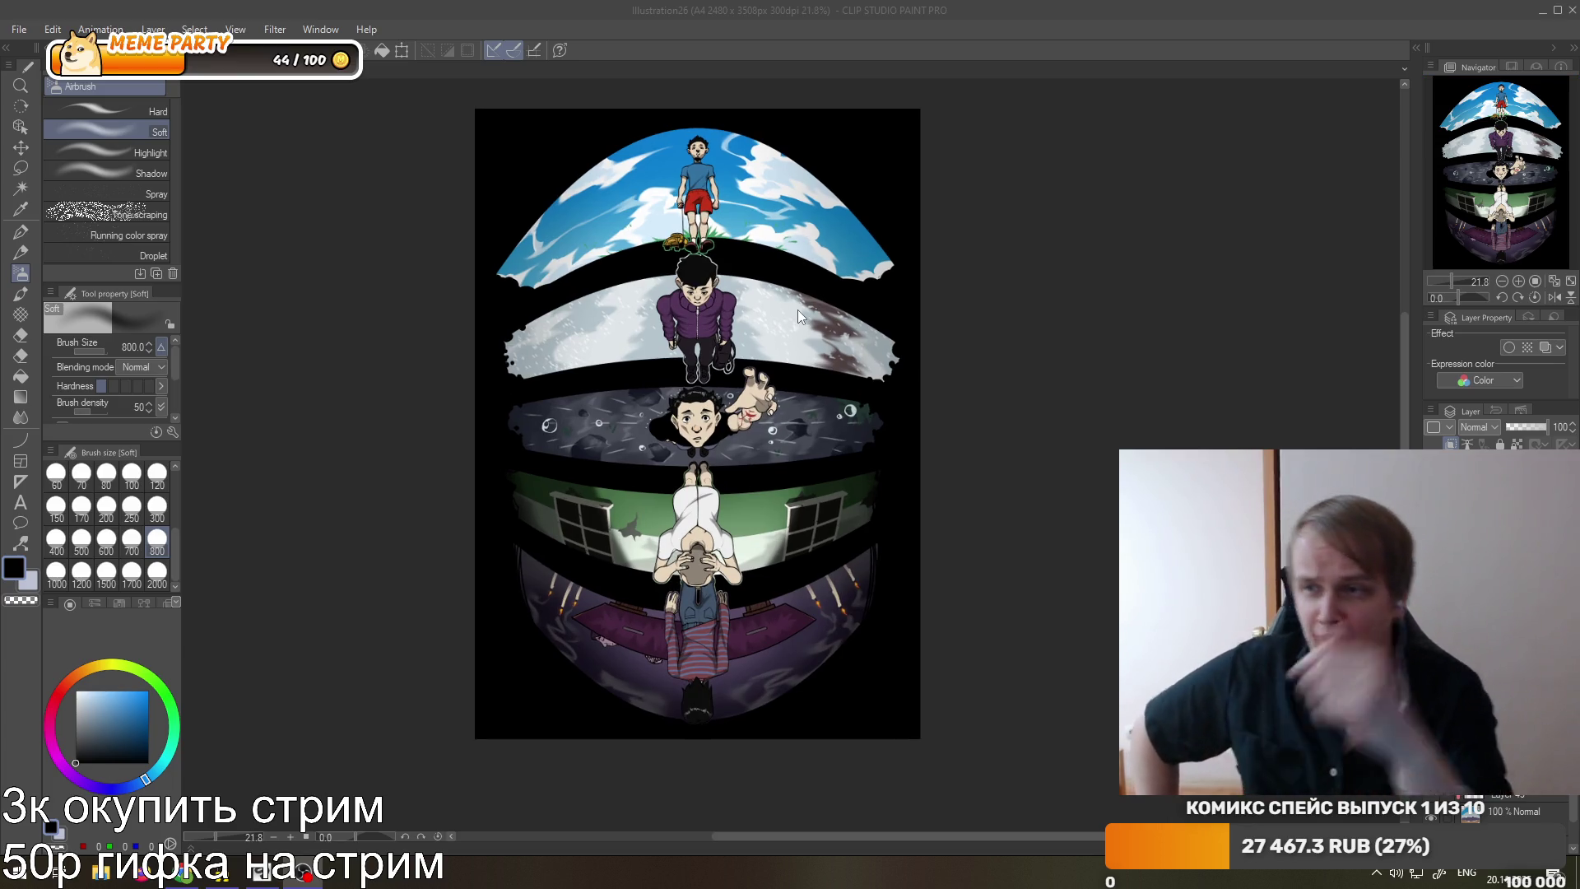